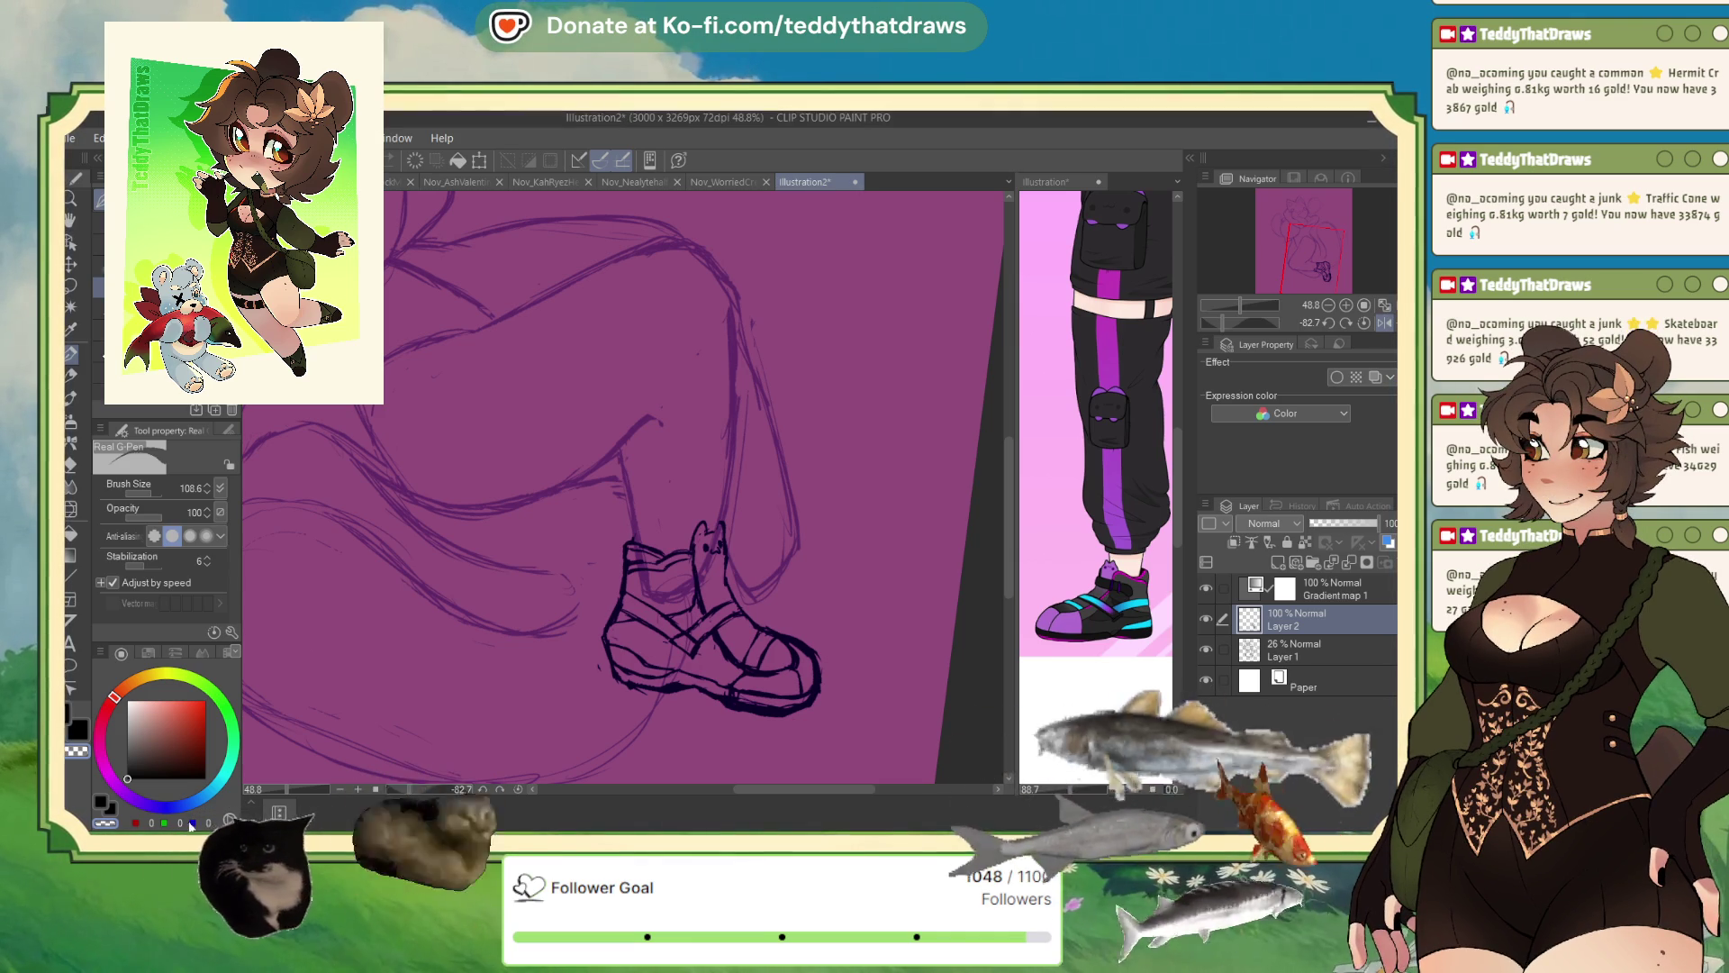
- Reset the canvas rotation to upright in the Navigator
click(617, 618)
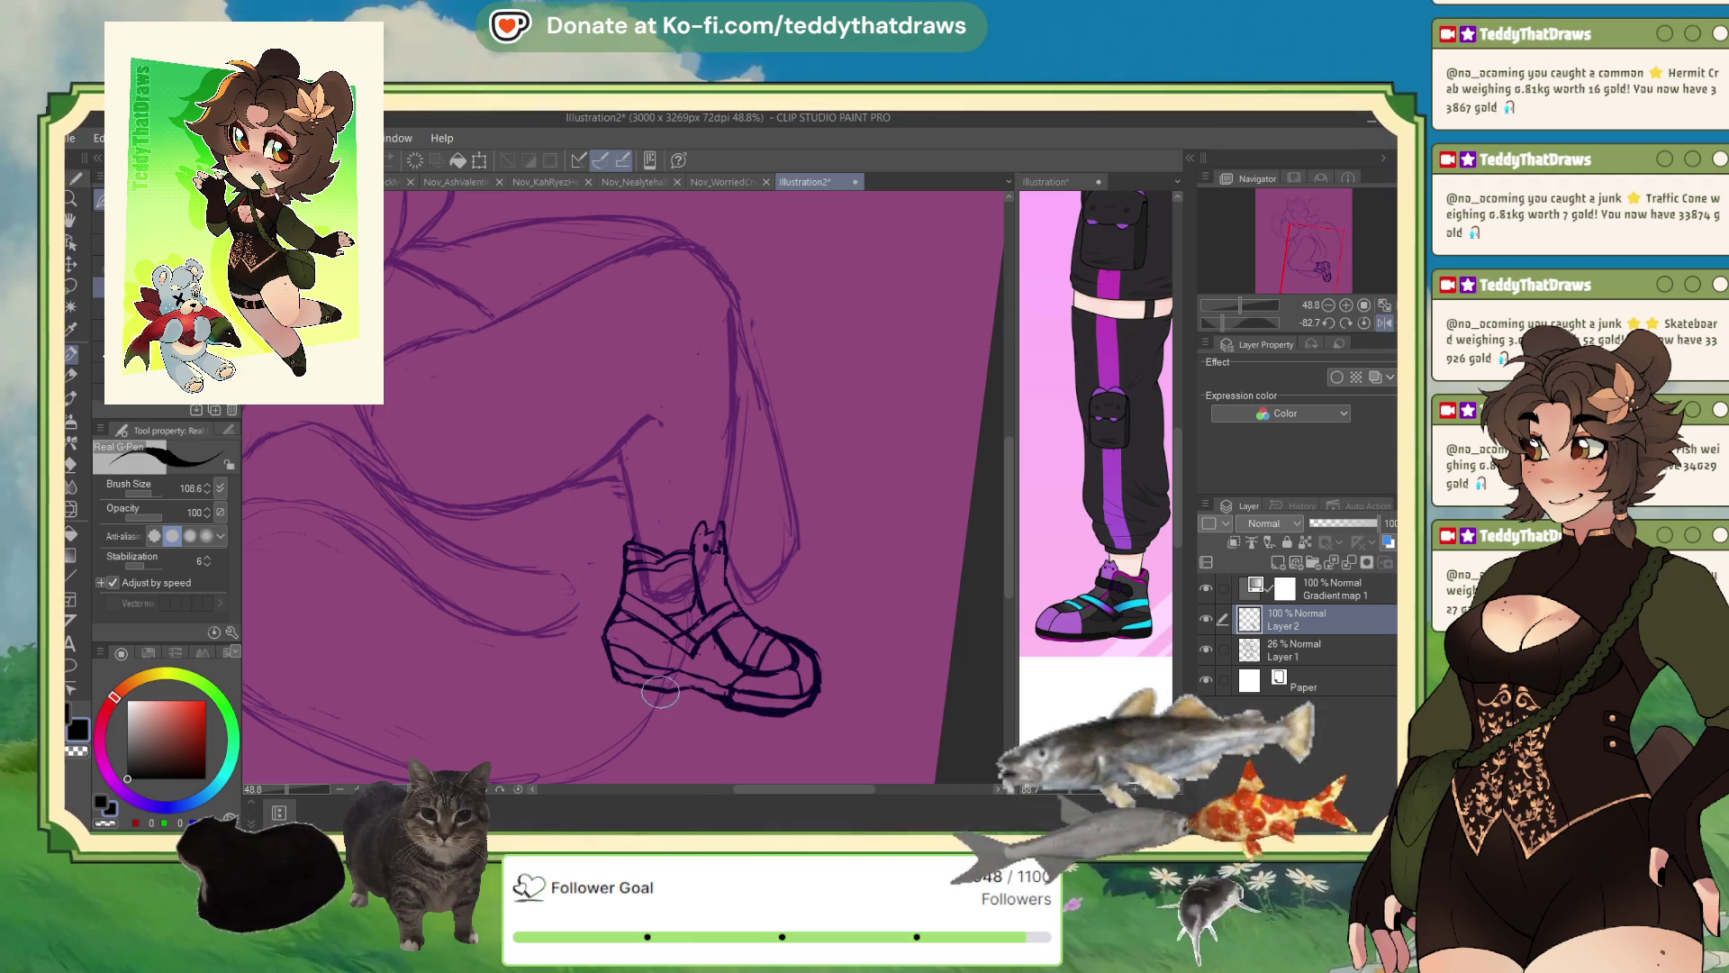
scroll(680, 375, down, 2)
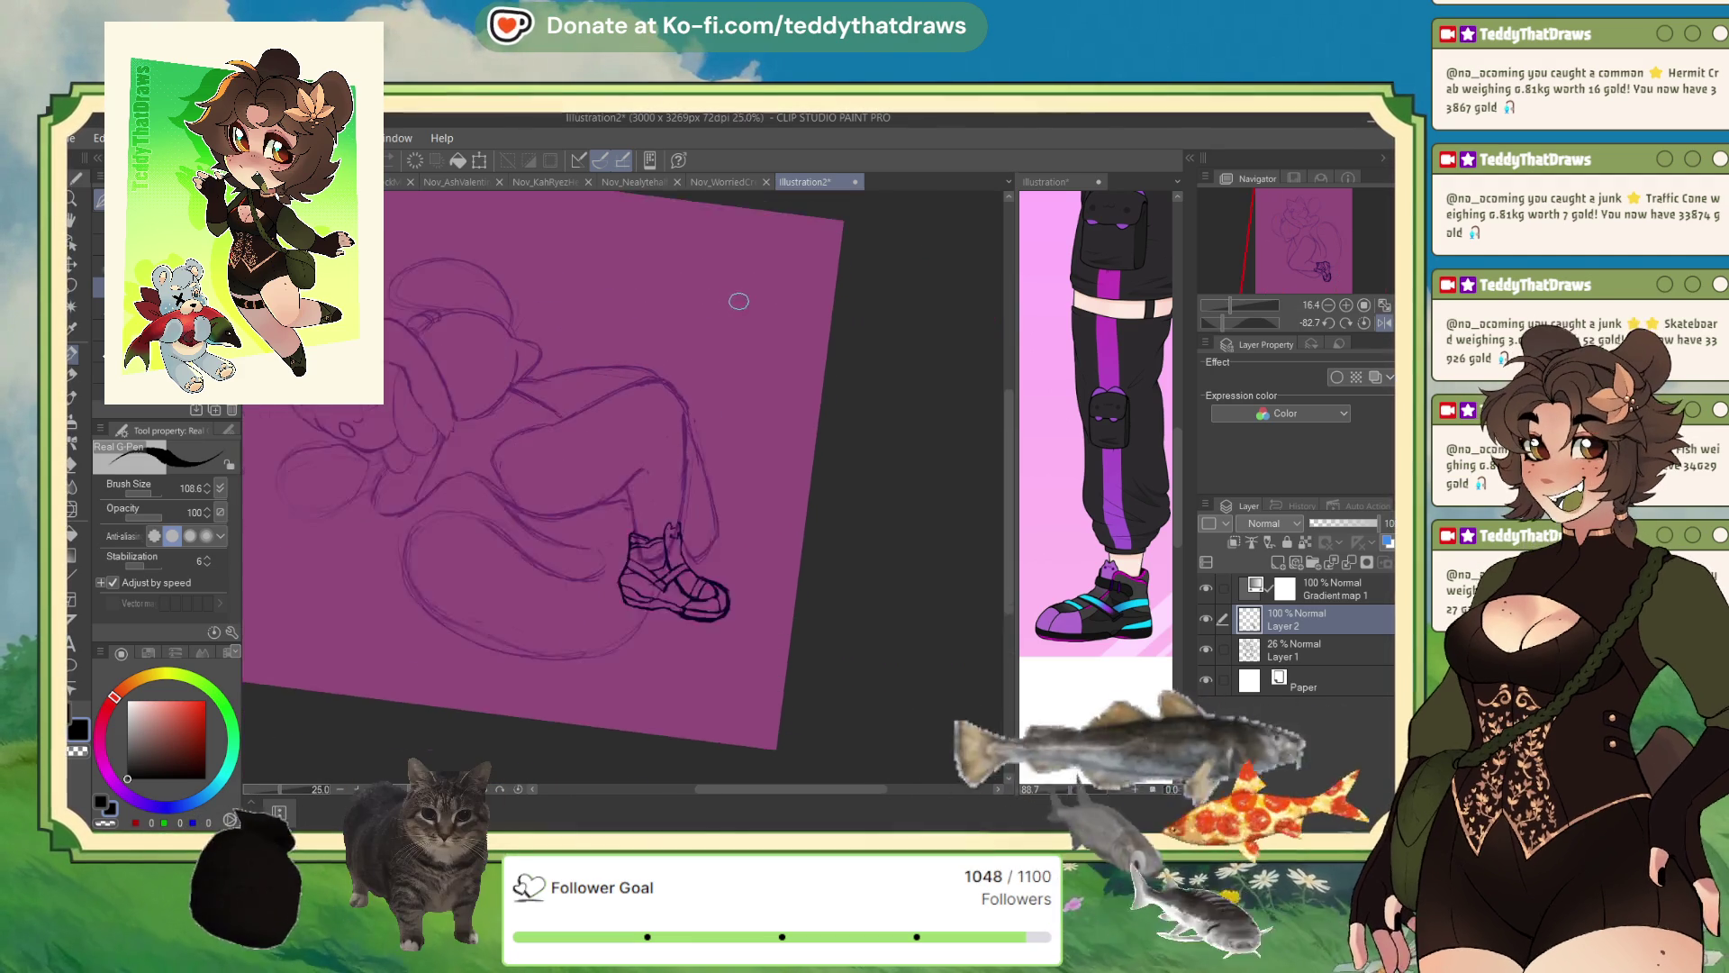
click(1364, 324)
- Zoom in on the shoe and mirror the view horizontally to compare it with the leg
scroll(728, 472, down, 1)
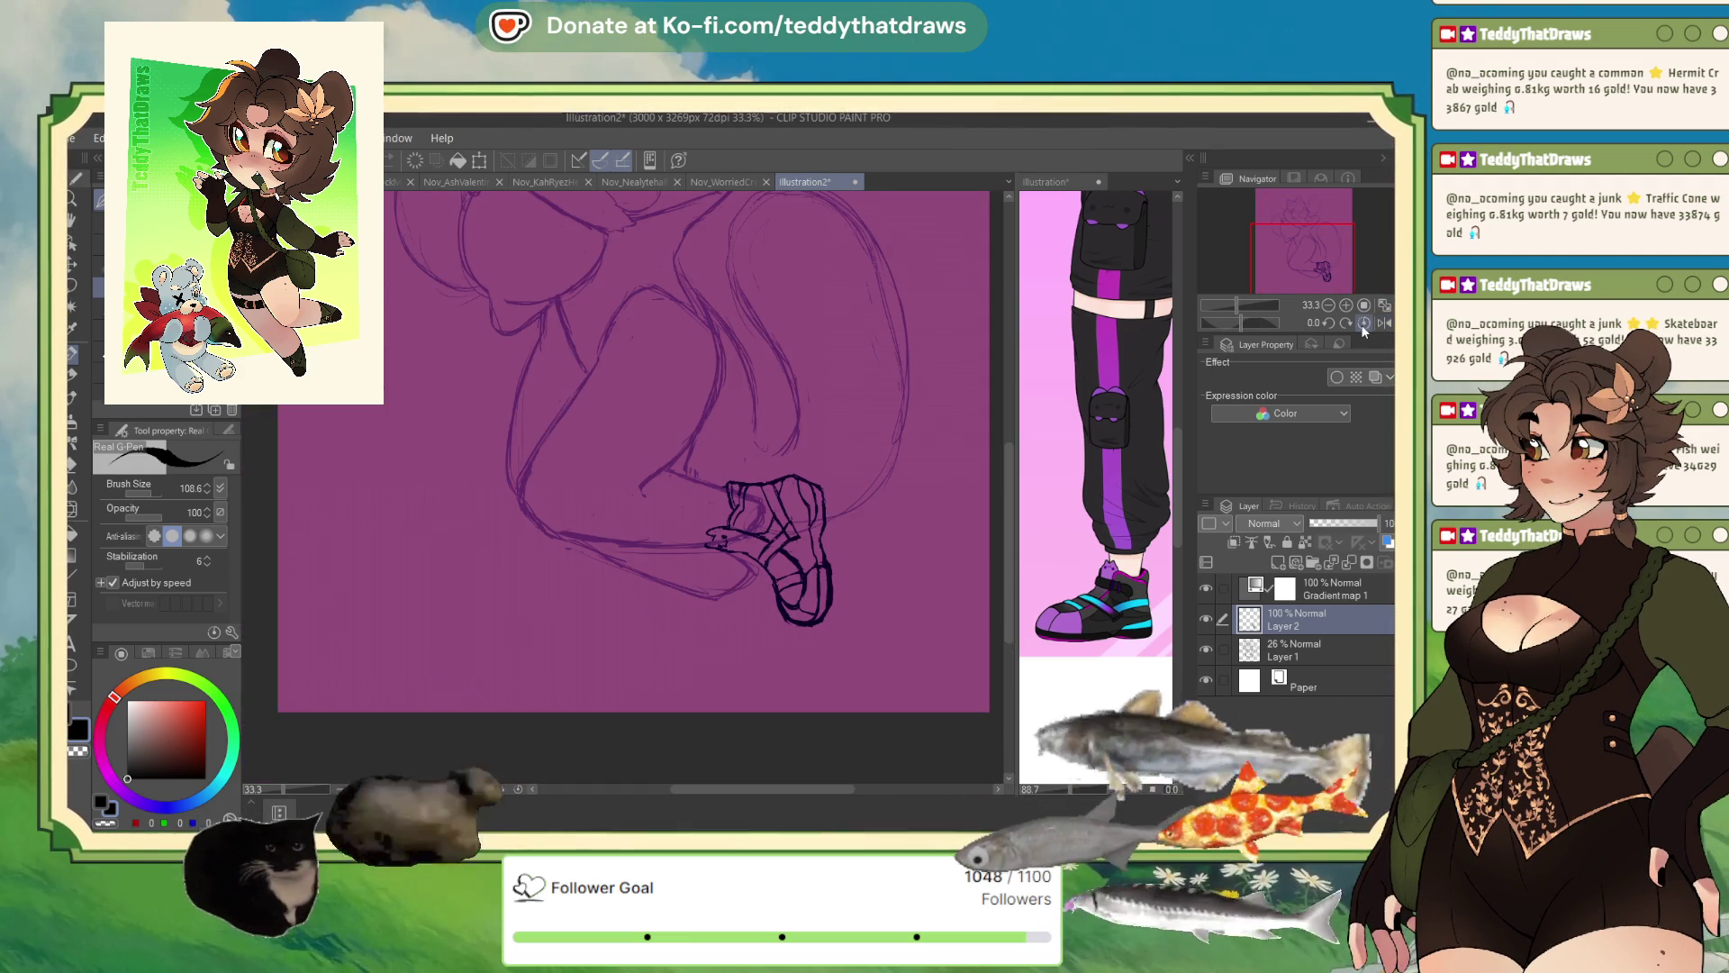
scroll(727, 472, down, 1)
scroll(725, 486, up, 1)
scroll(716, 517, up, 1)
scroll(707, 540, up, 1)
scroll(711, 559, up, 1)
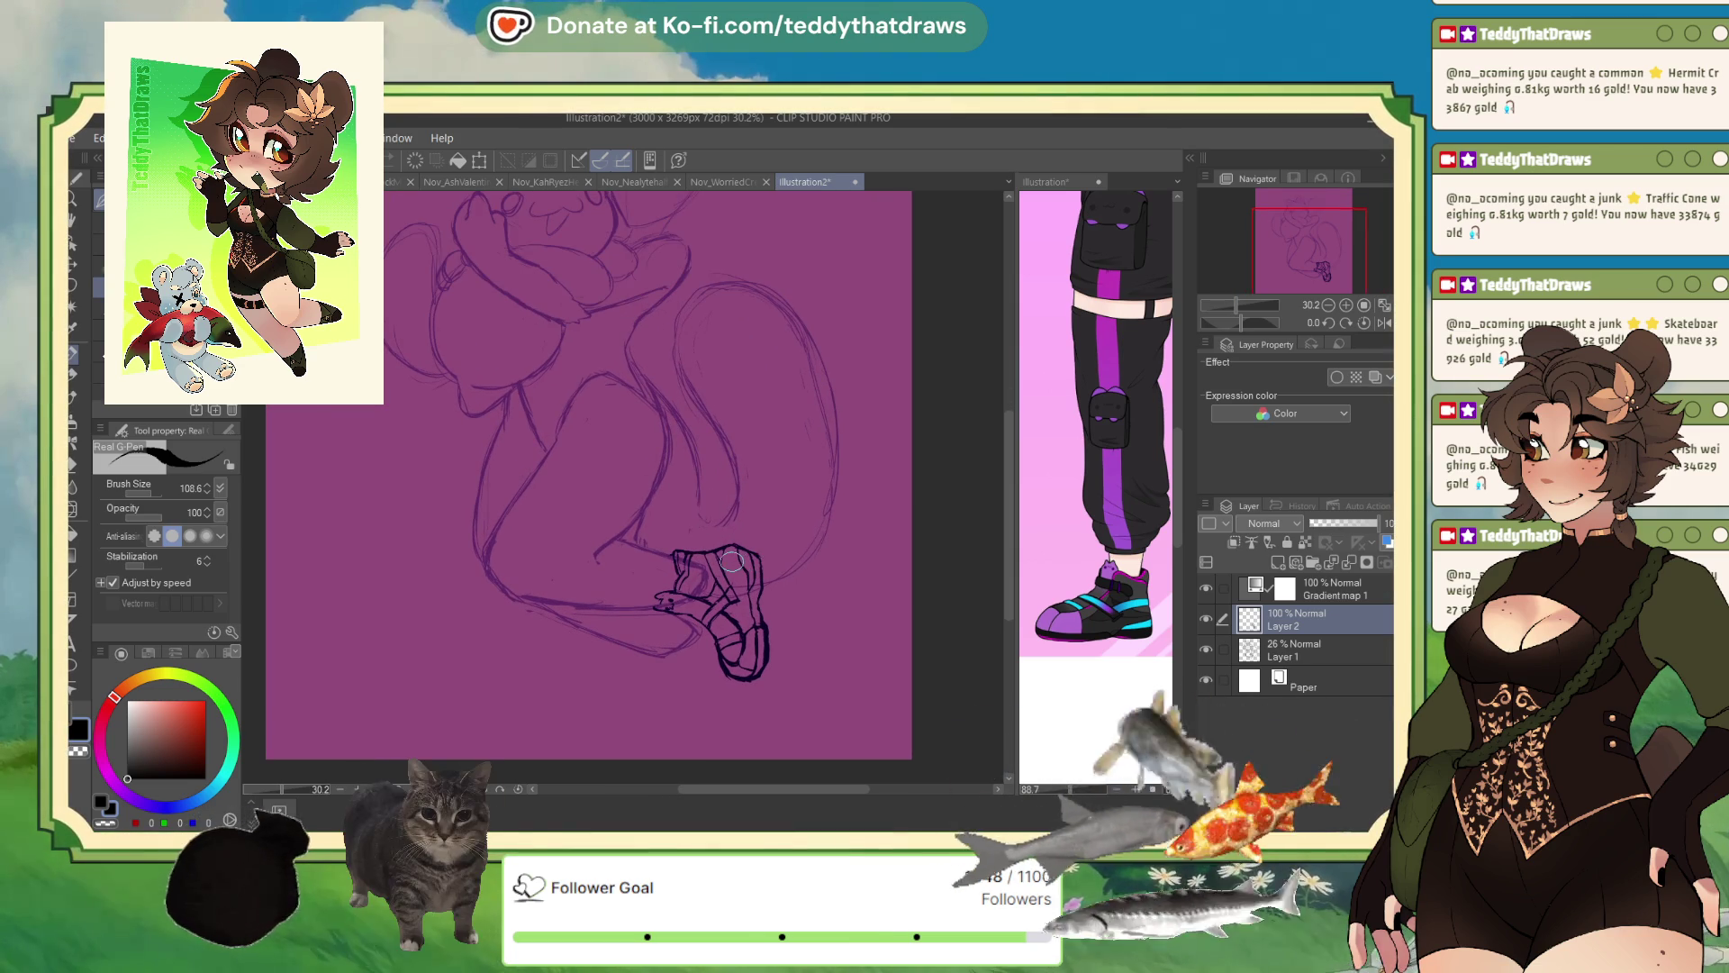
scroll(748, 604, up, 1)
scroll(771, 636, up, 1)
key(h)
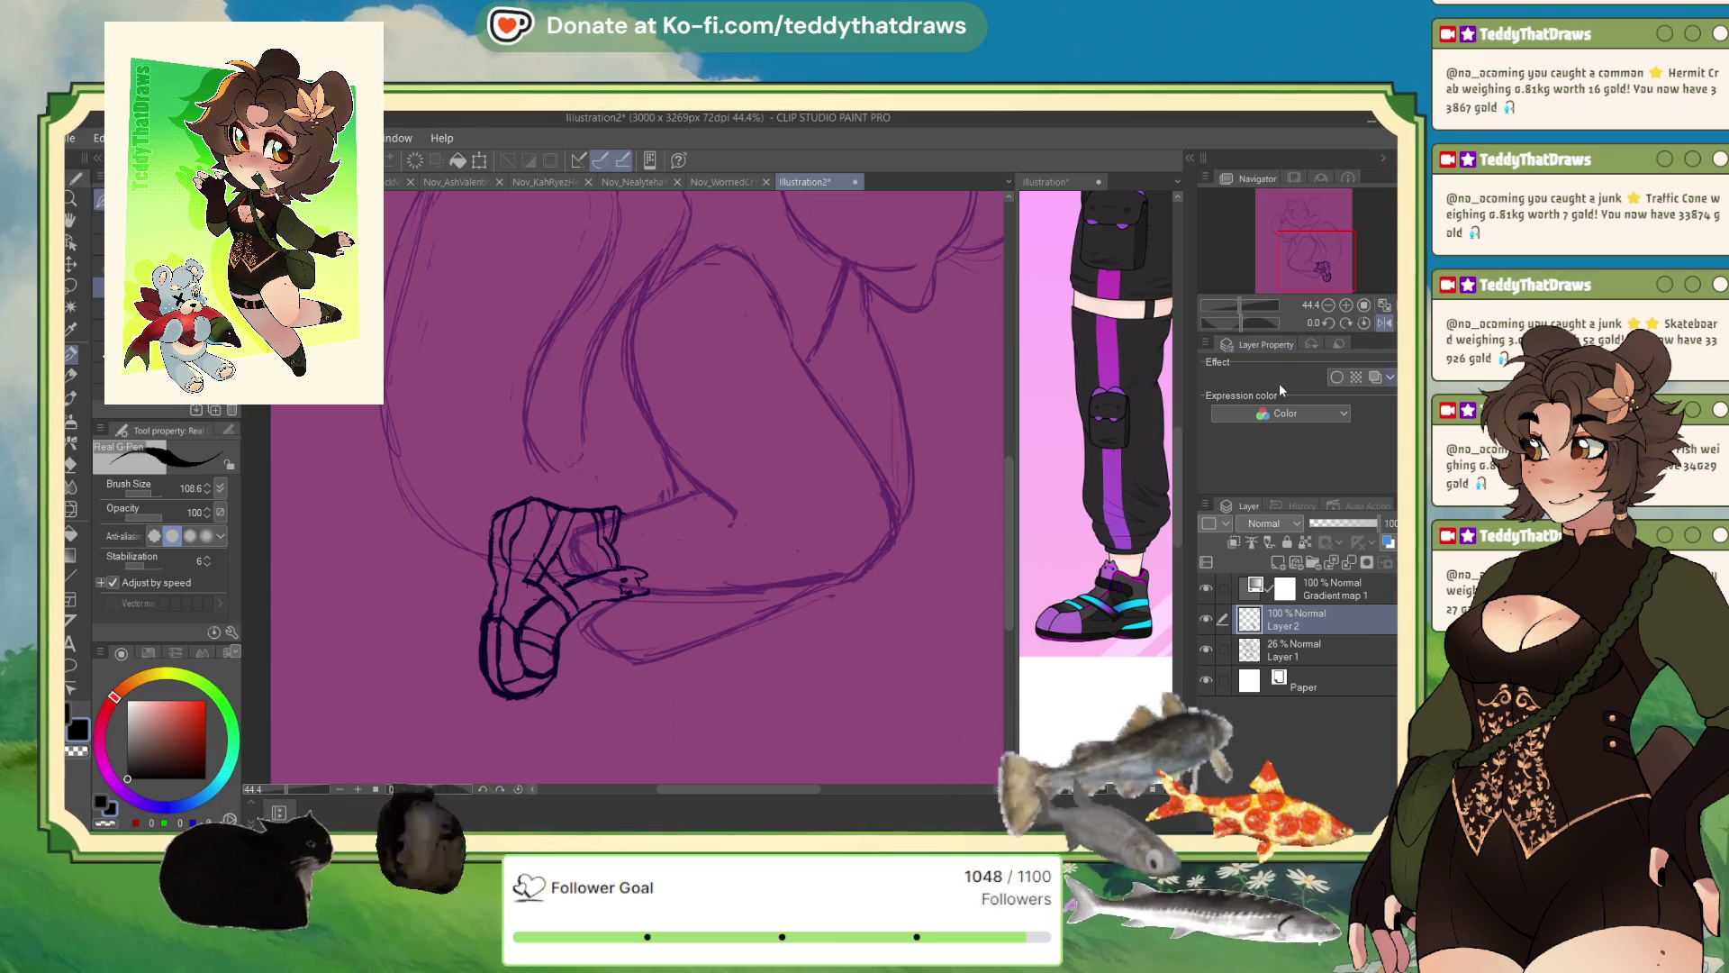
- Push the shoe lines with a smaller Liquify brush, then transform and confirm the shoe
key(j)
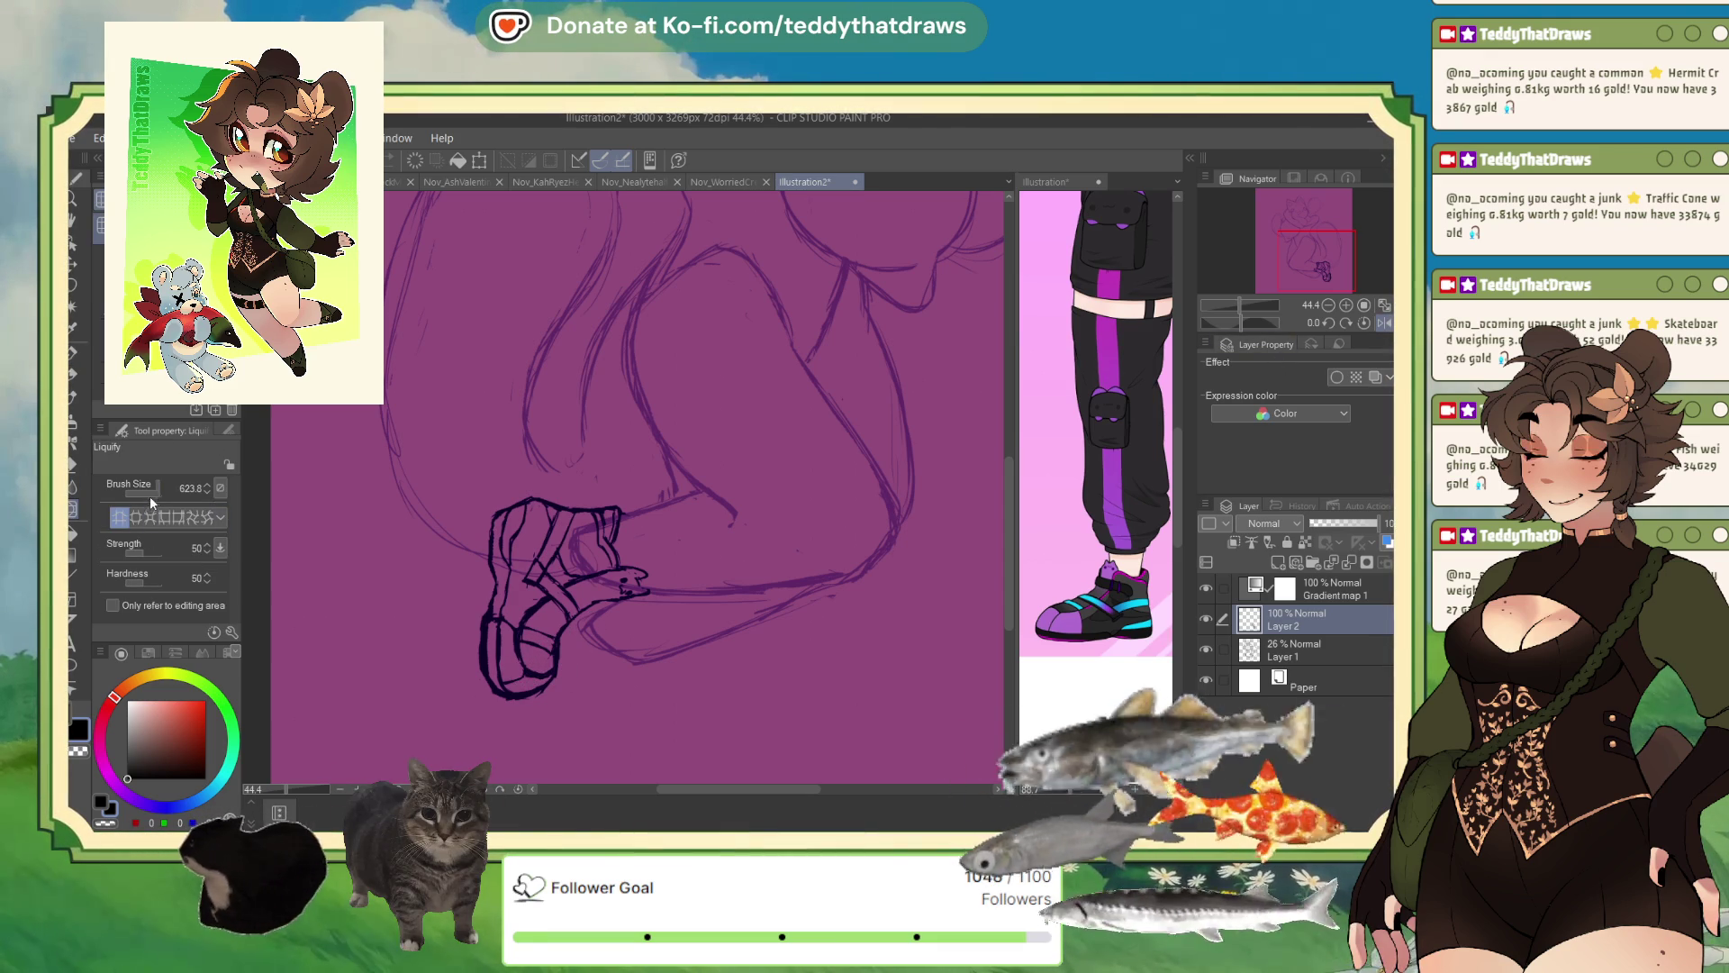
drag(149, 493, 135, 493)
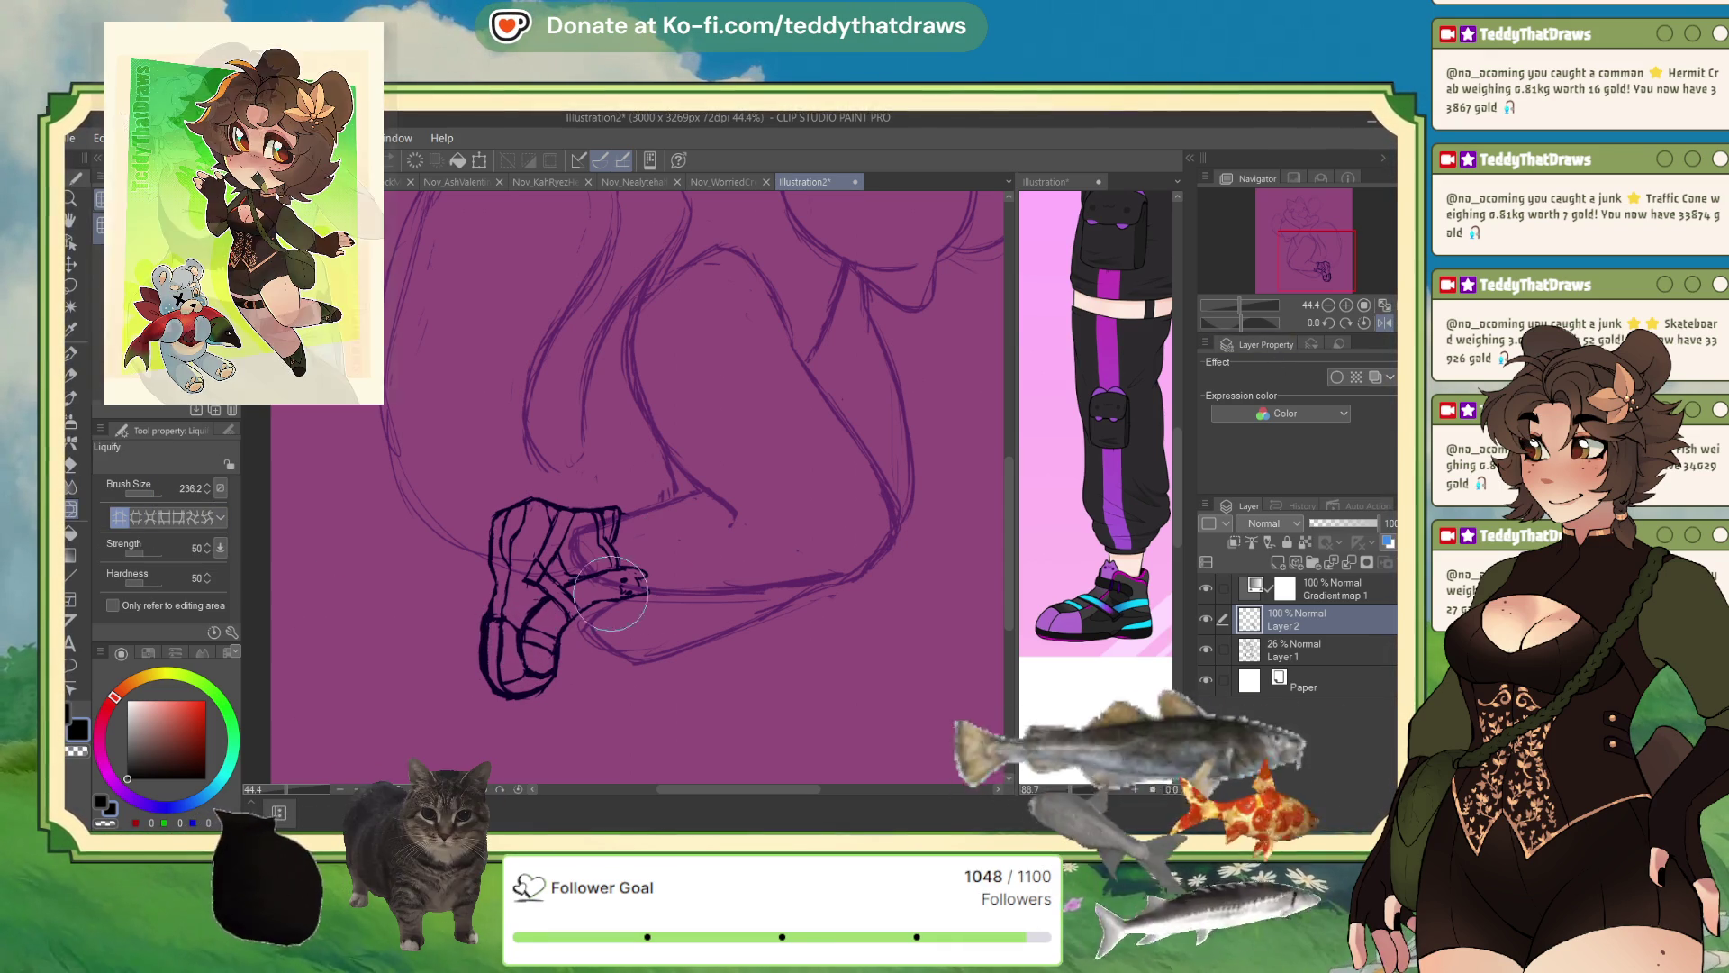
scroll(502, 622, down, 2)
scroll(502, 621, up, 1)
scroll(531, 567, down, 1)
scroll(565, 515, up, 1)
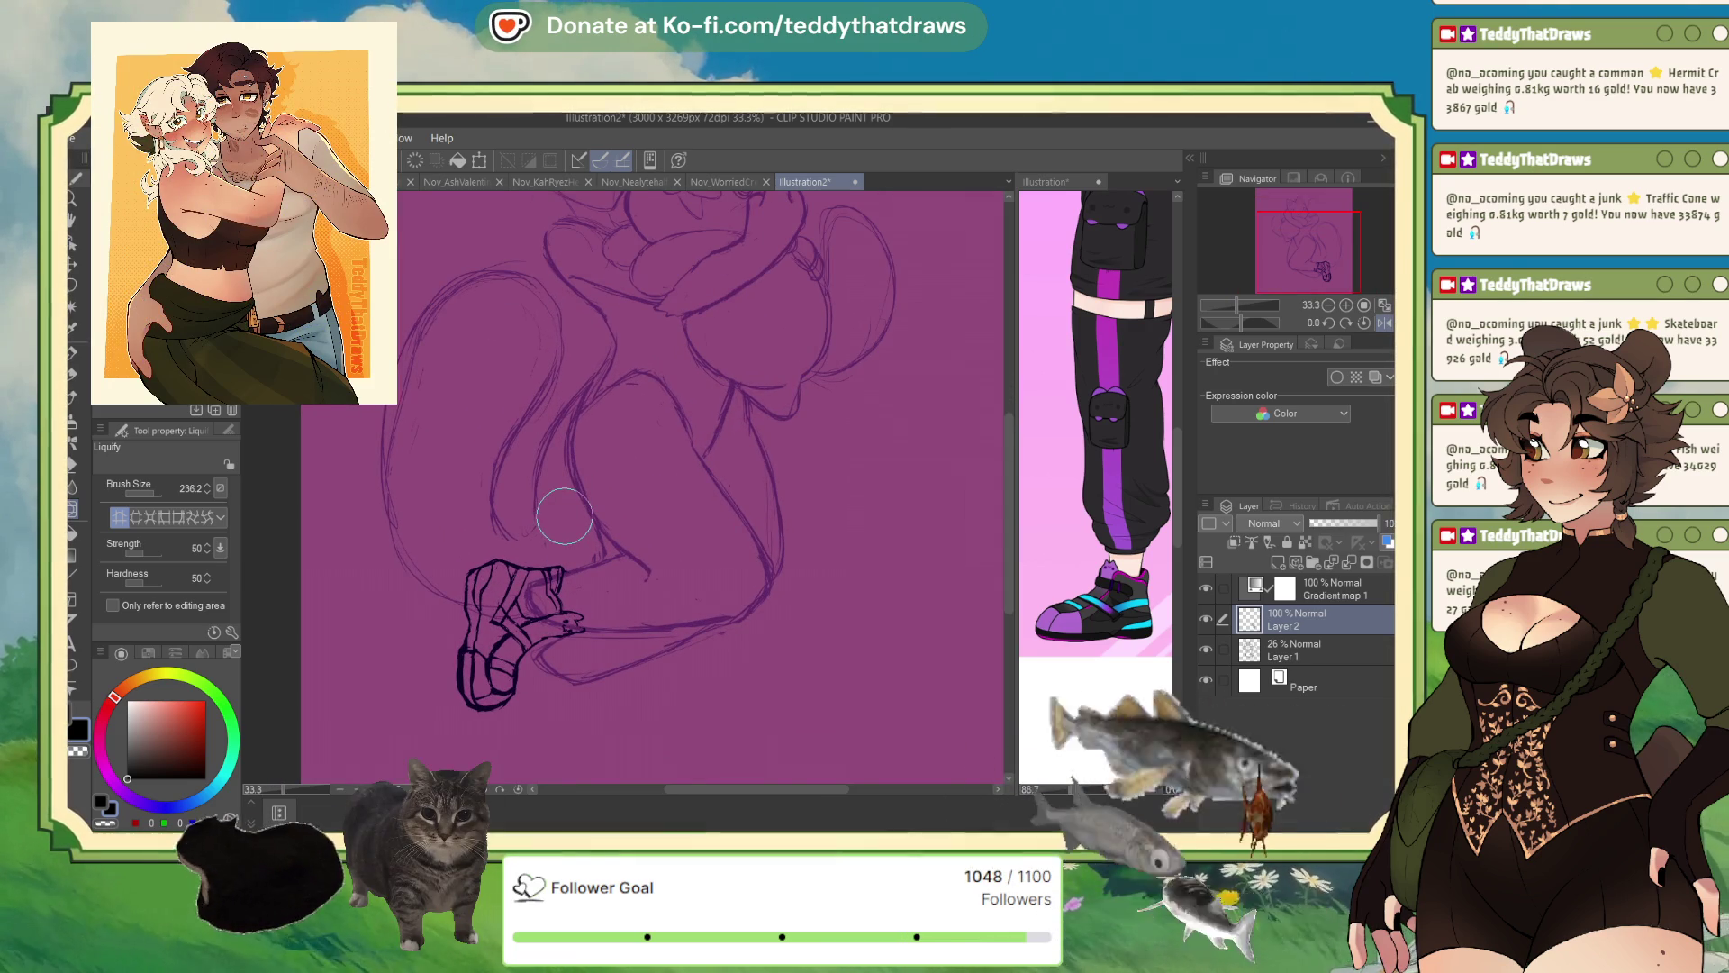
scroll(541, 559, down, 1)
scroll(565, 624, up, 1)
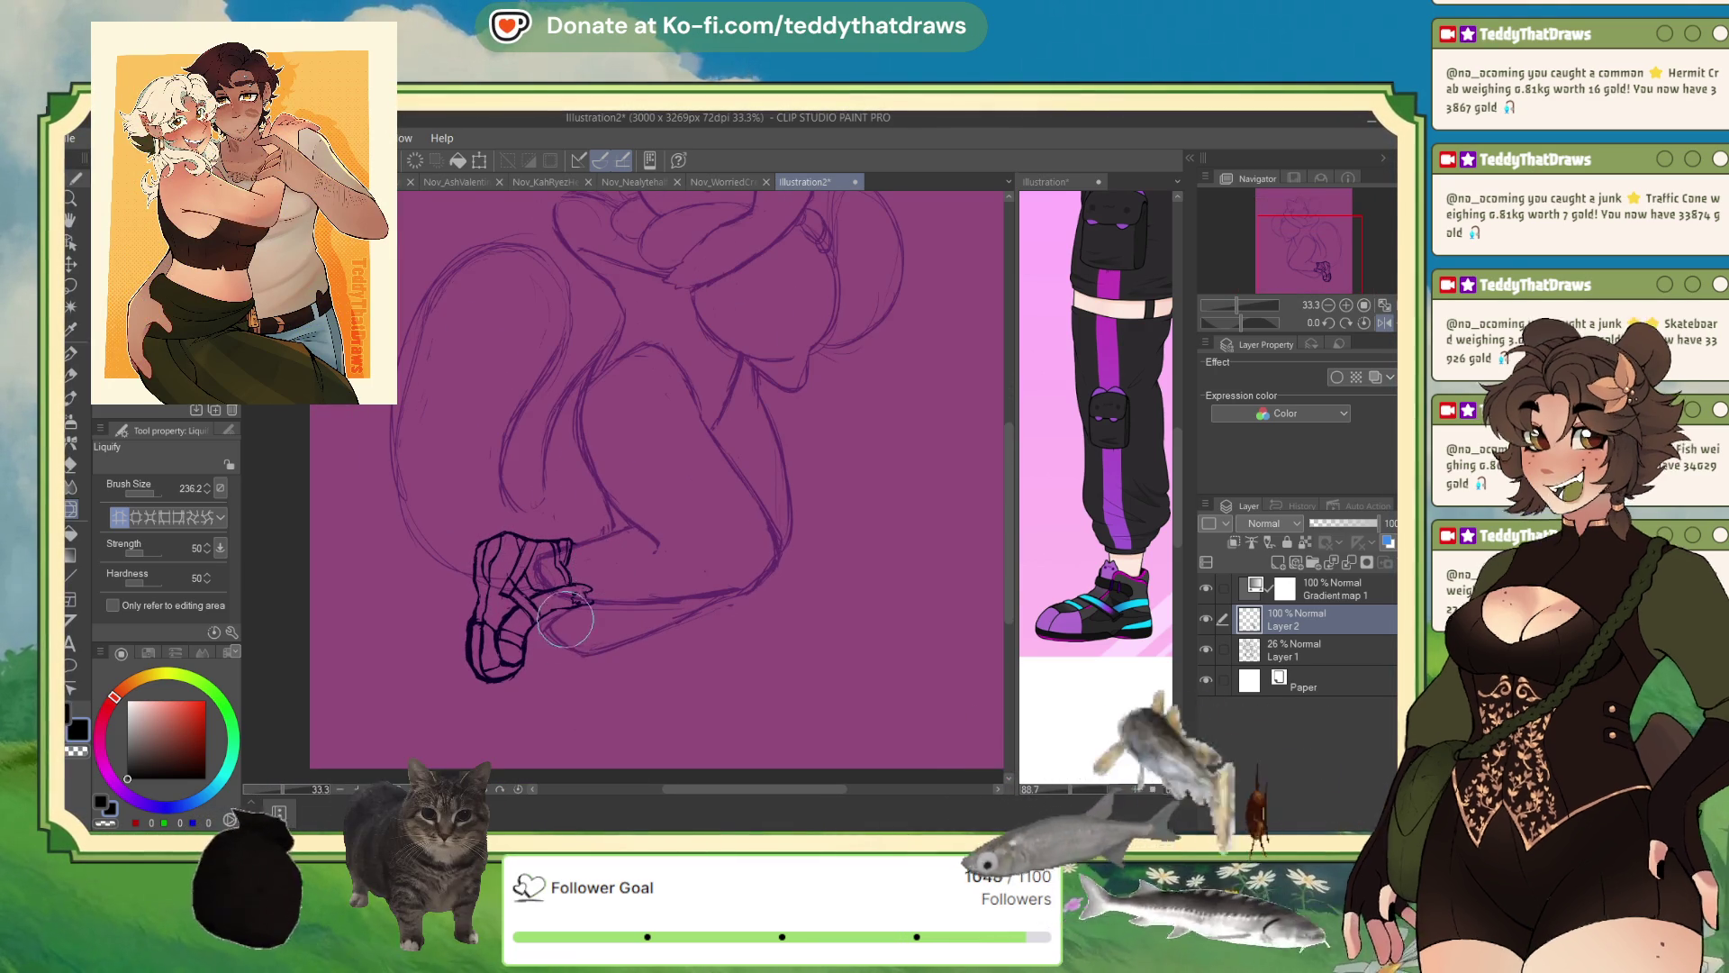
scroll(562, 616, down, 1)
scroll(553, 600, up, 1)
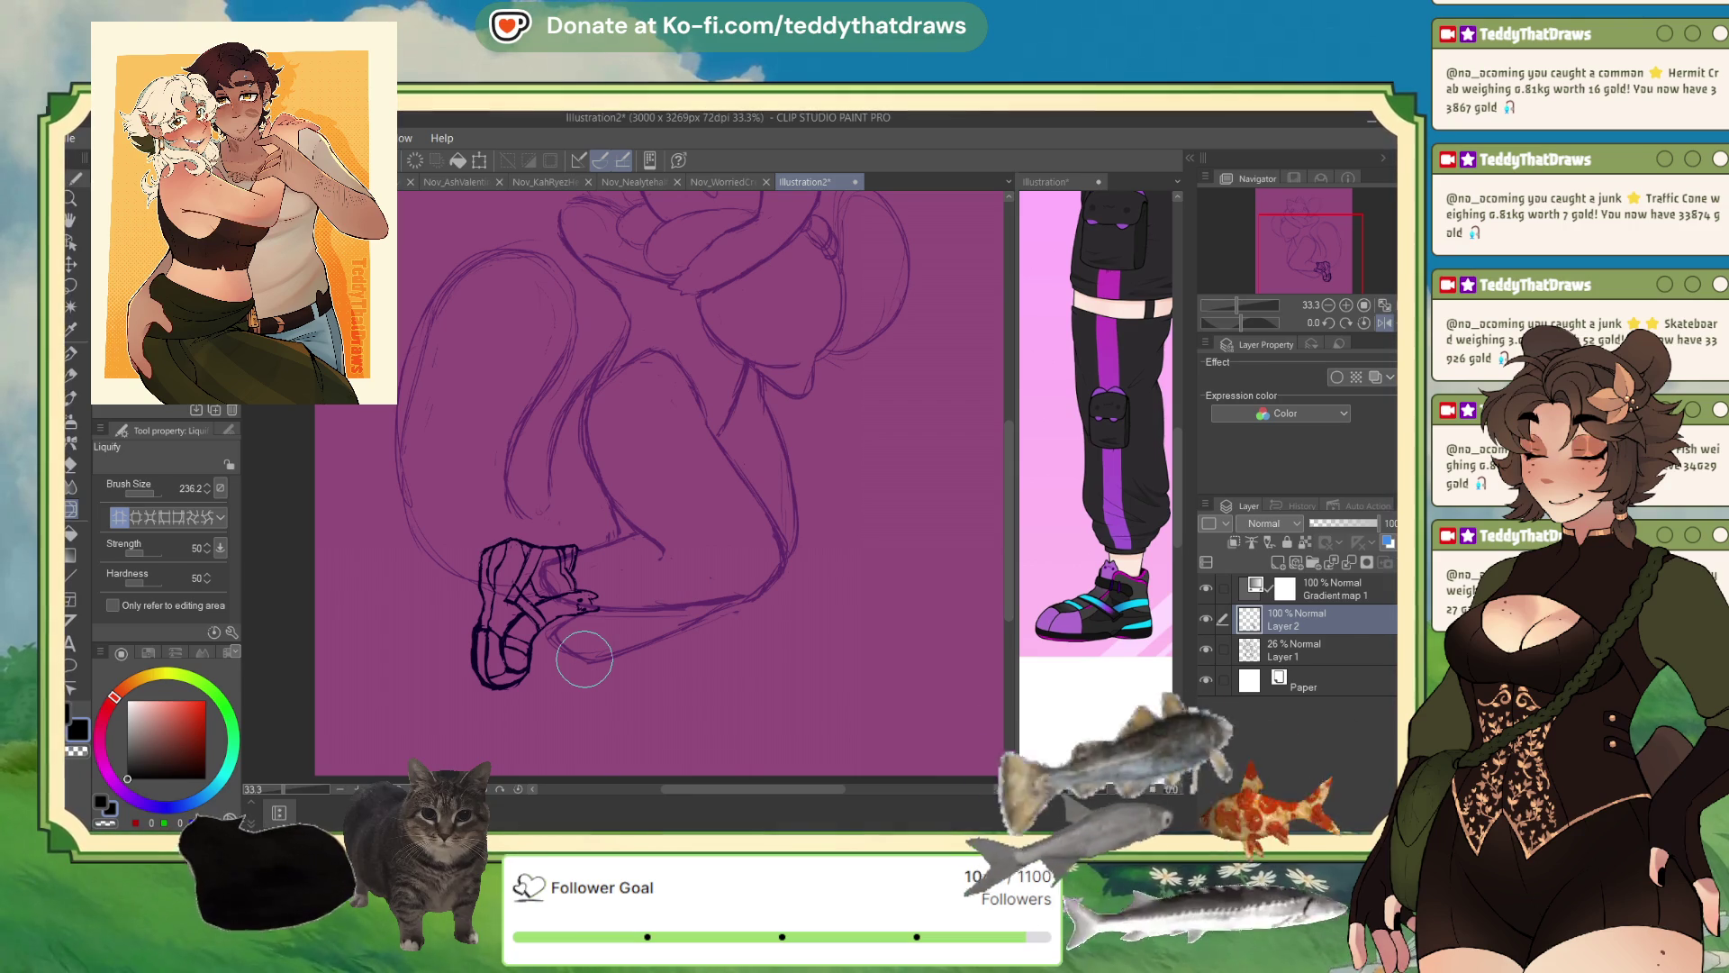
key(ctrl+t)
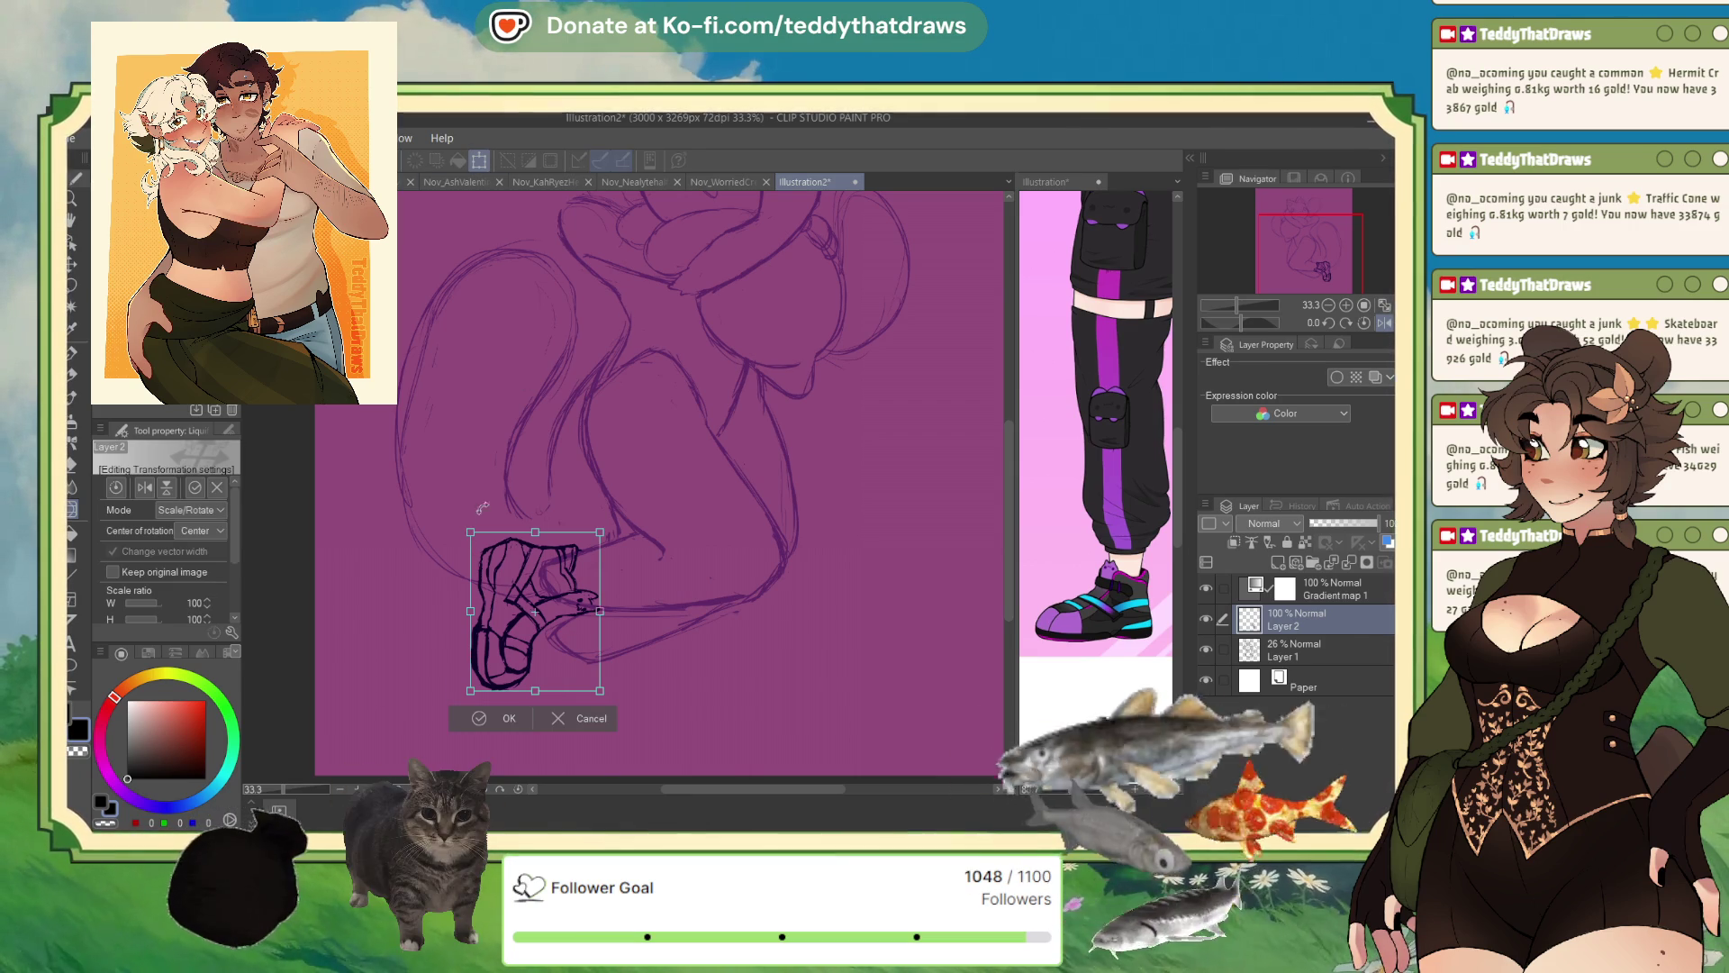
click(480, 719)
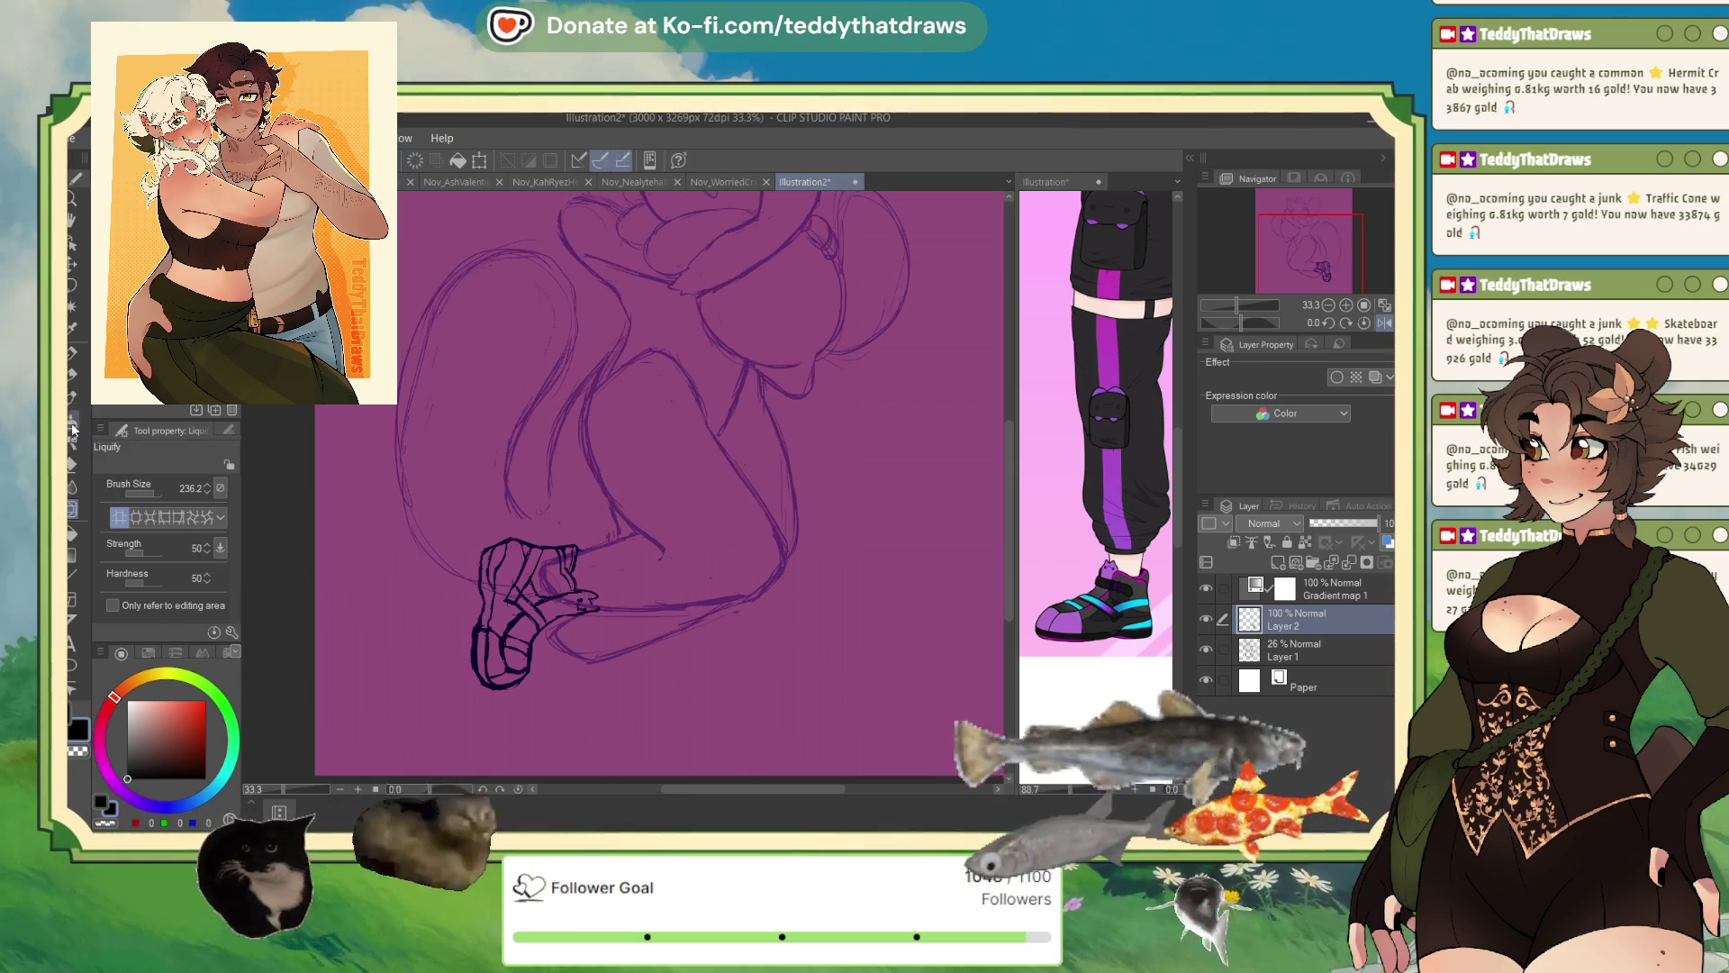
- Switch to the pen on sketch Layer 1, then mirror and zoom out the view
key(p)
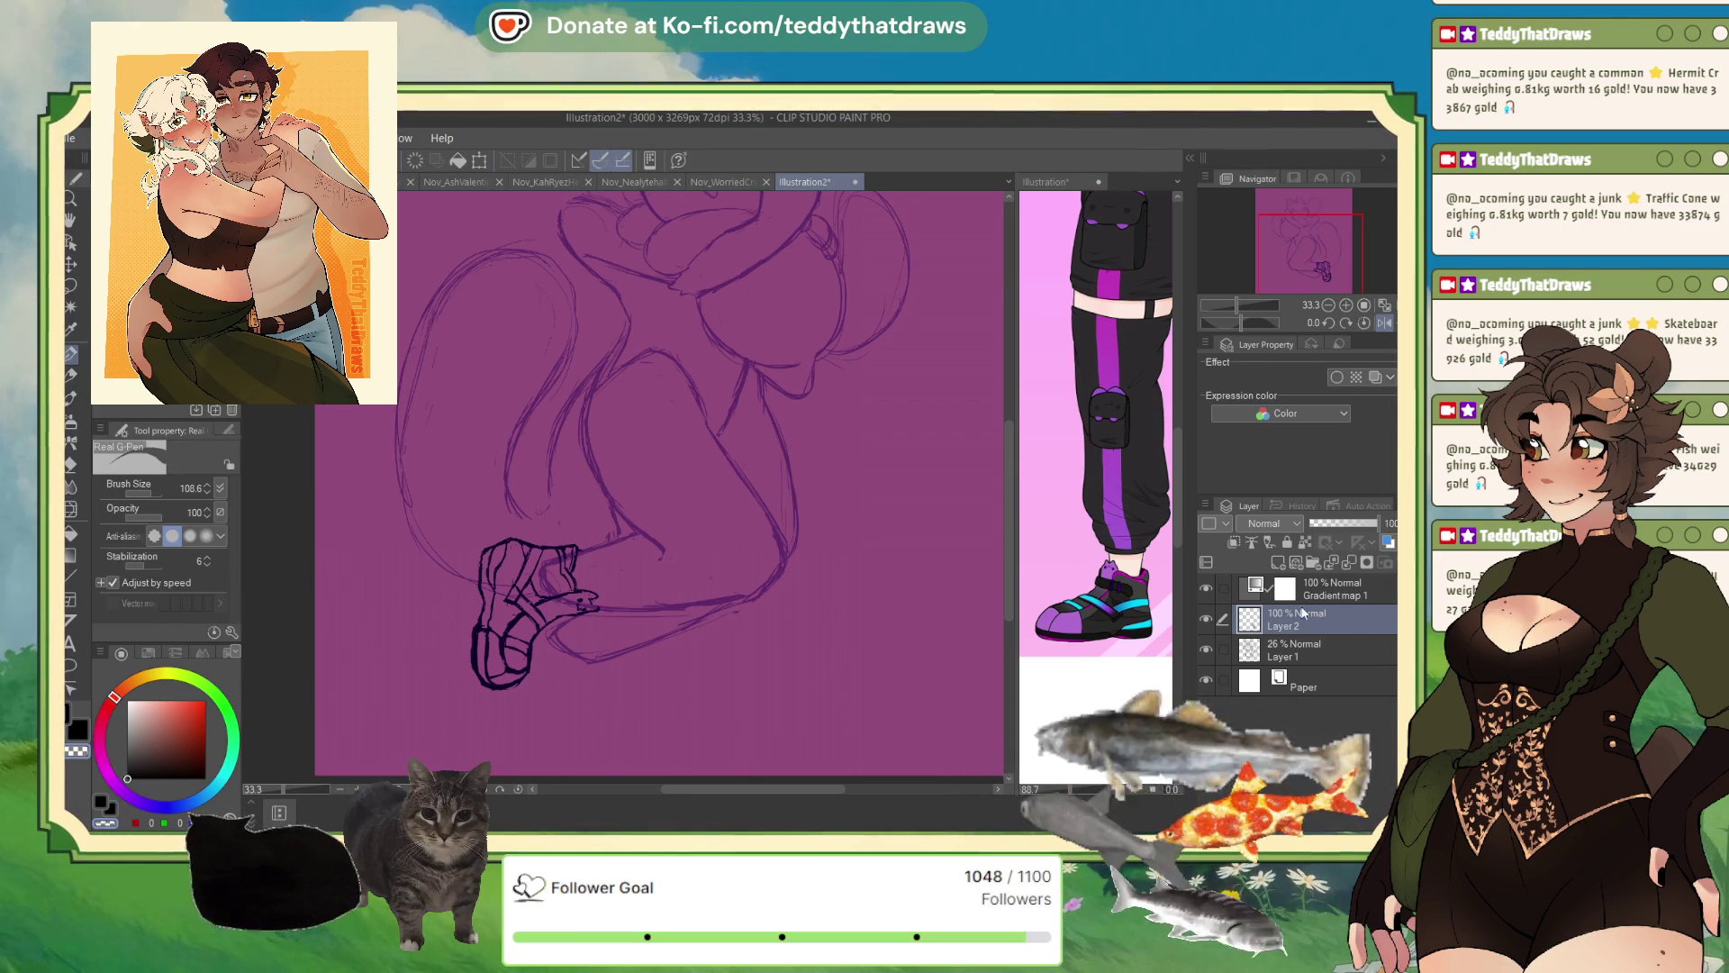
click(1301, 650)
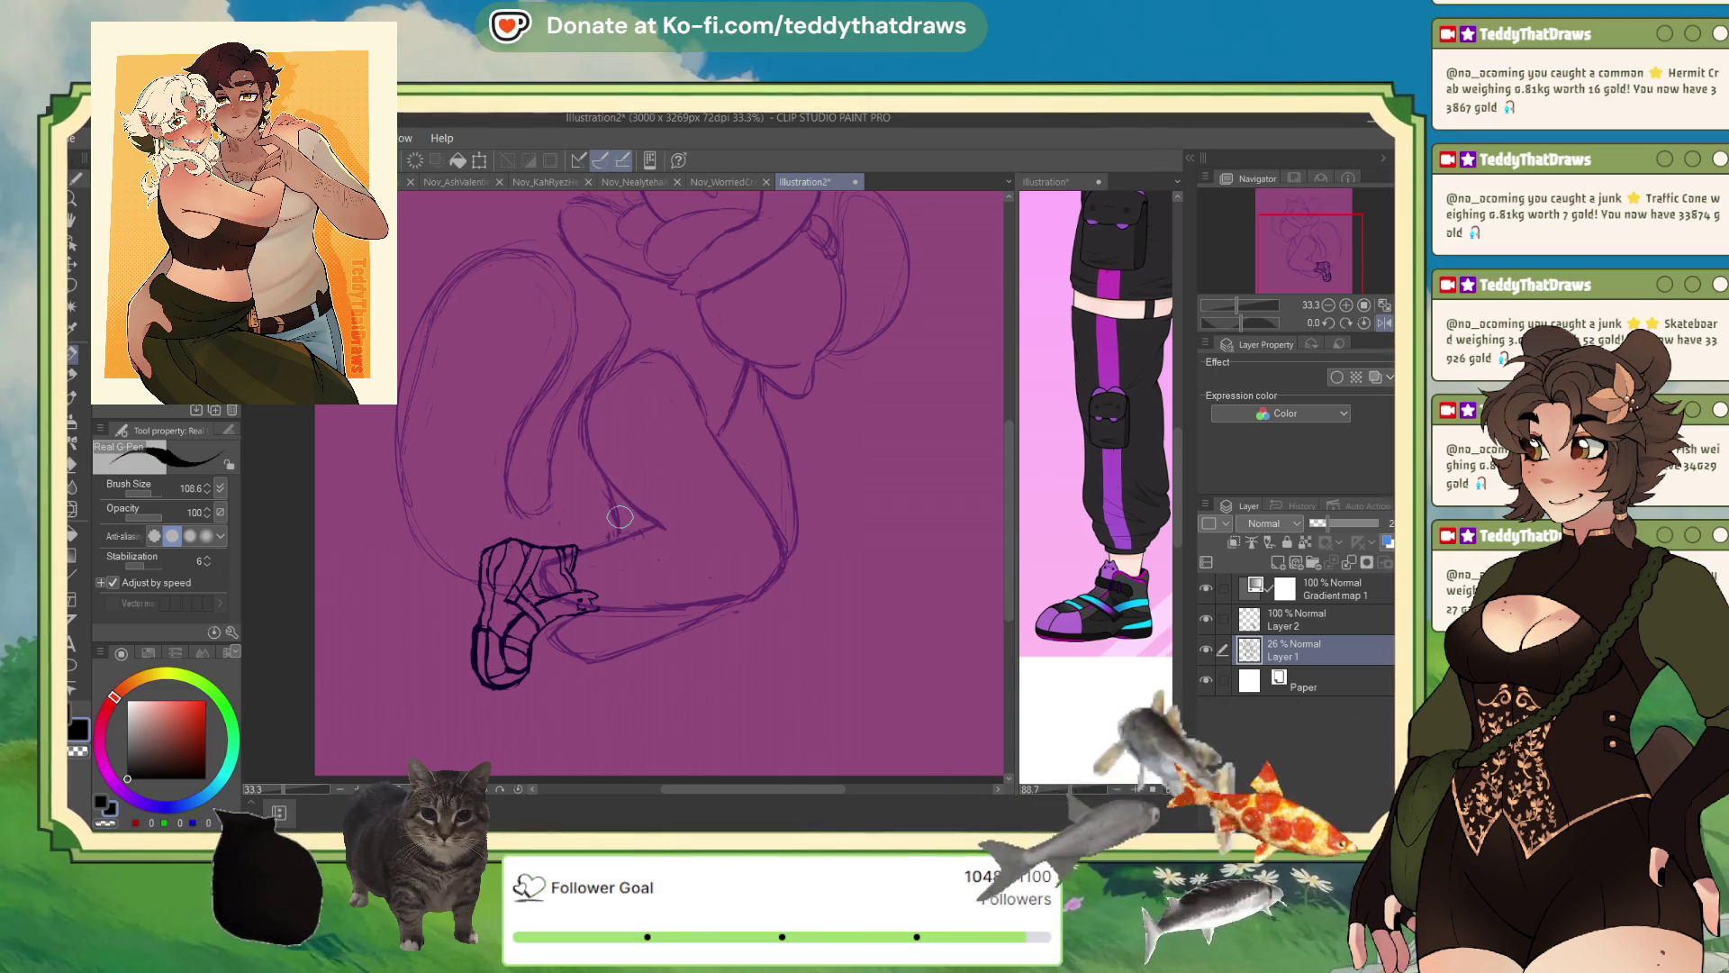
key(h)
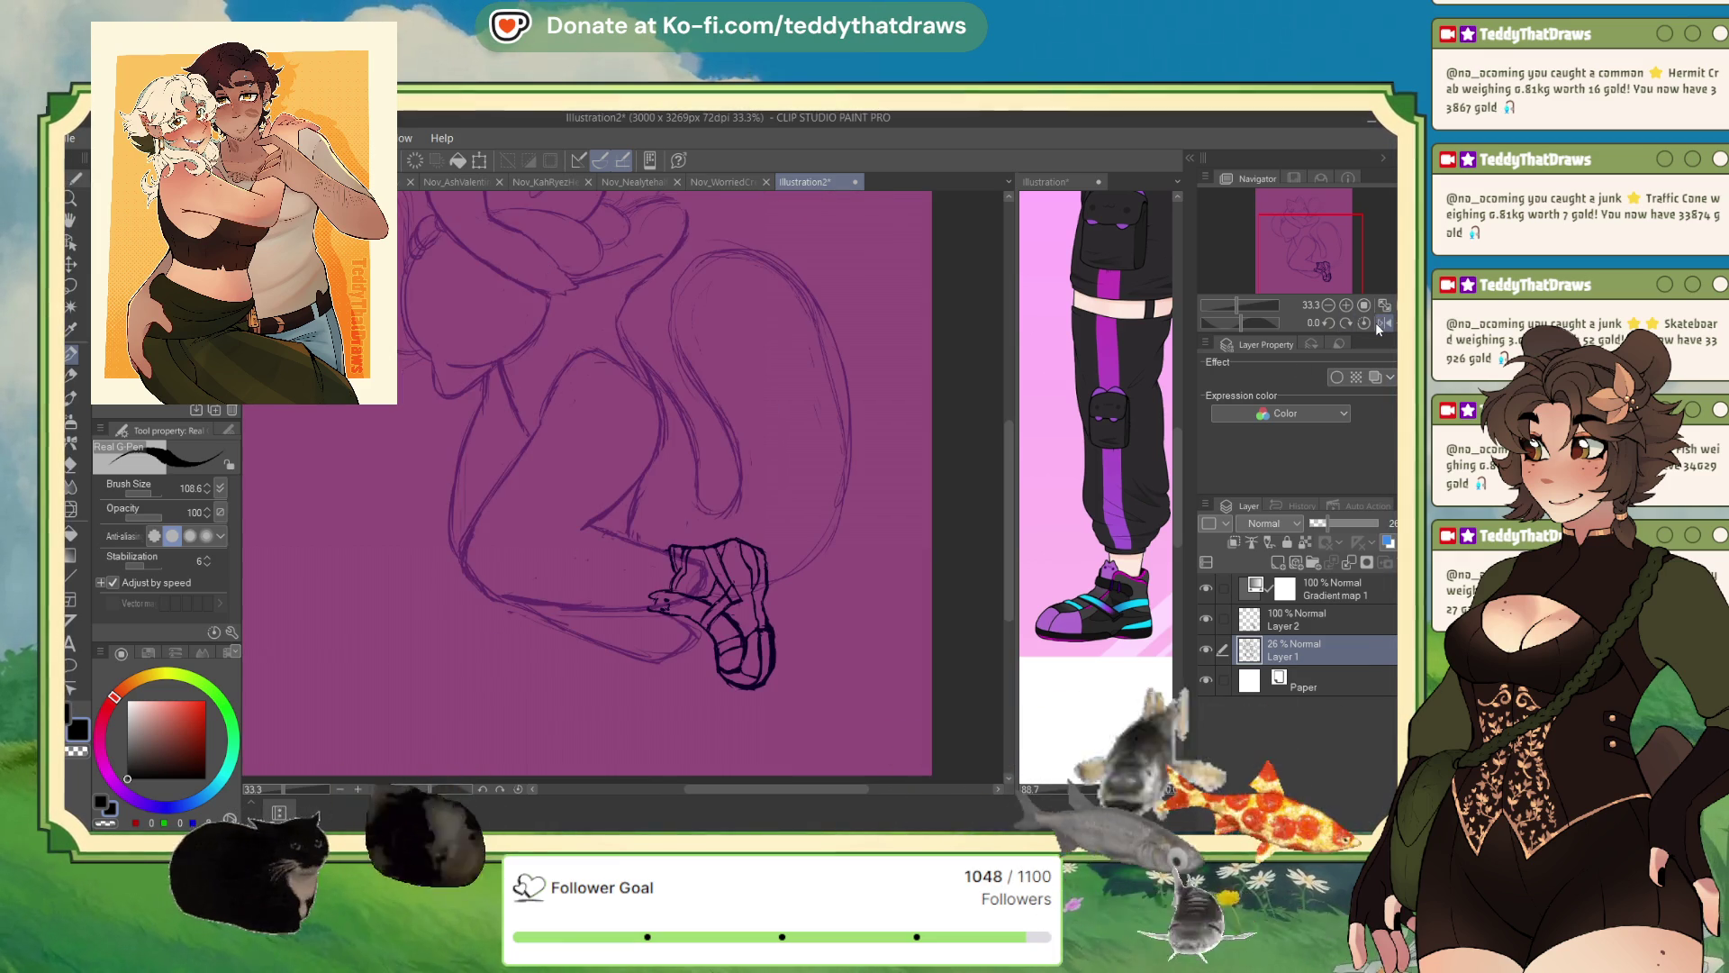
key(ctrl+minus)
scroll(829, 588, up, 1)
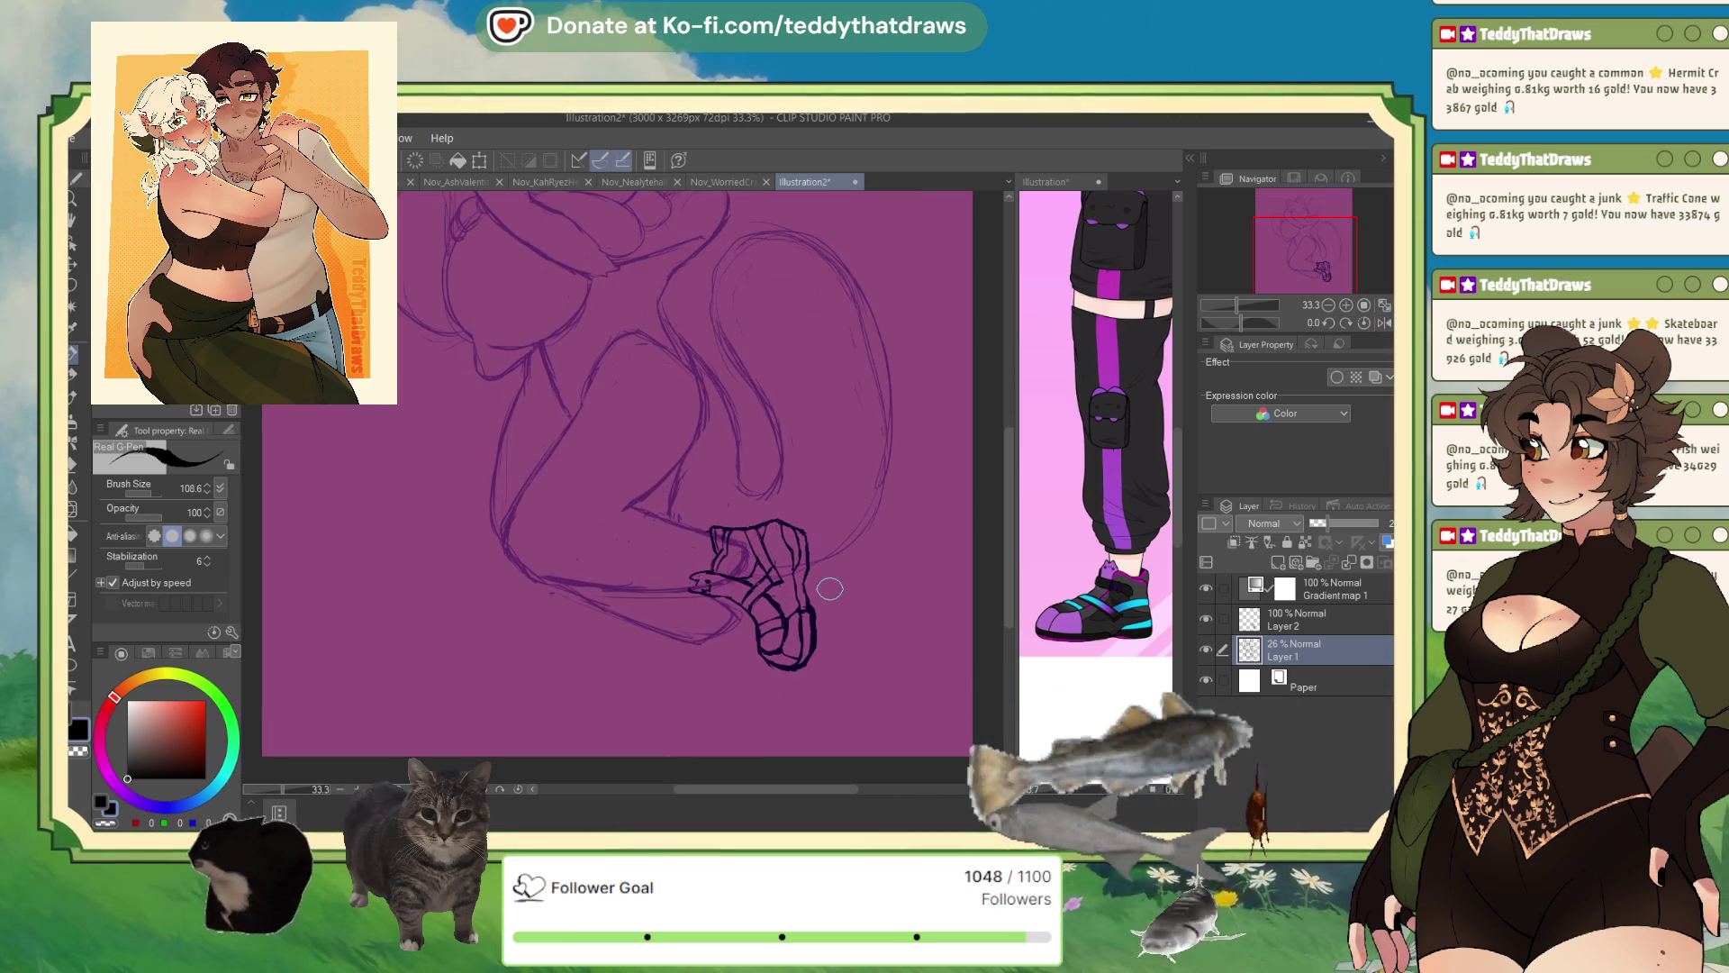
- Set the pen to transparent colour on Layer 2 and mirror the view
click(1295, 626)
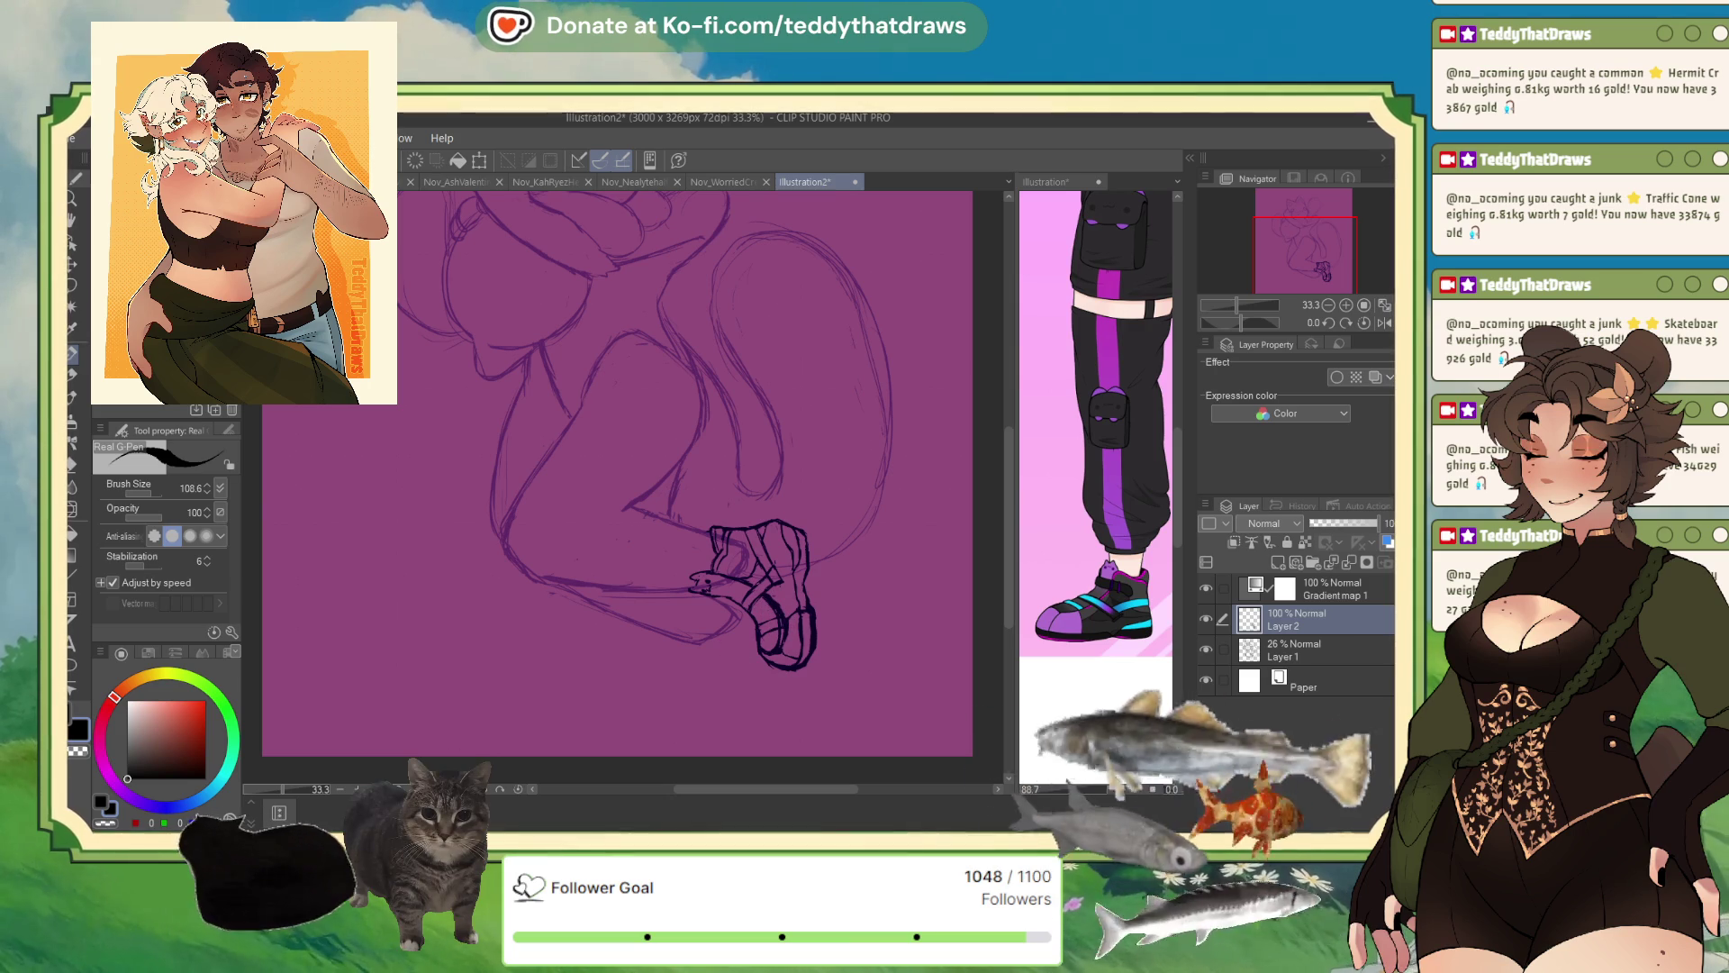
click(106, 823)
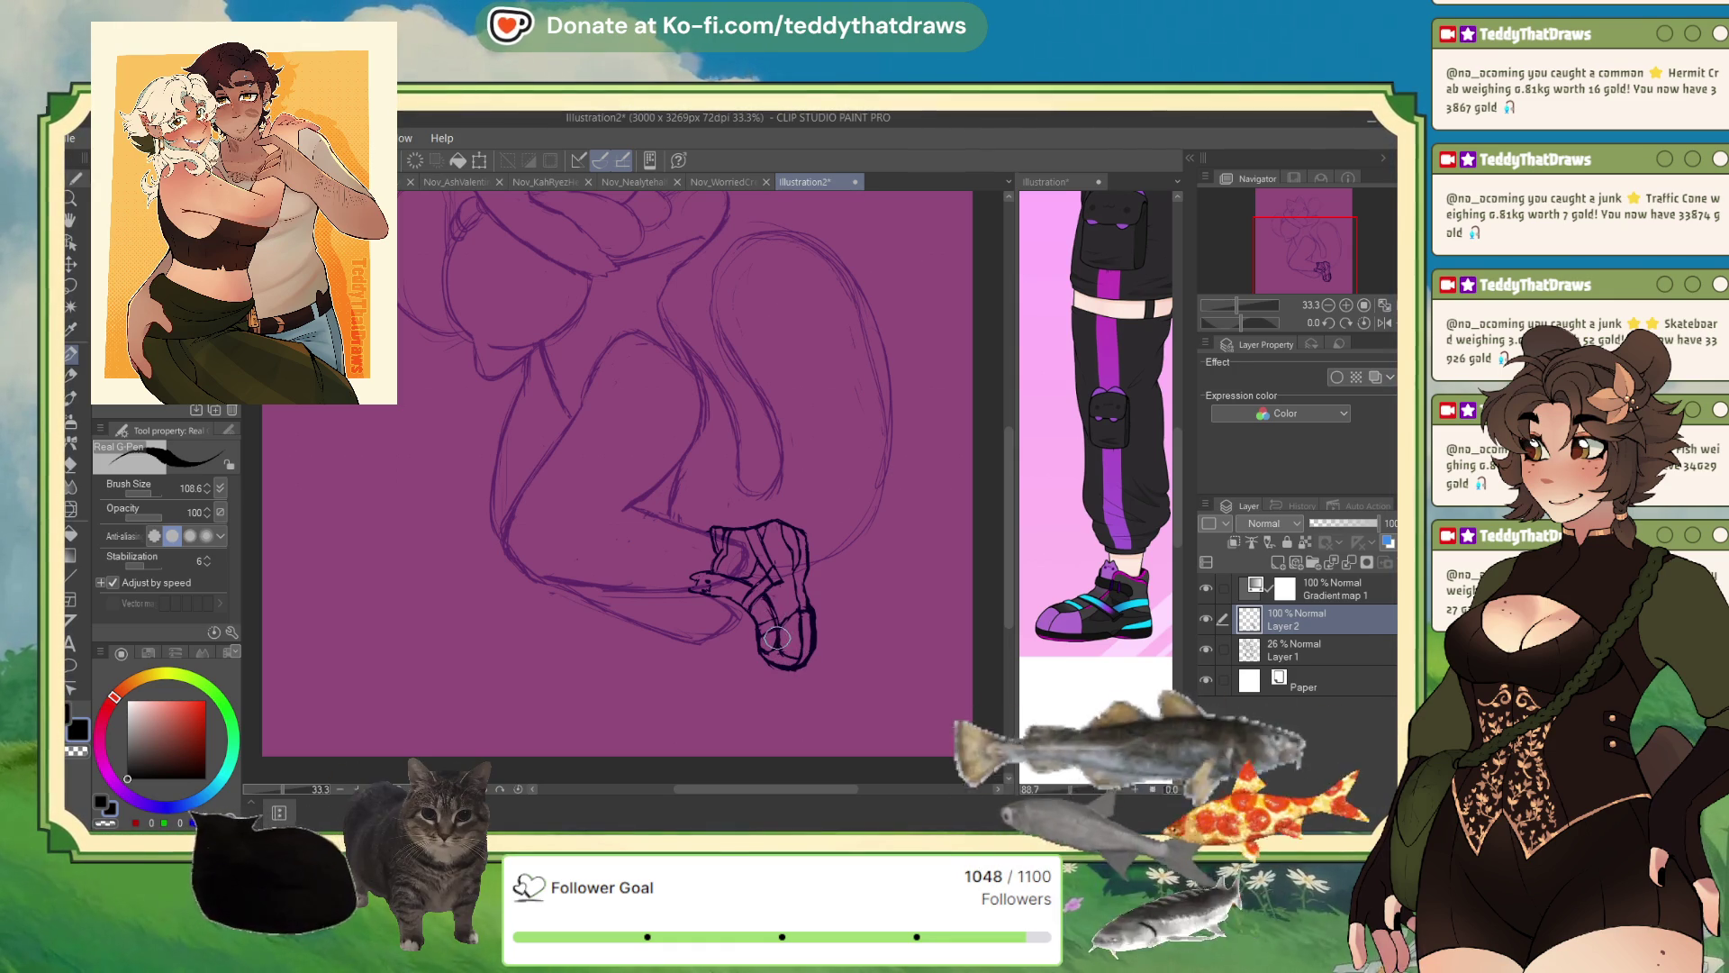
click(1380, 325)
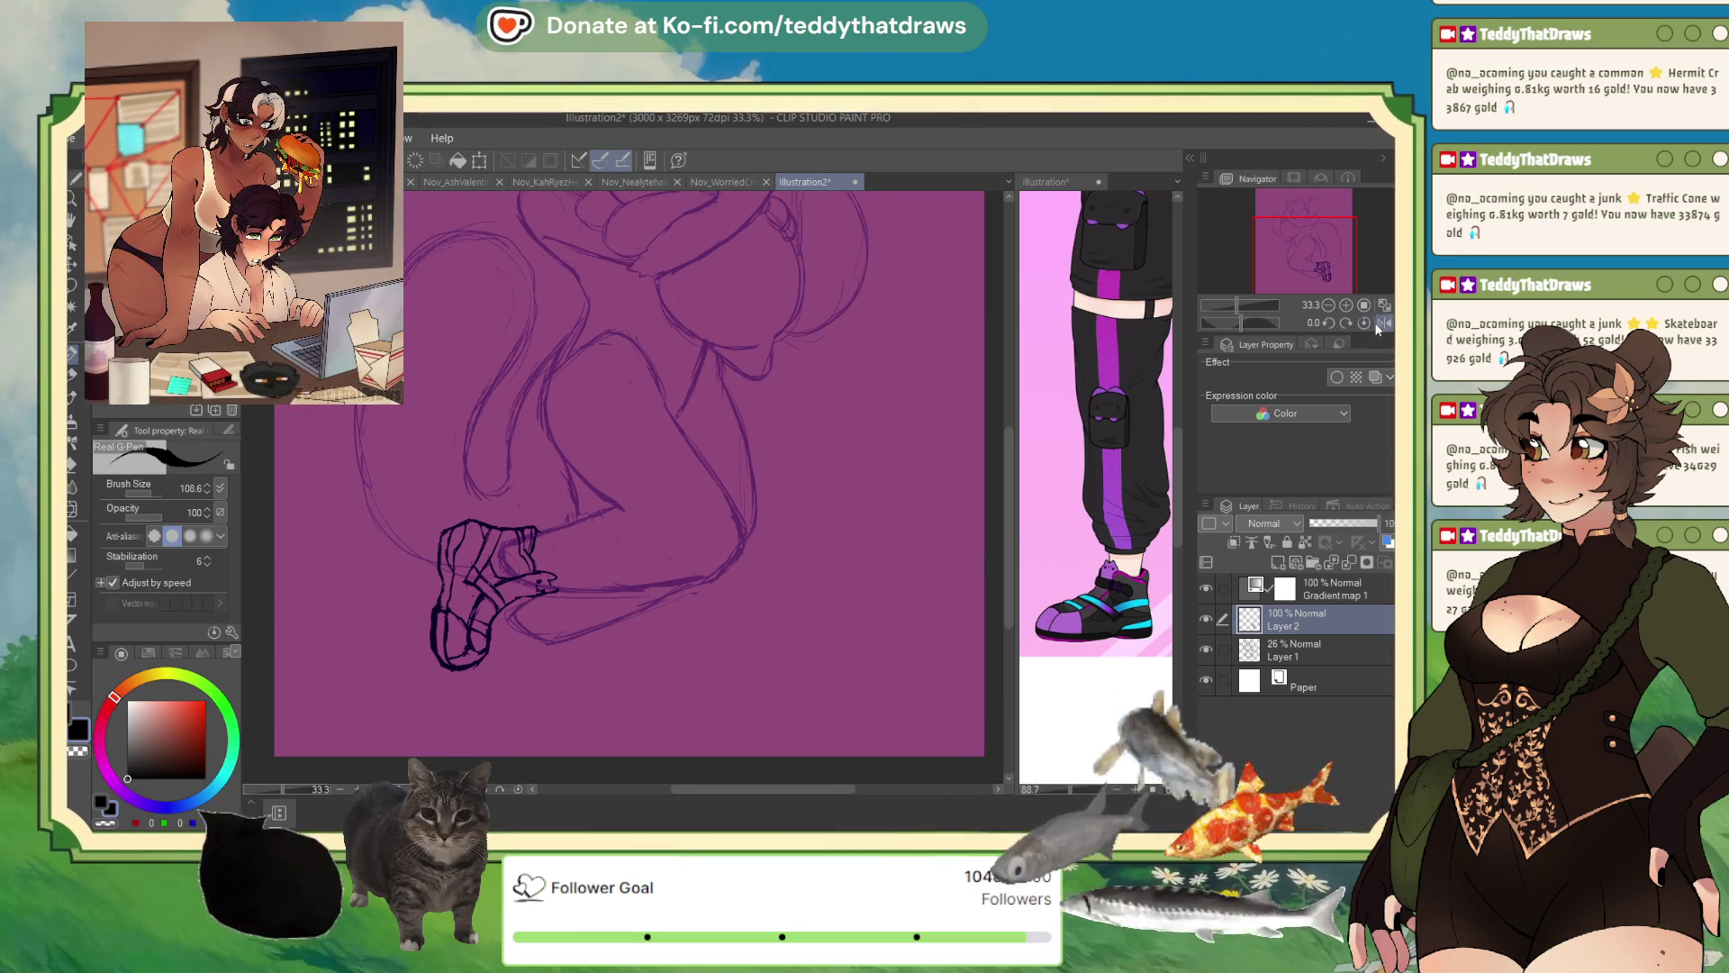
- Sketch another line along the leg on Layer 1, checking it in the mirrored view
click(1369, 322)
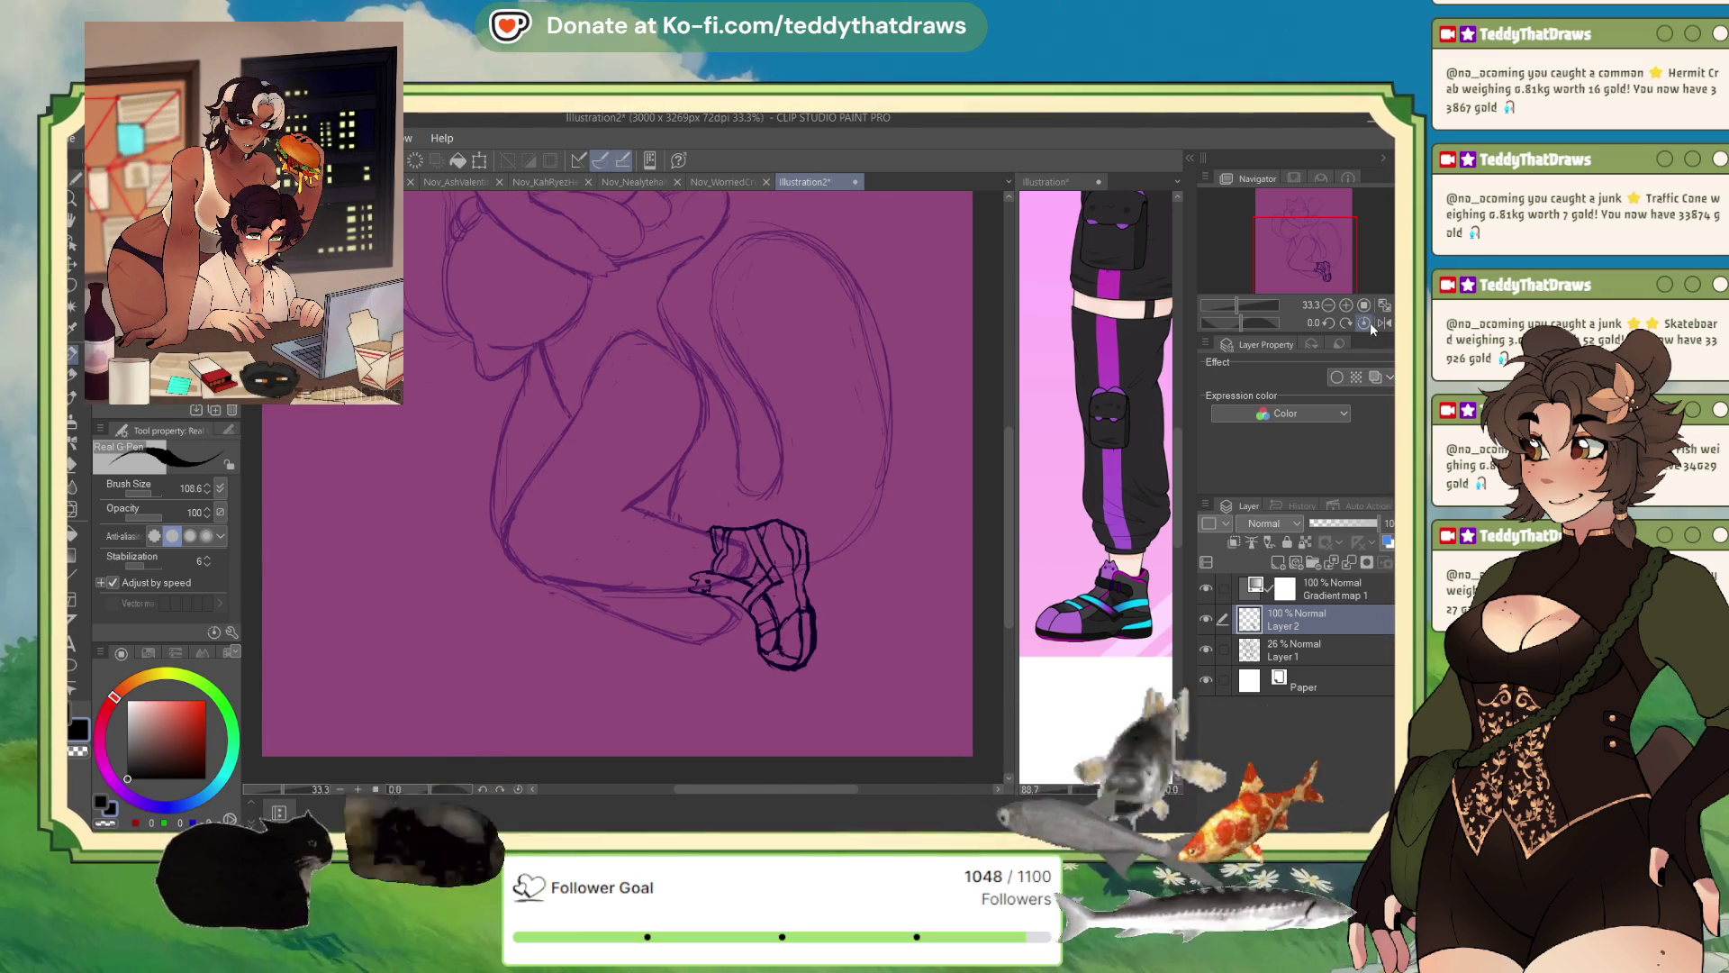
scroll(880, 450, down, 2)
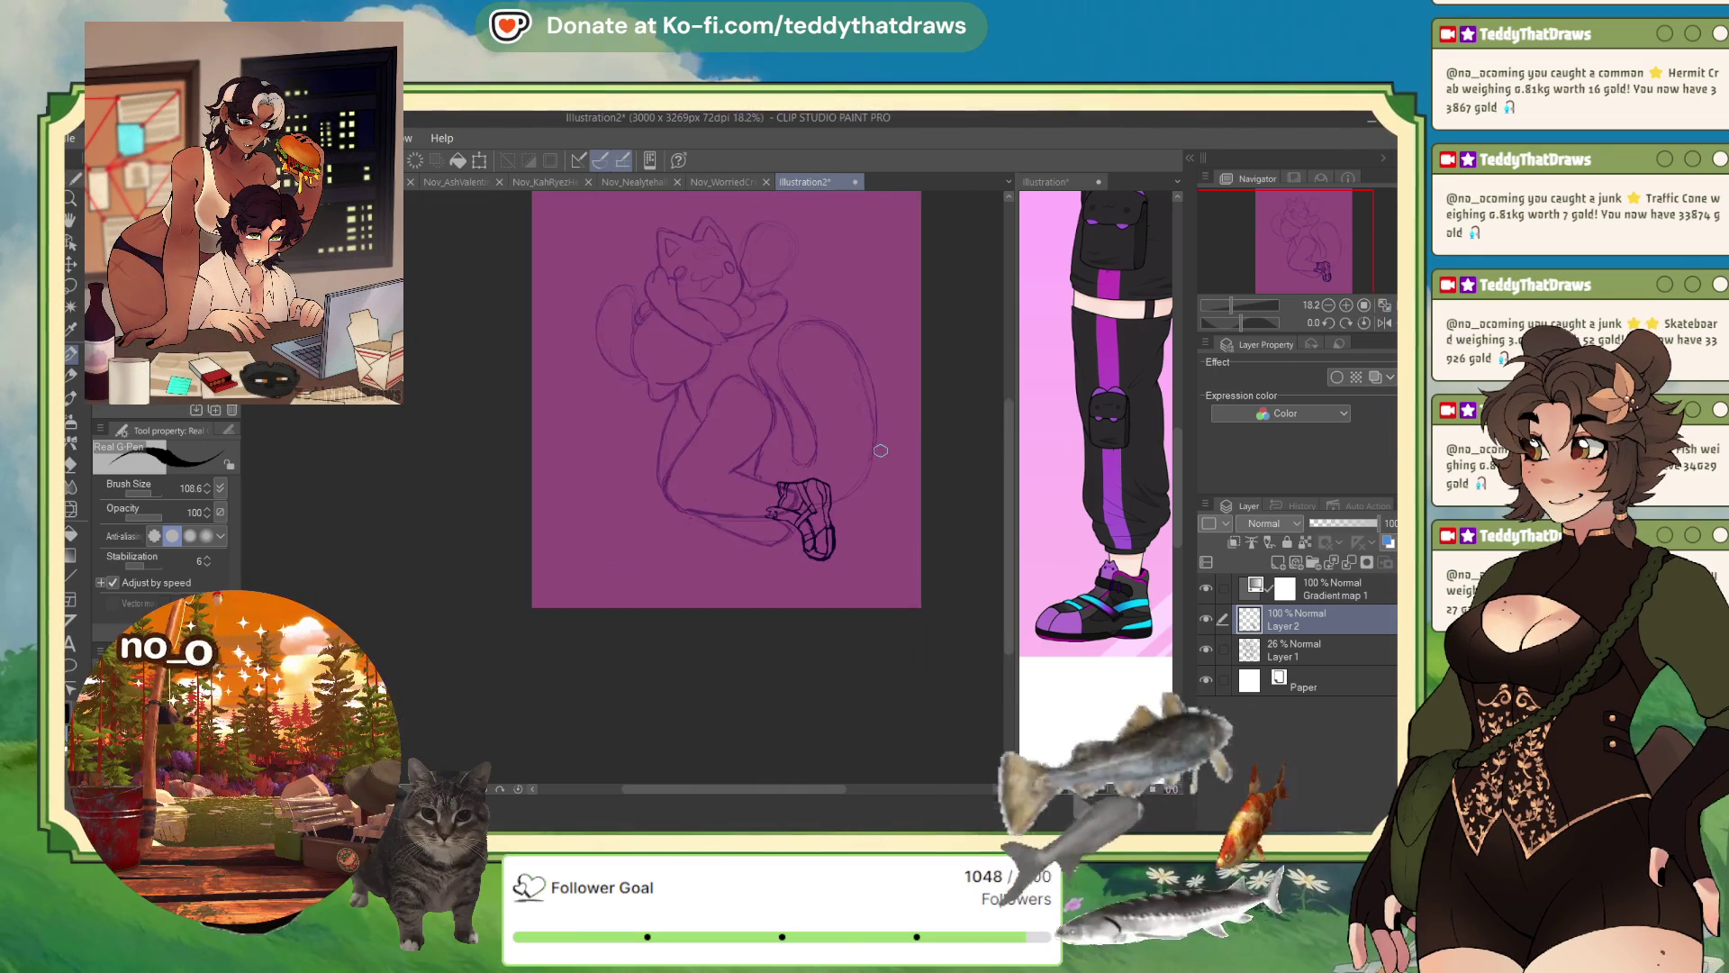
scroll(880, 450, up, 2)
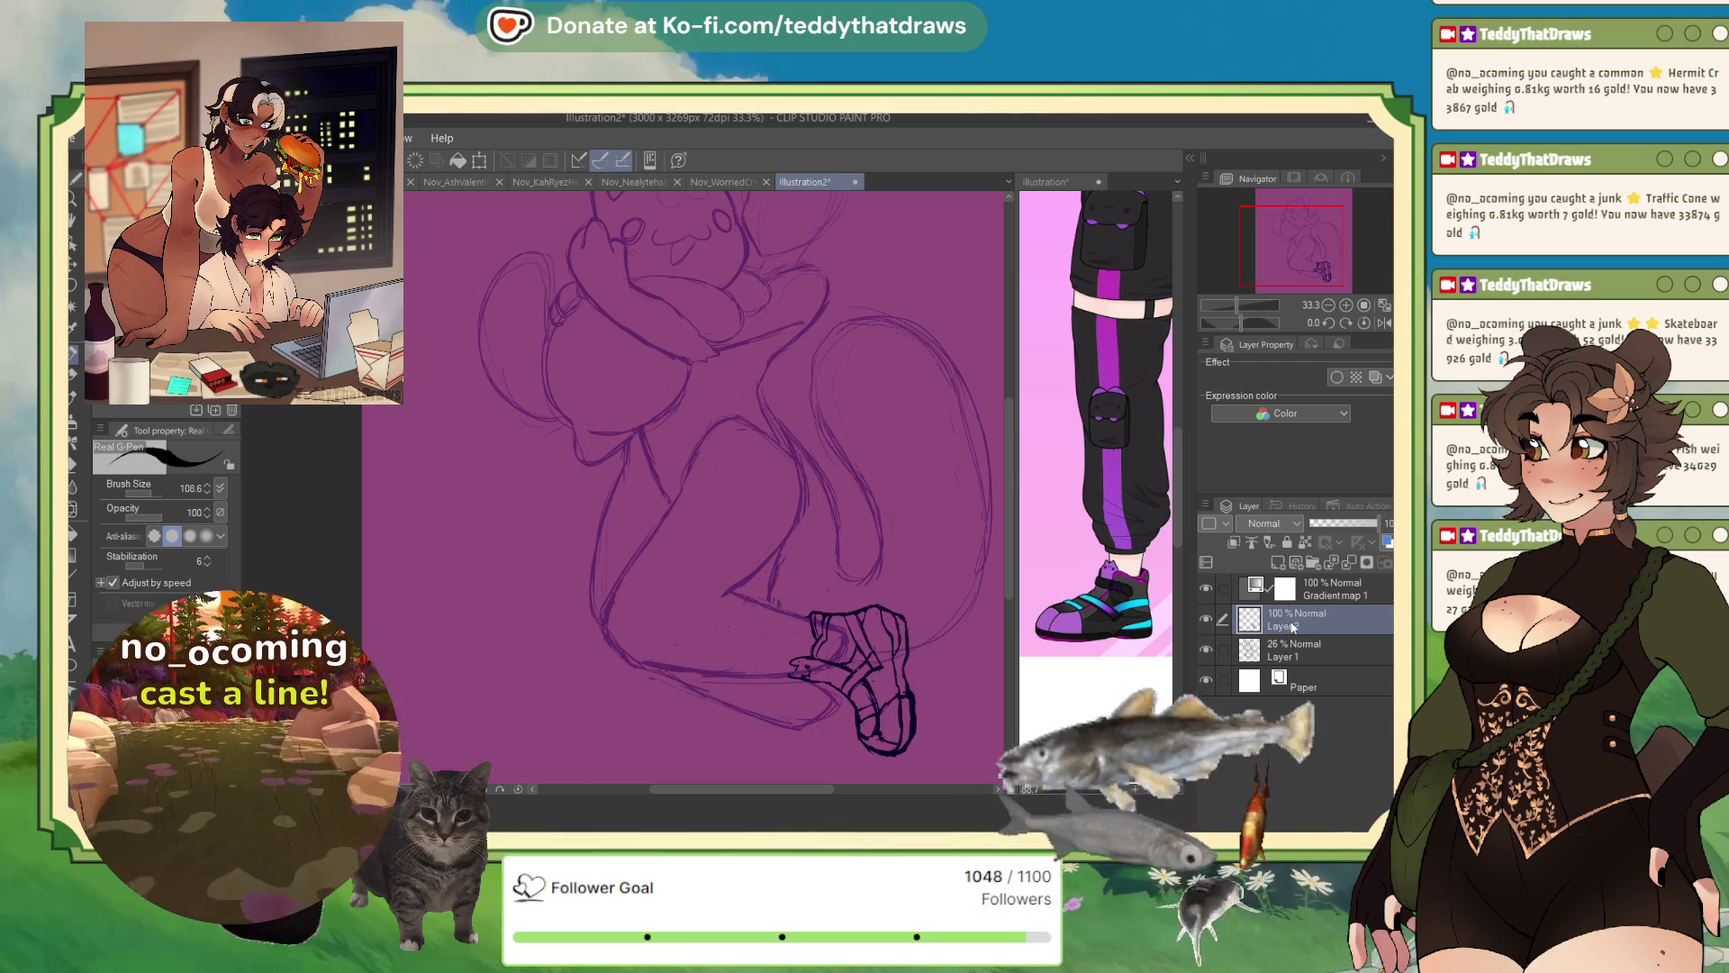
click(1293, 651)
click(1385, 322)
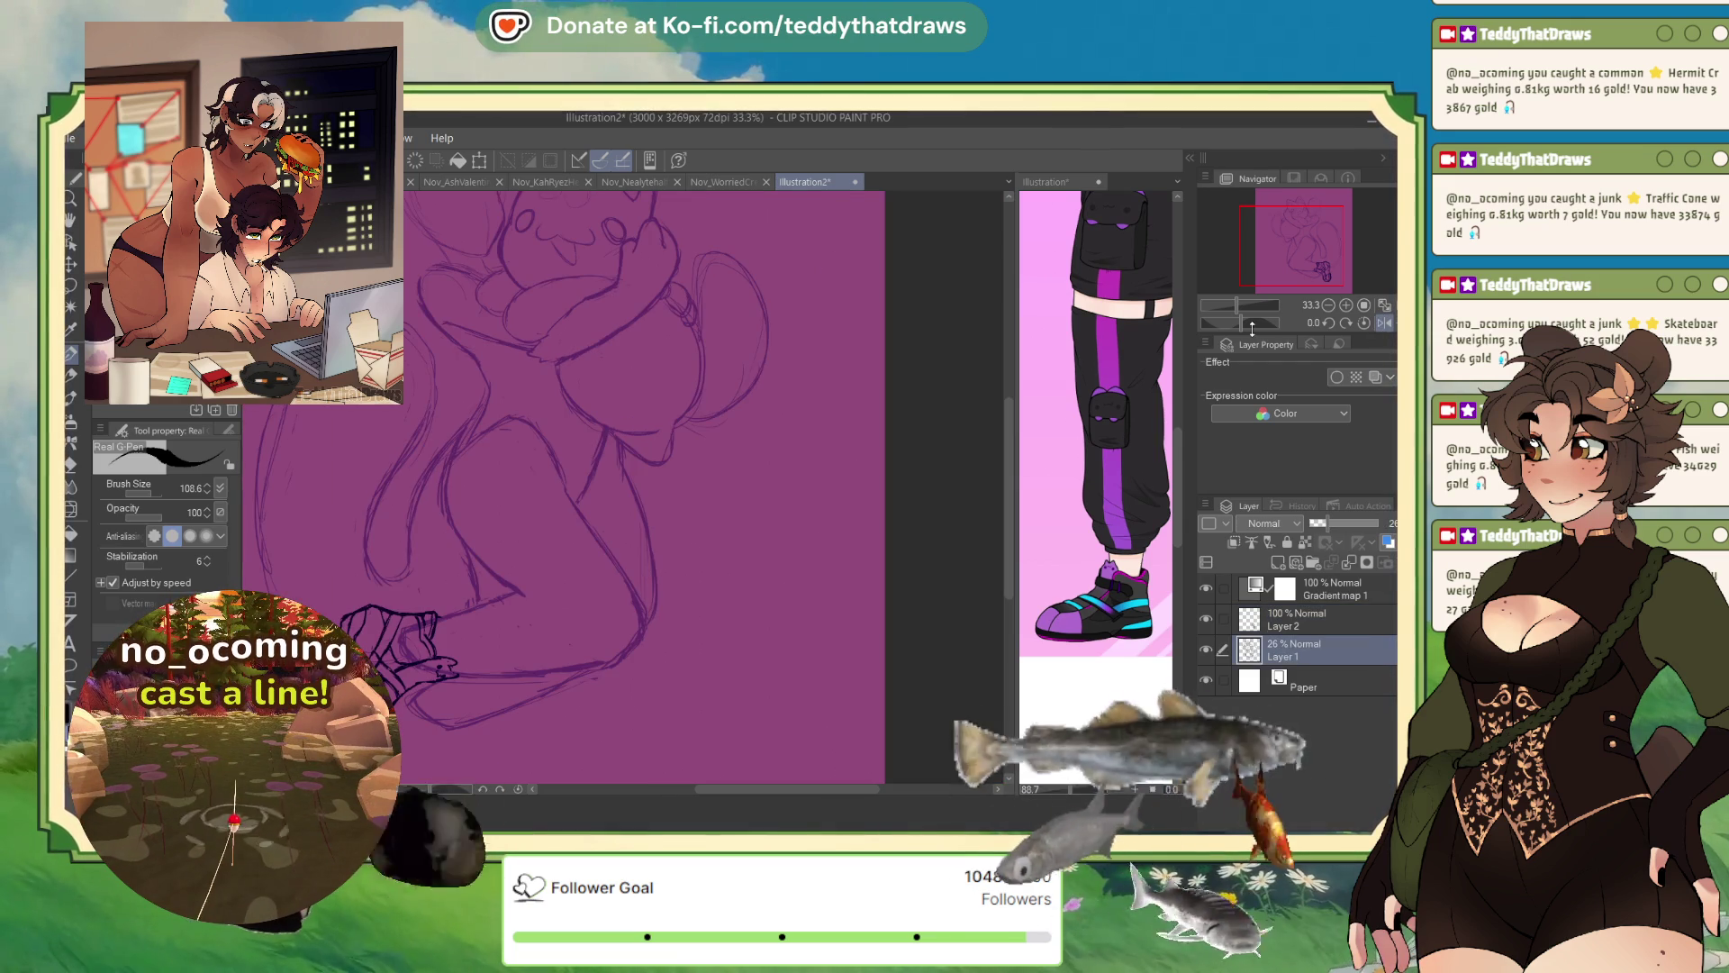
drag(590, 538, 615, 648)
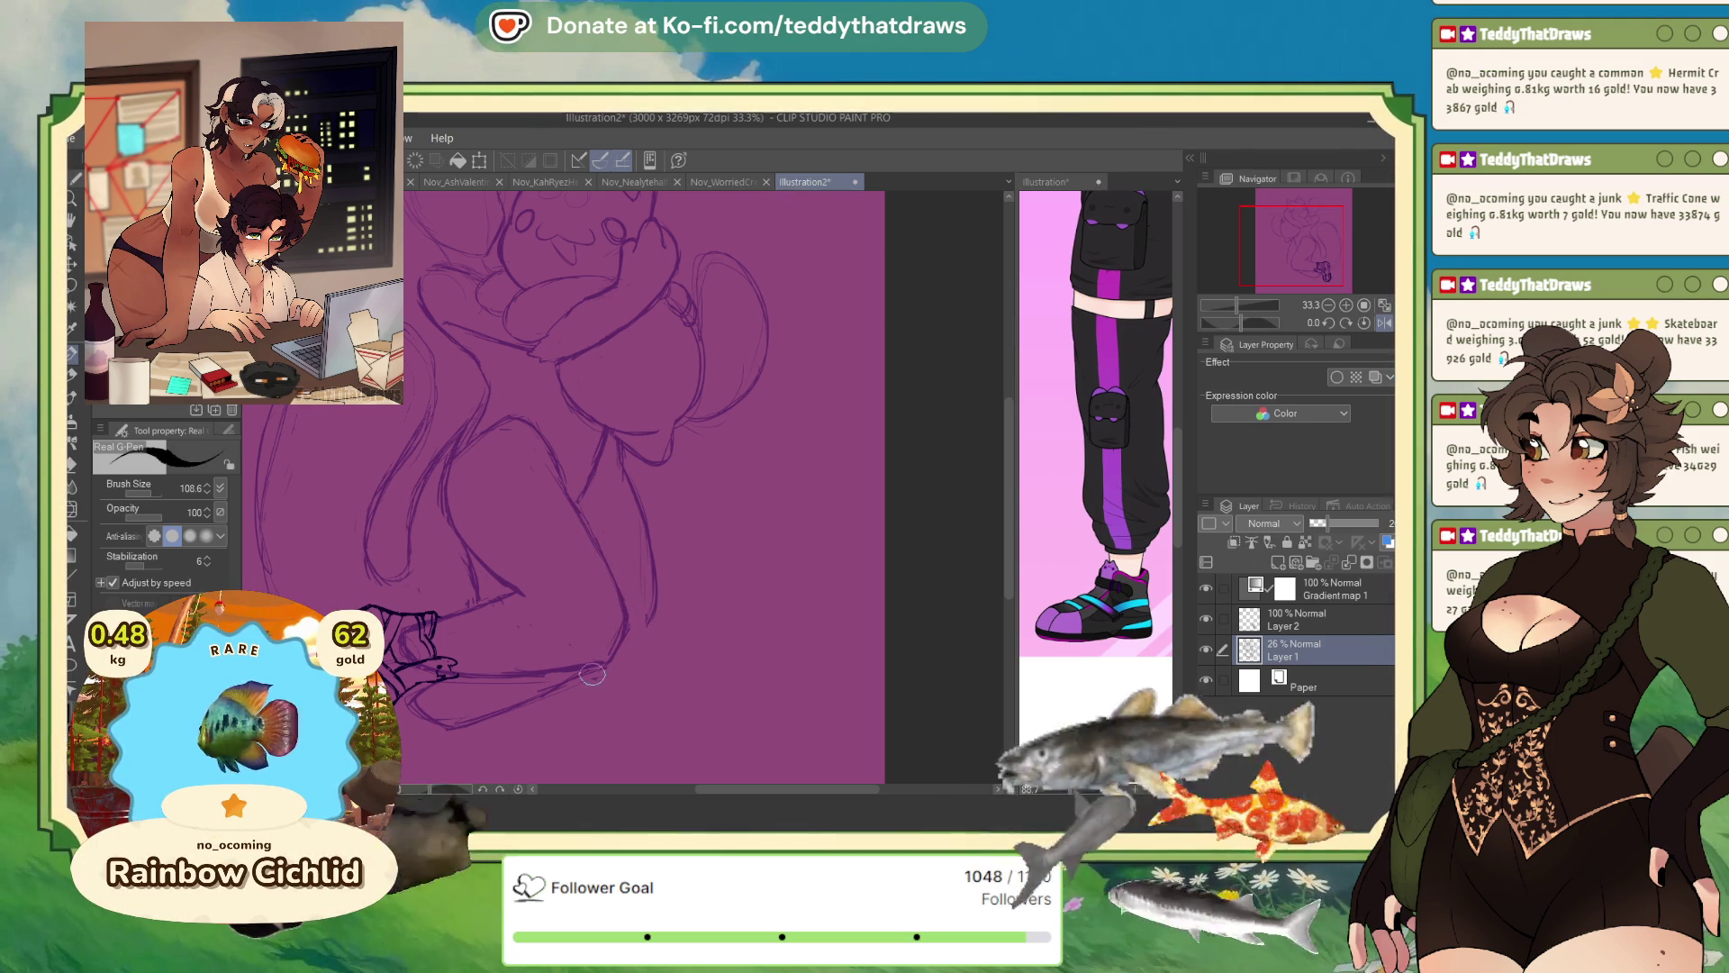
click(1383, 323)
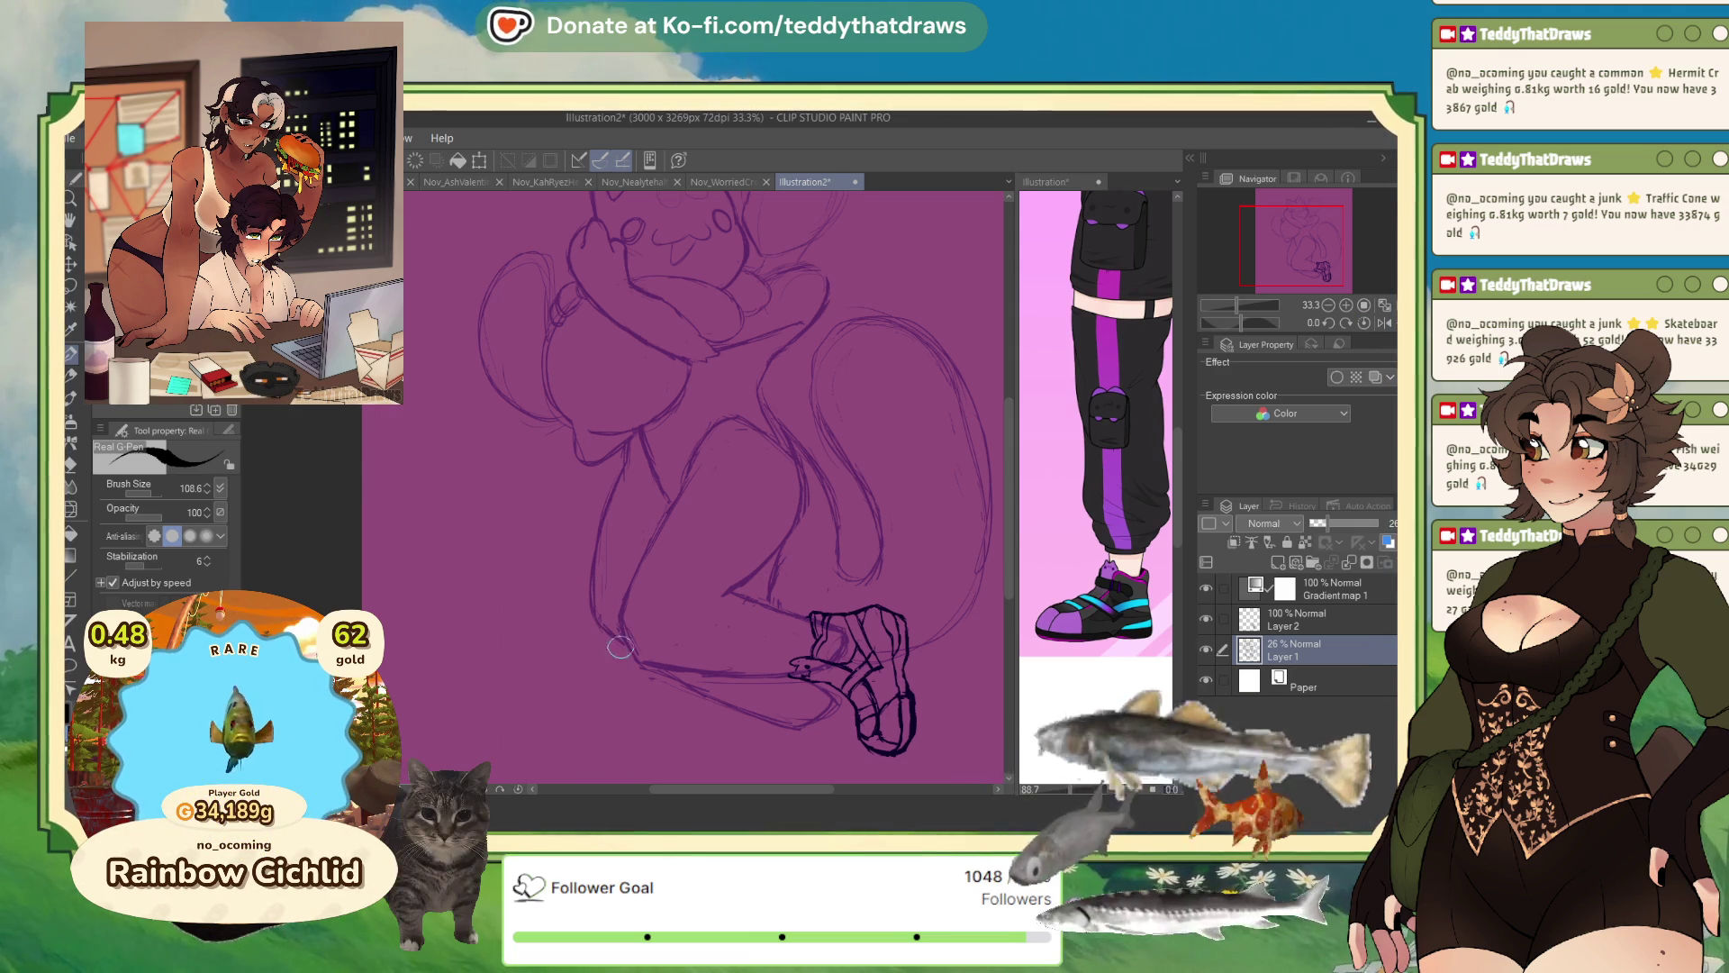
- Copy and paste Layer 2's sandal with Ctrl+C, Ctrl+V
scroll(683, 538, down, 5)
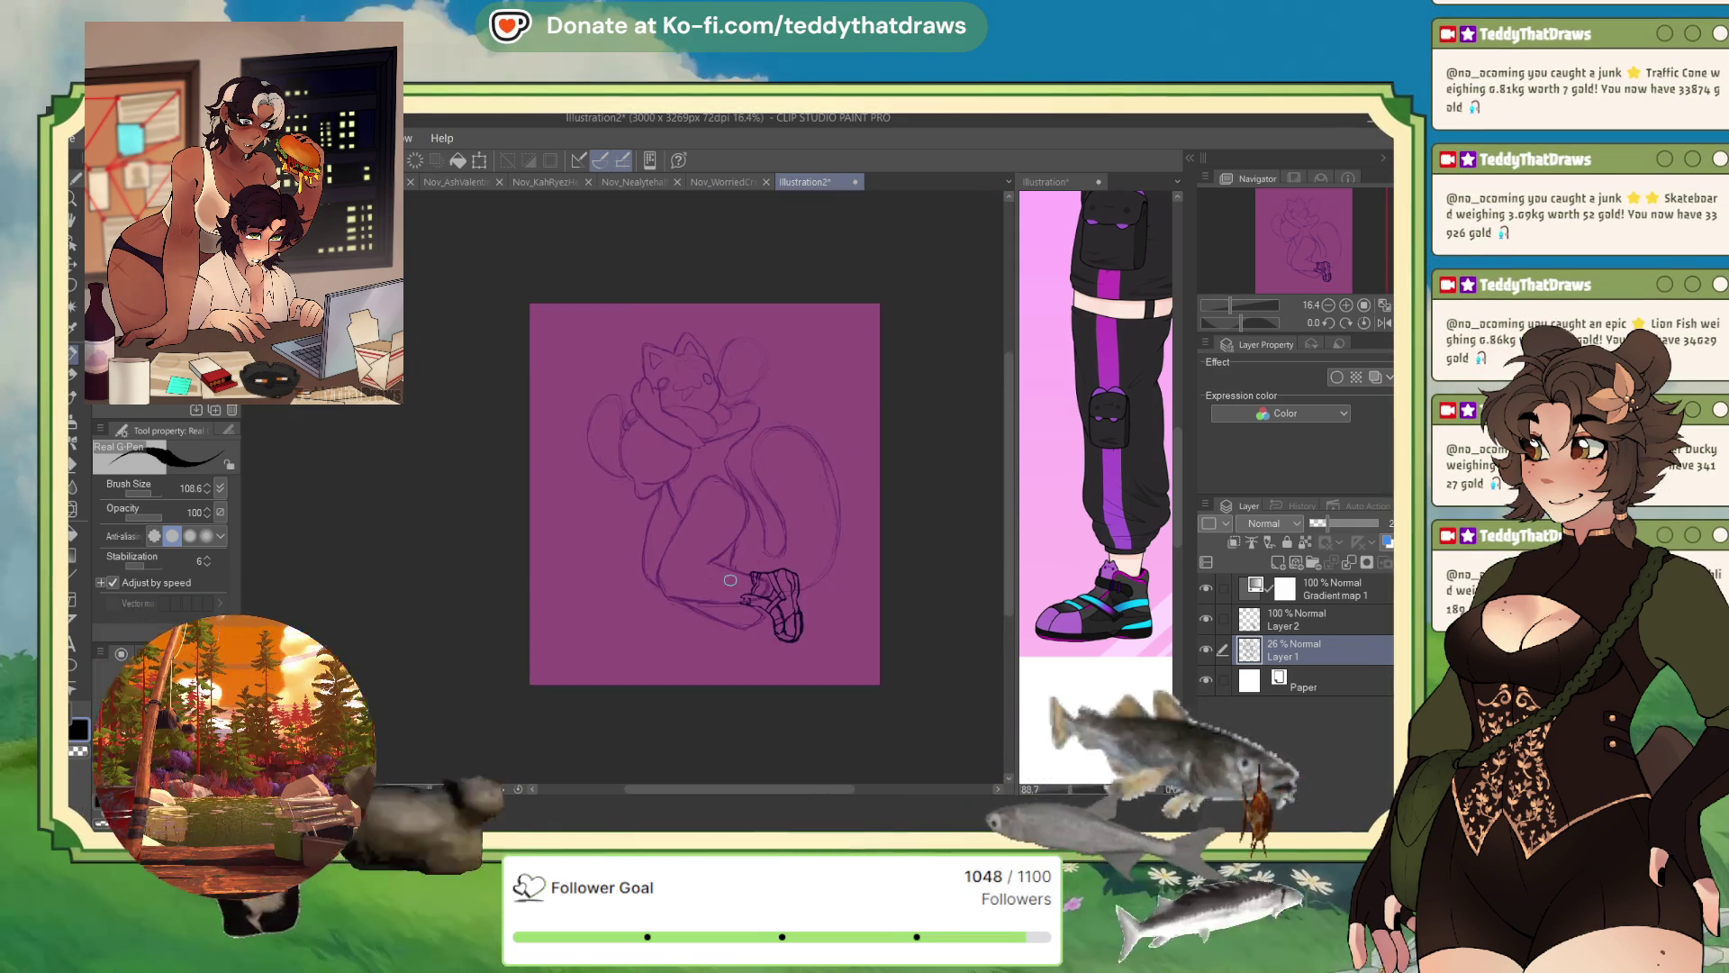
scroll(729, 387, up, 3)
scroll(726, 502, up, 2)
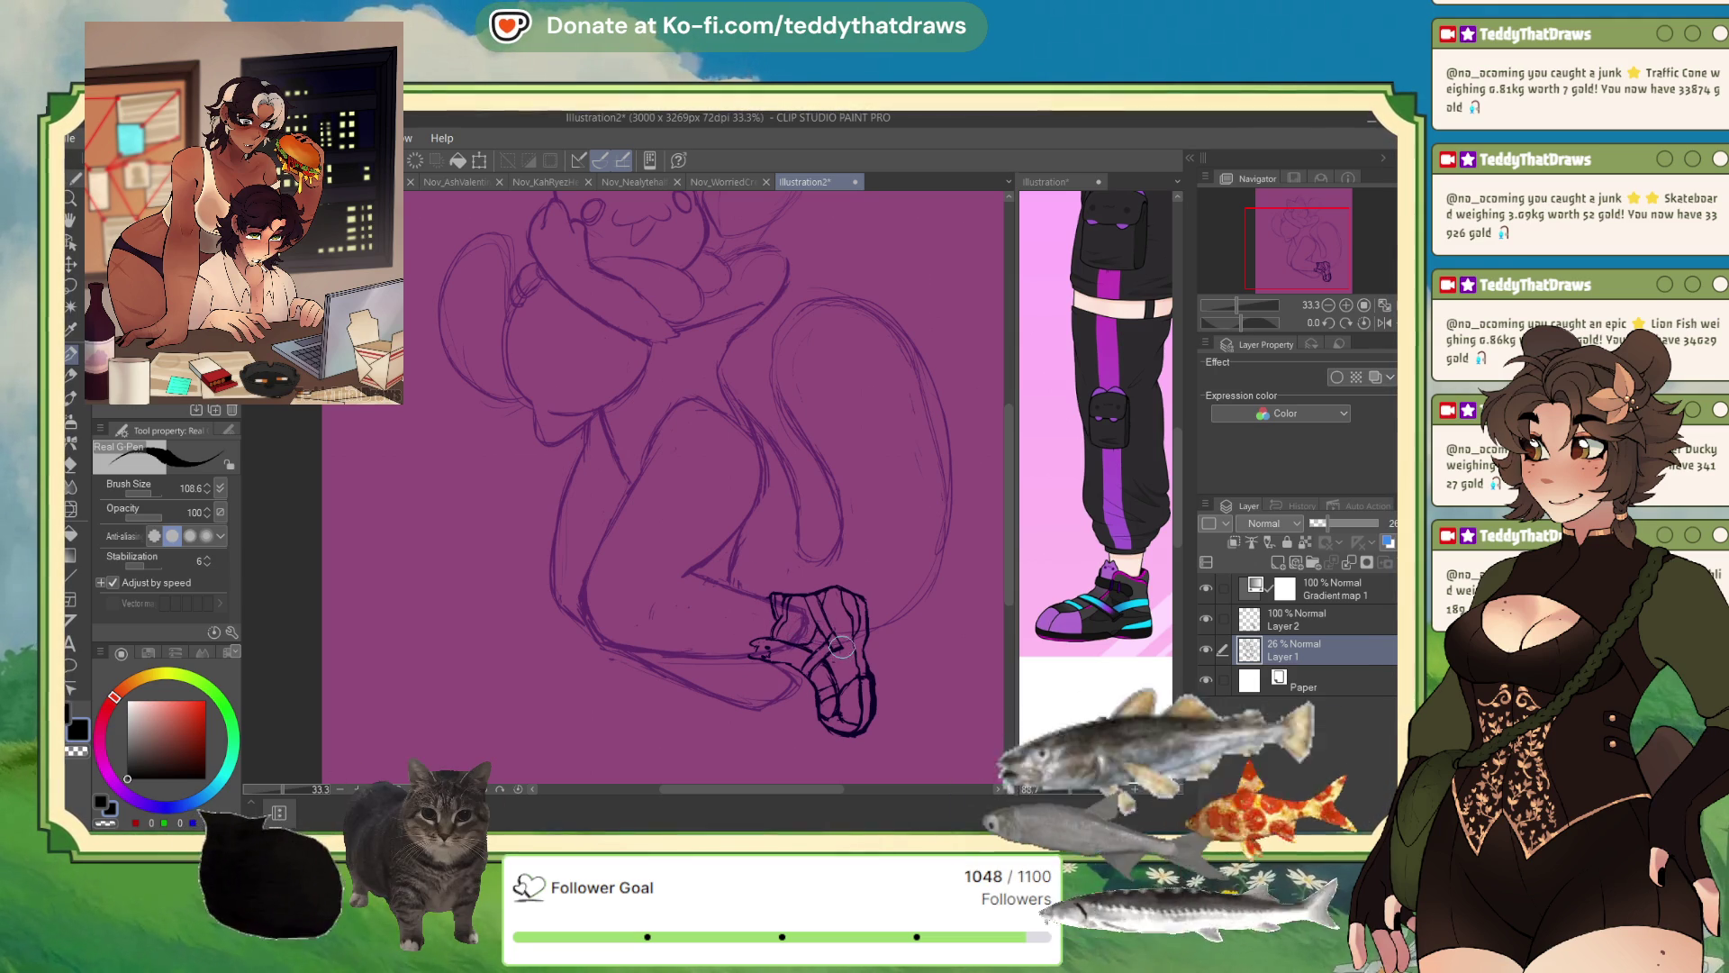
click(1269, 625)
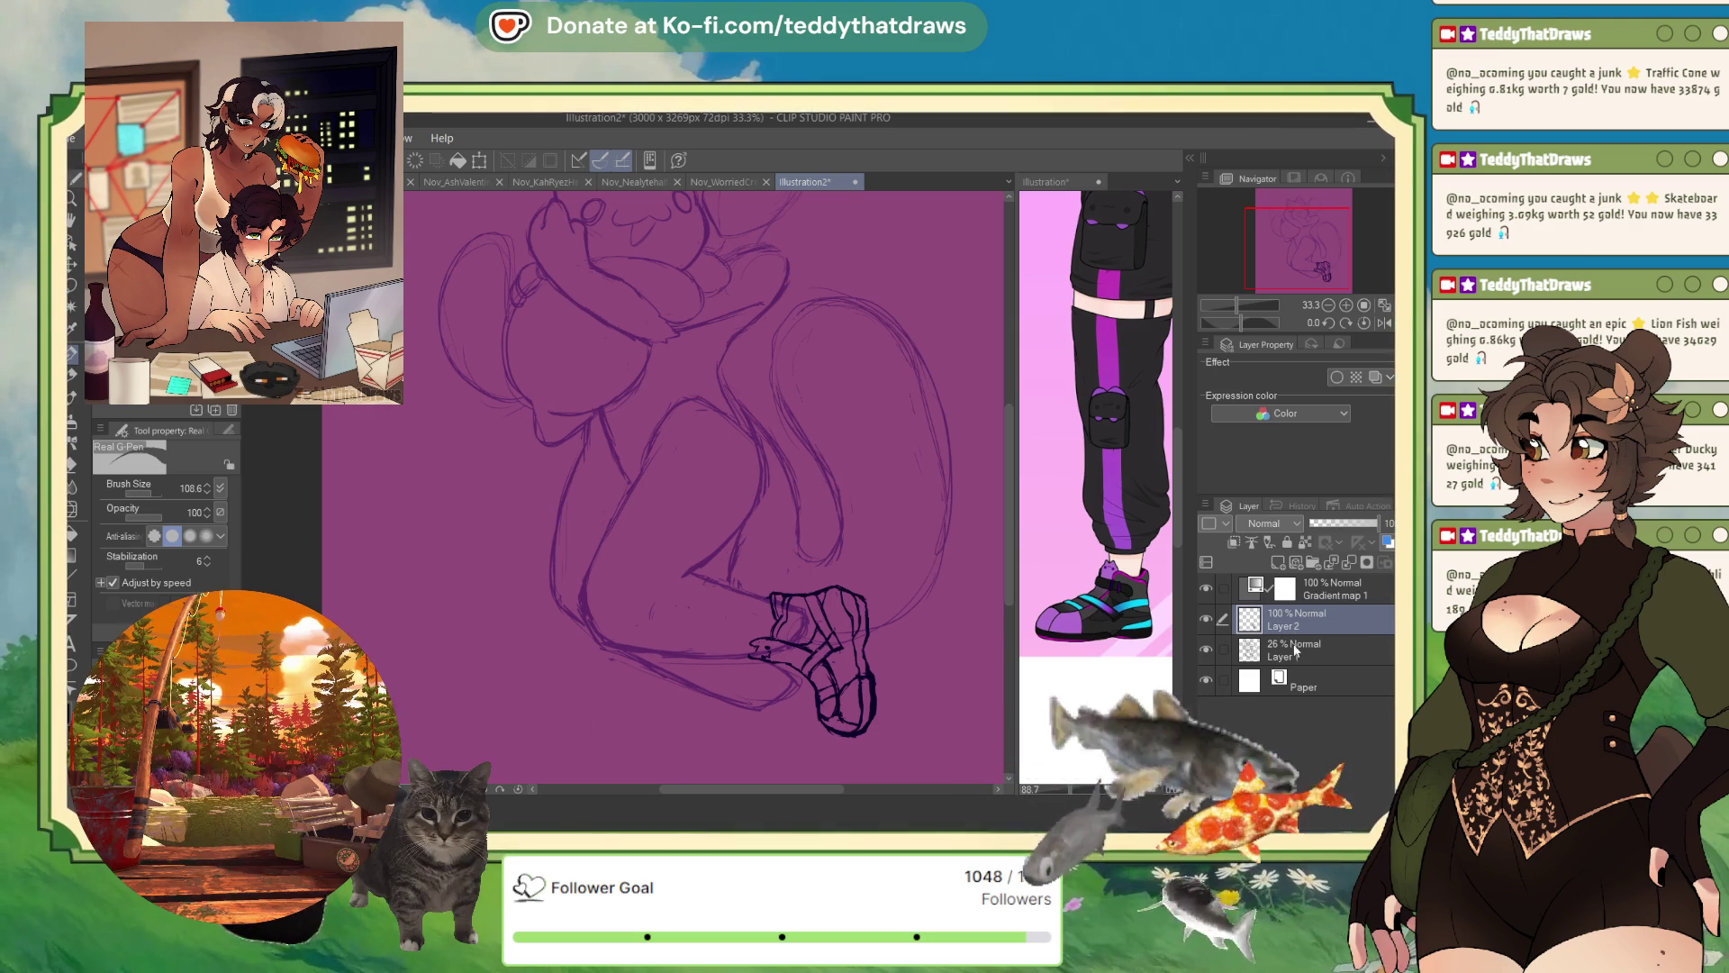
key(ctrl+c)
key(ctrl+v)
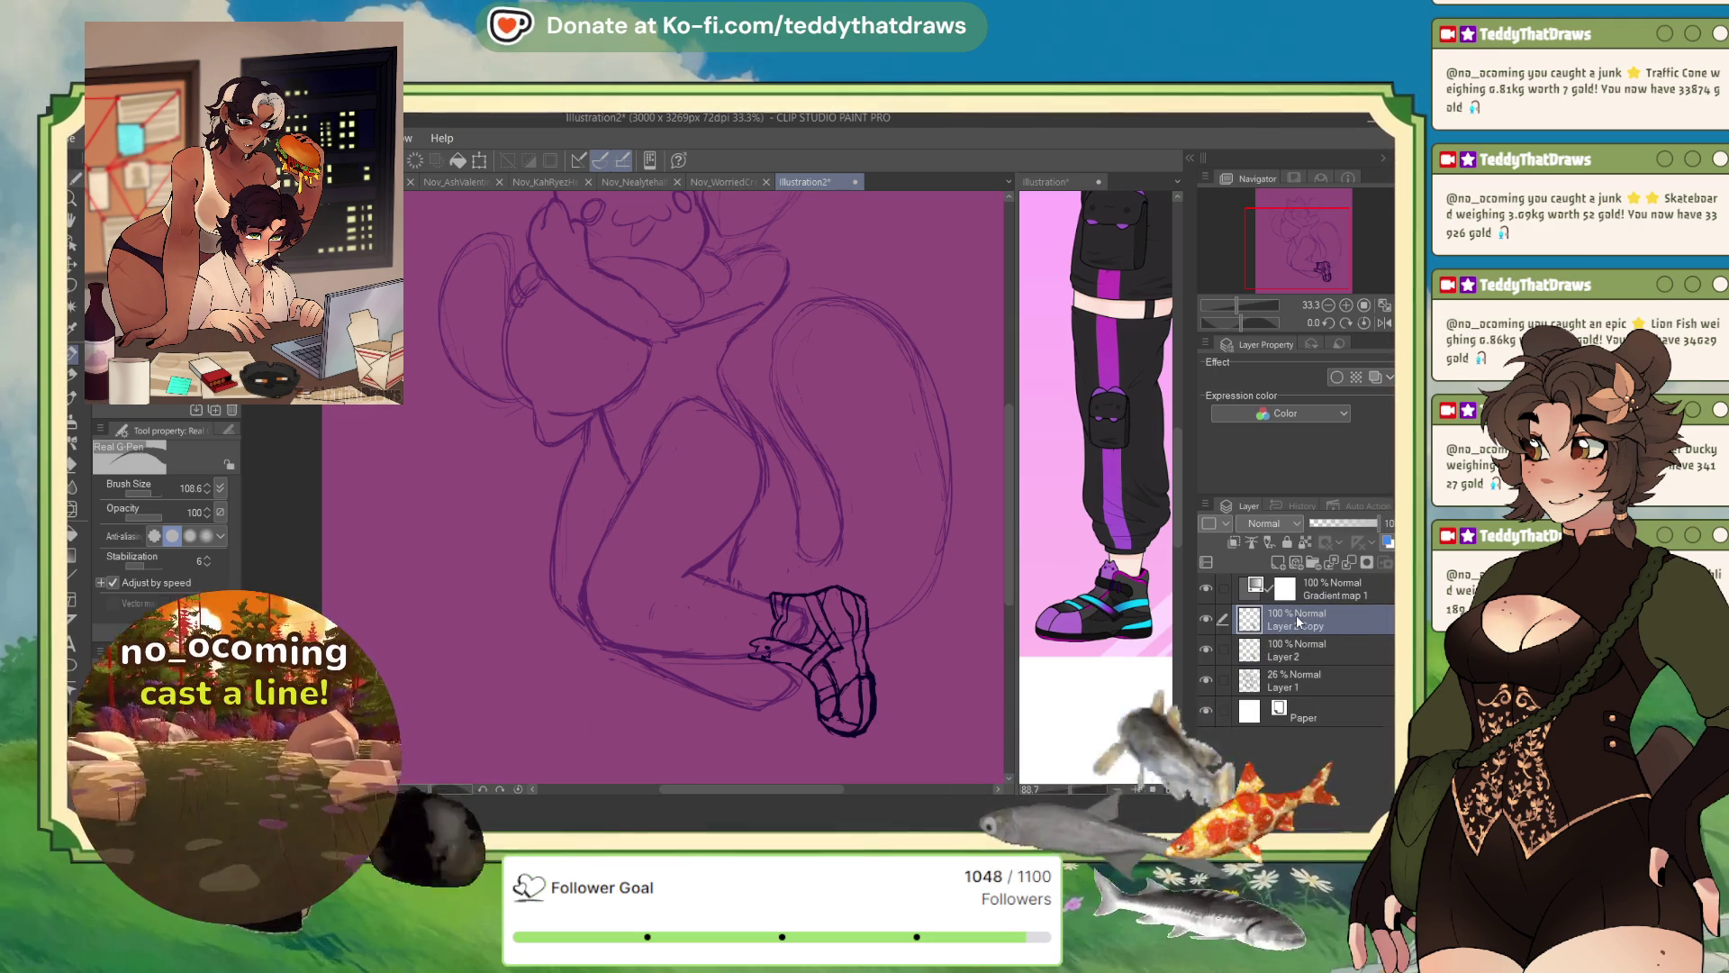
- Rotate and shift the copied sandal onto the second foot
click(480, 160)
mouse_move(855, 720)
mouse_down()
mouse_move(832, 755)
mouse_move(834, 717)
mouse_move(793, 753)
mouse_up()
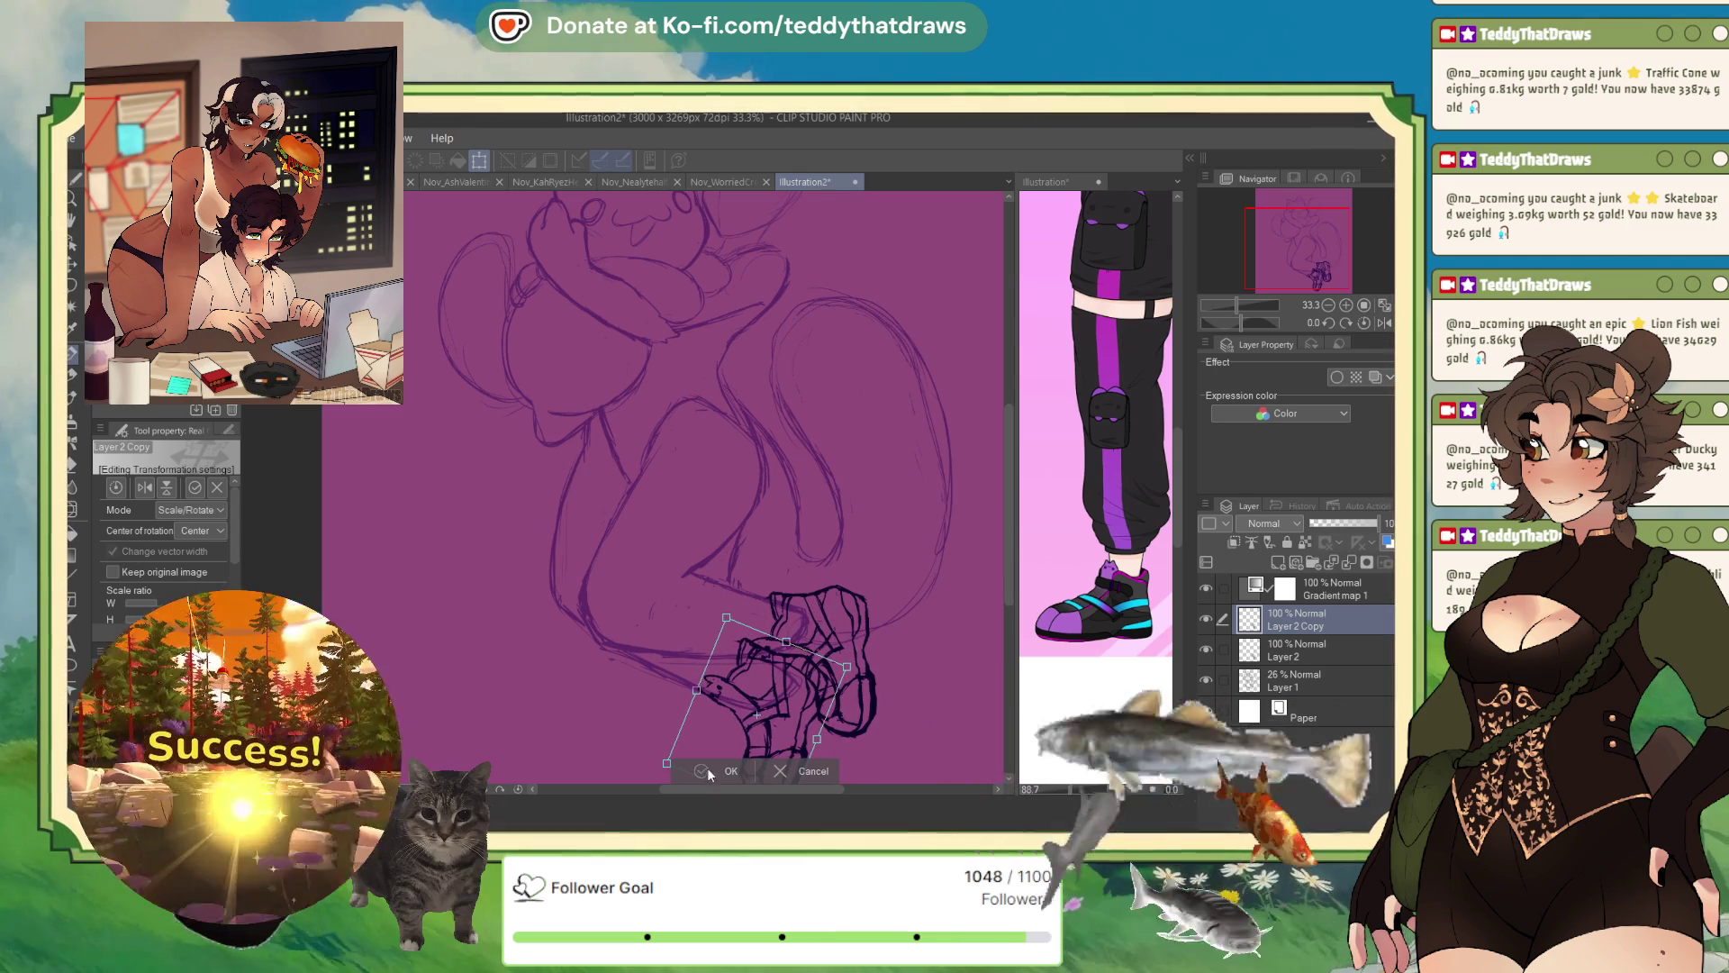
key(Return)
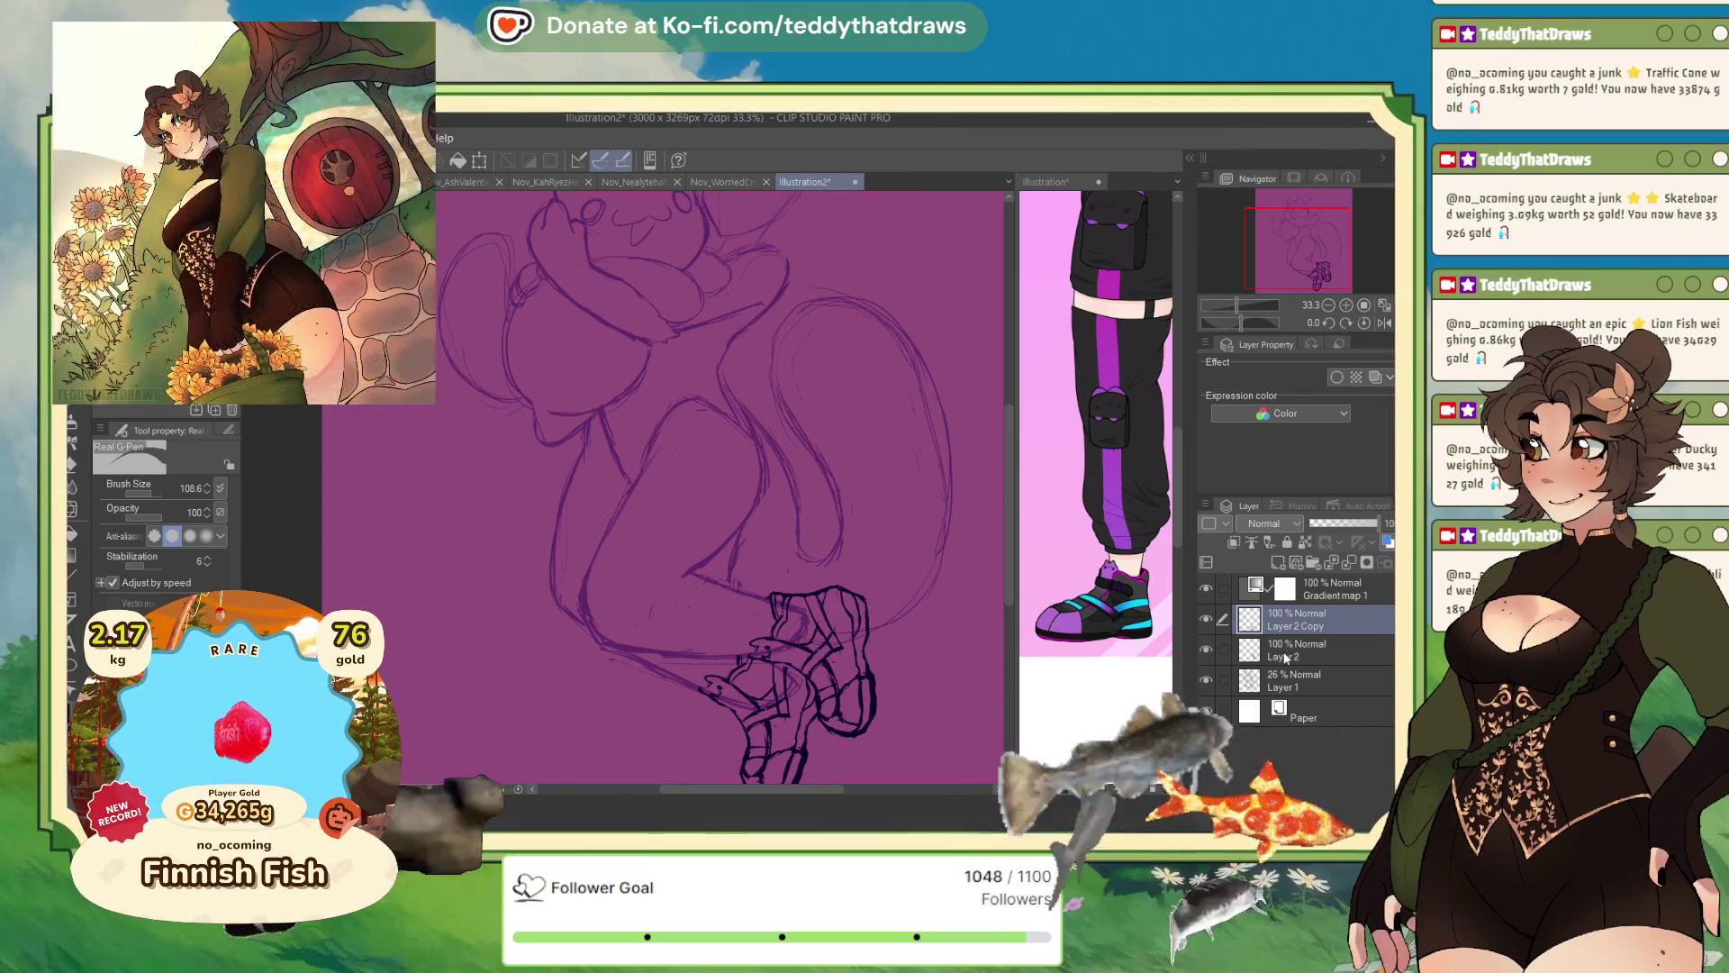
- Duplicate sketch Layer 1 and add strokes to the sandal strap
click(1278, 681)
key(ctrl+j)
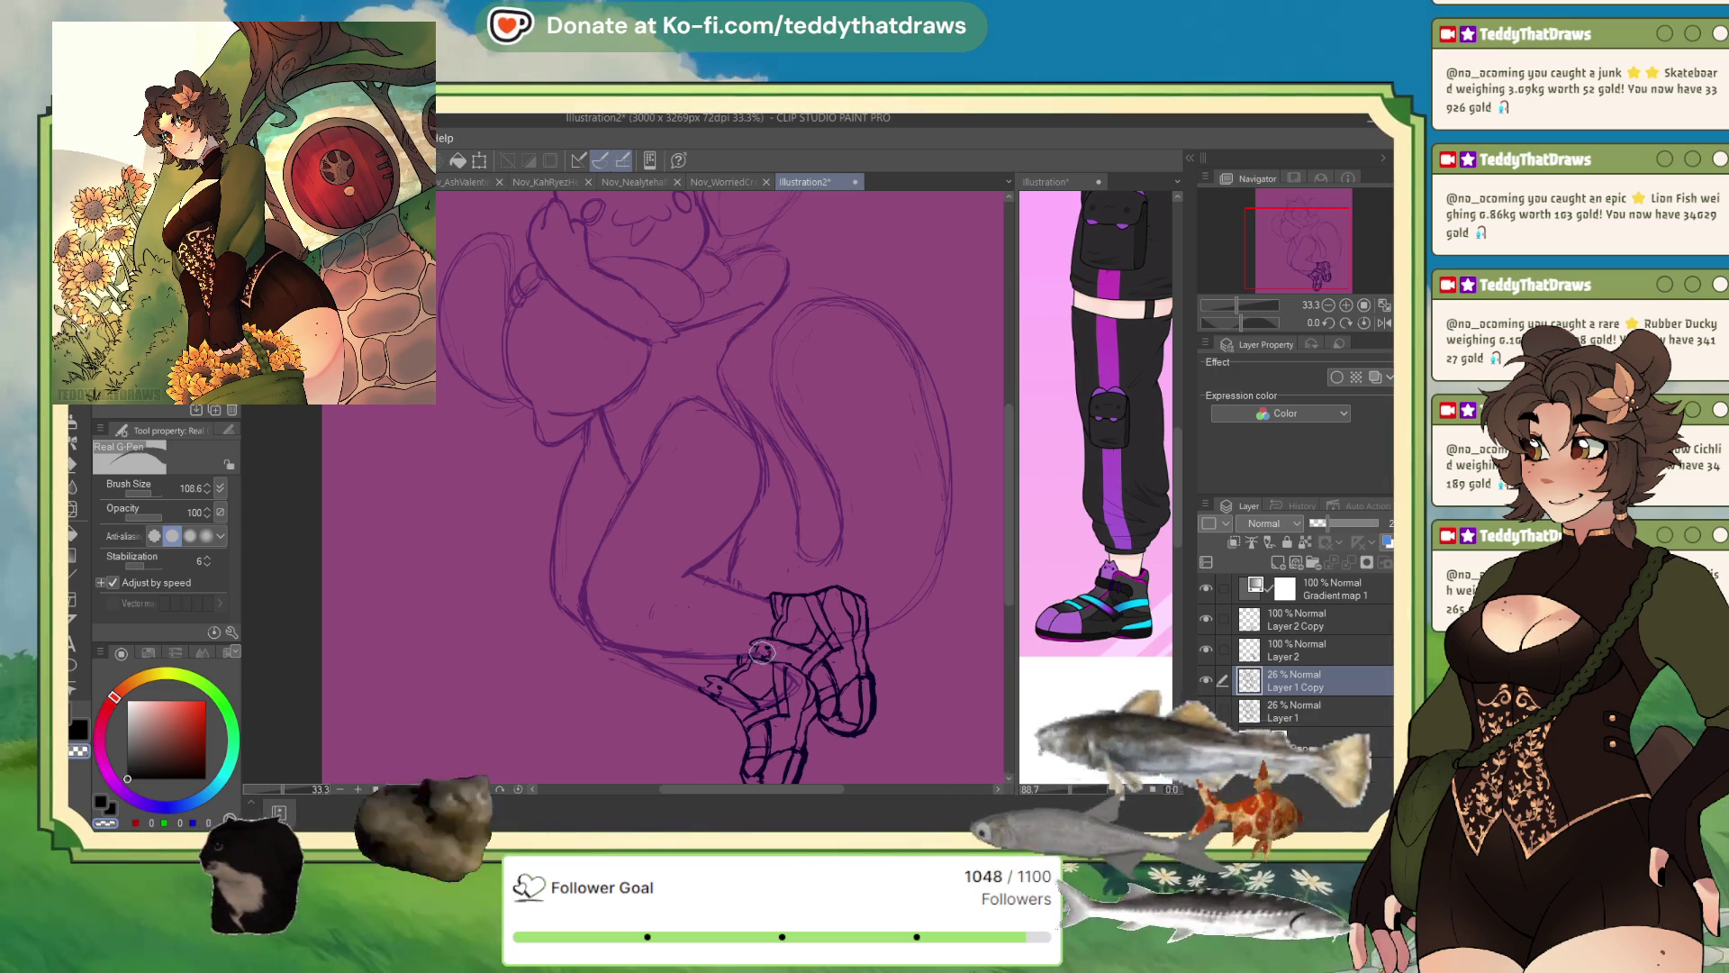
drag(779, 648, 764, 707)
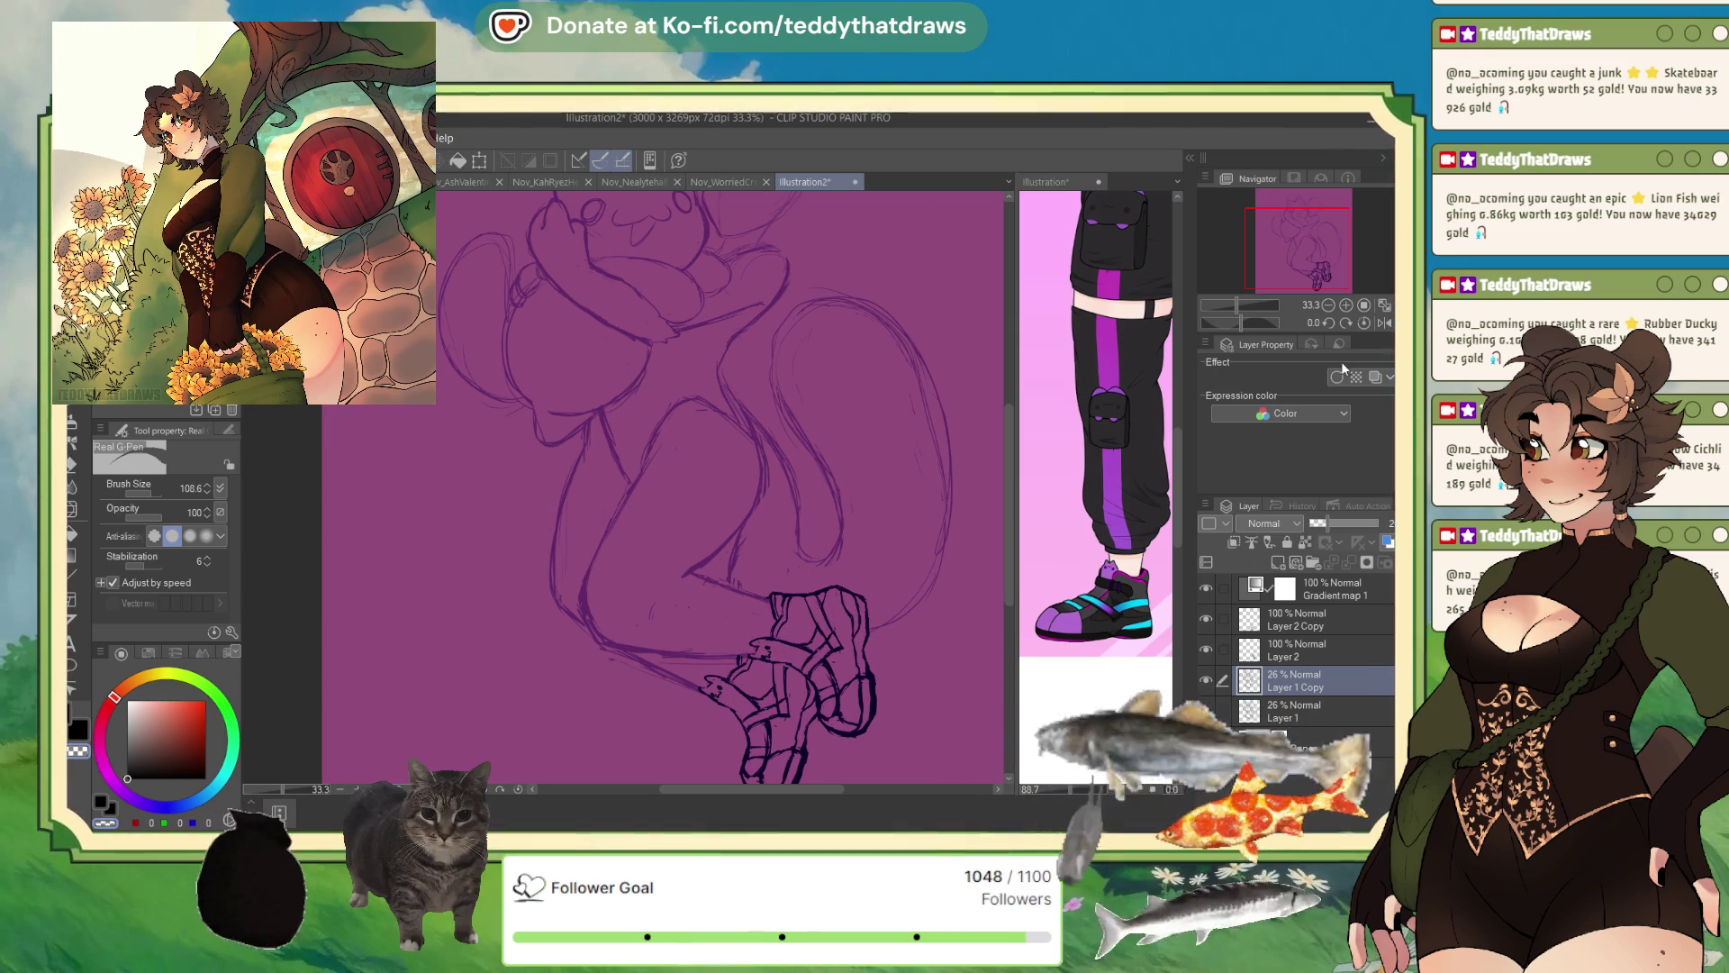
- Mirror the view to check proportions and raise Layer 1 Copy opacity to 100%
click(1384, 322)
scroll(711, 541, down, 3)
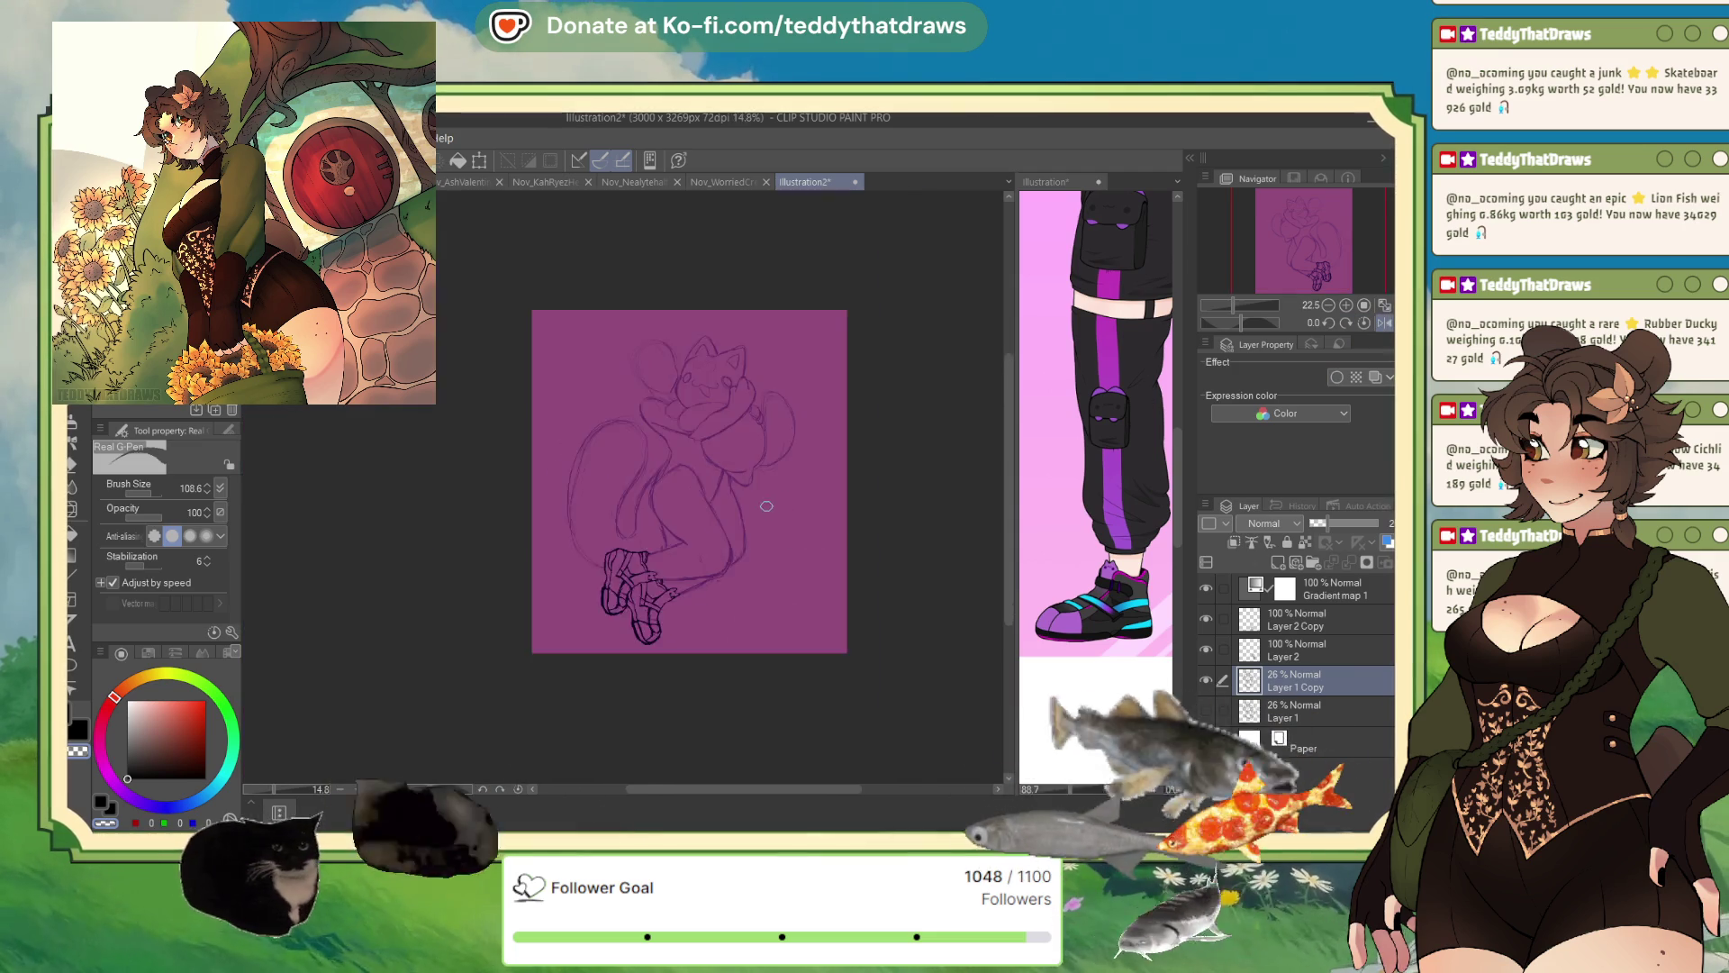
scroll(710, 546, up, 1)
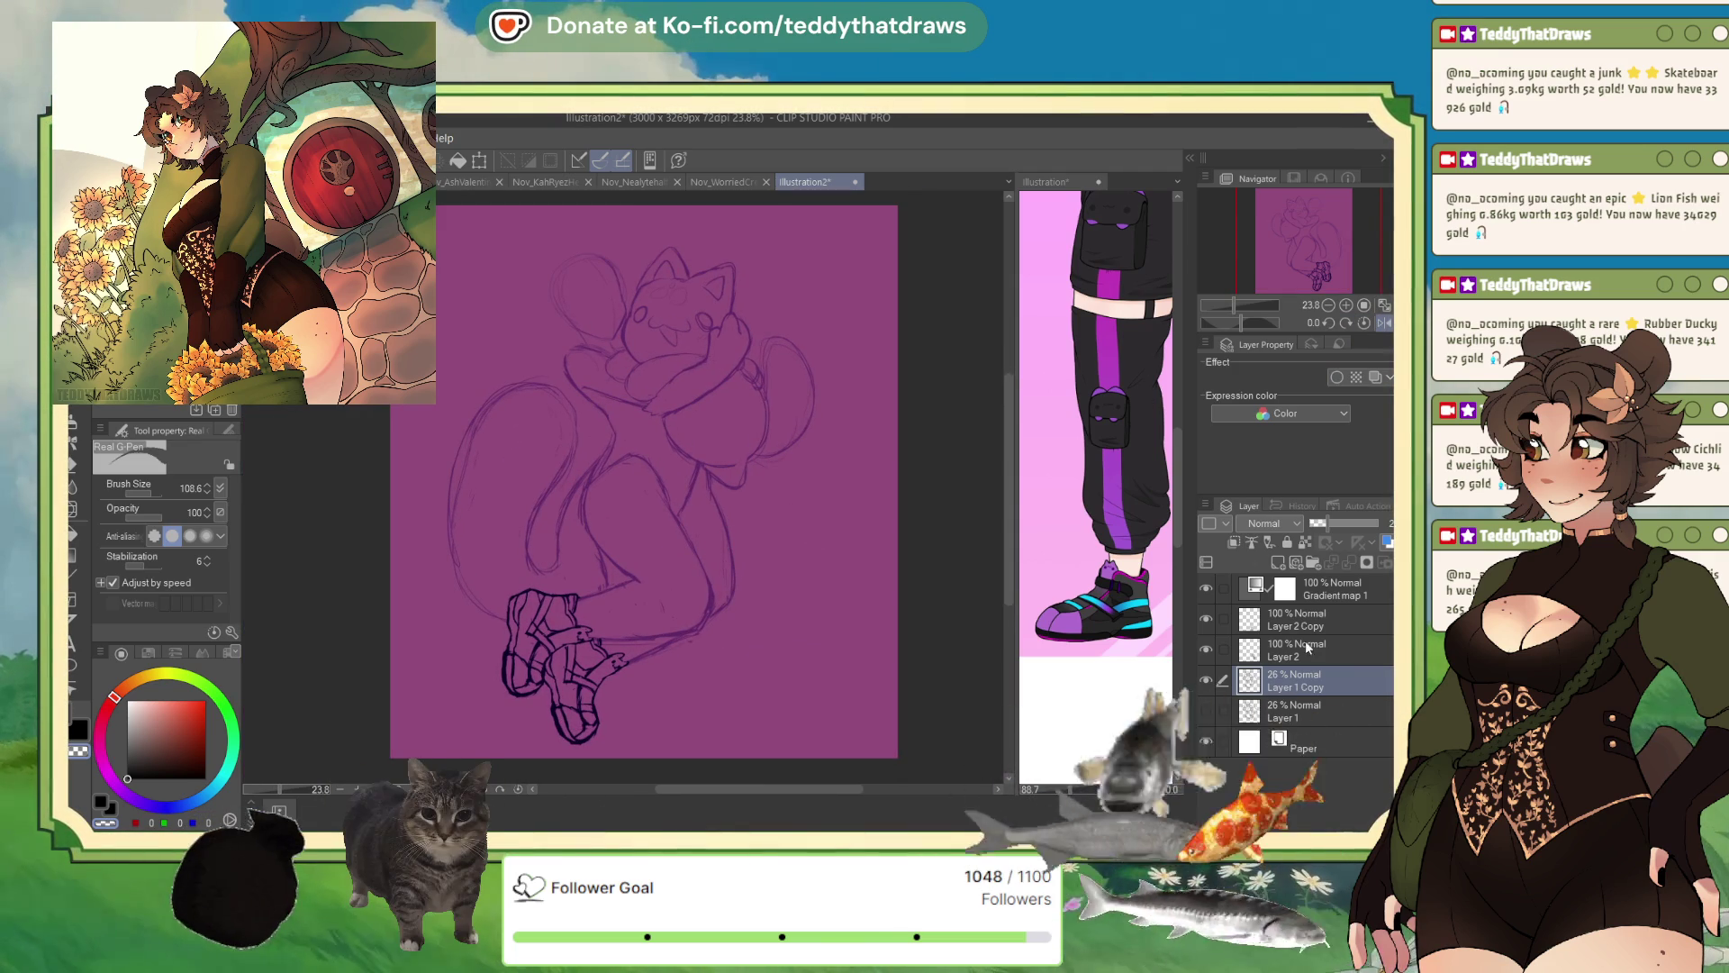
click(1376, 522)
click(1300, 649)
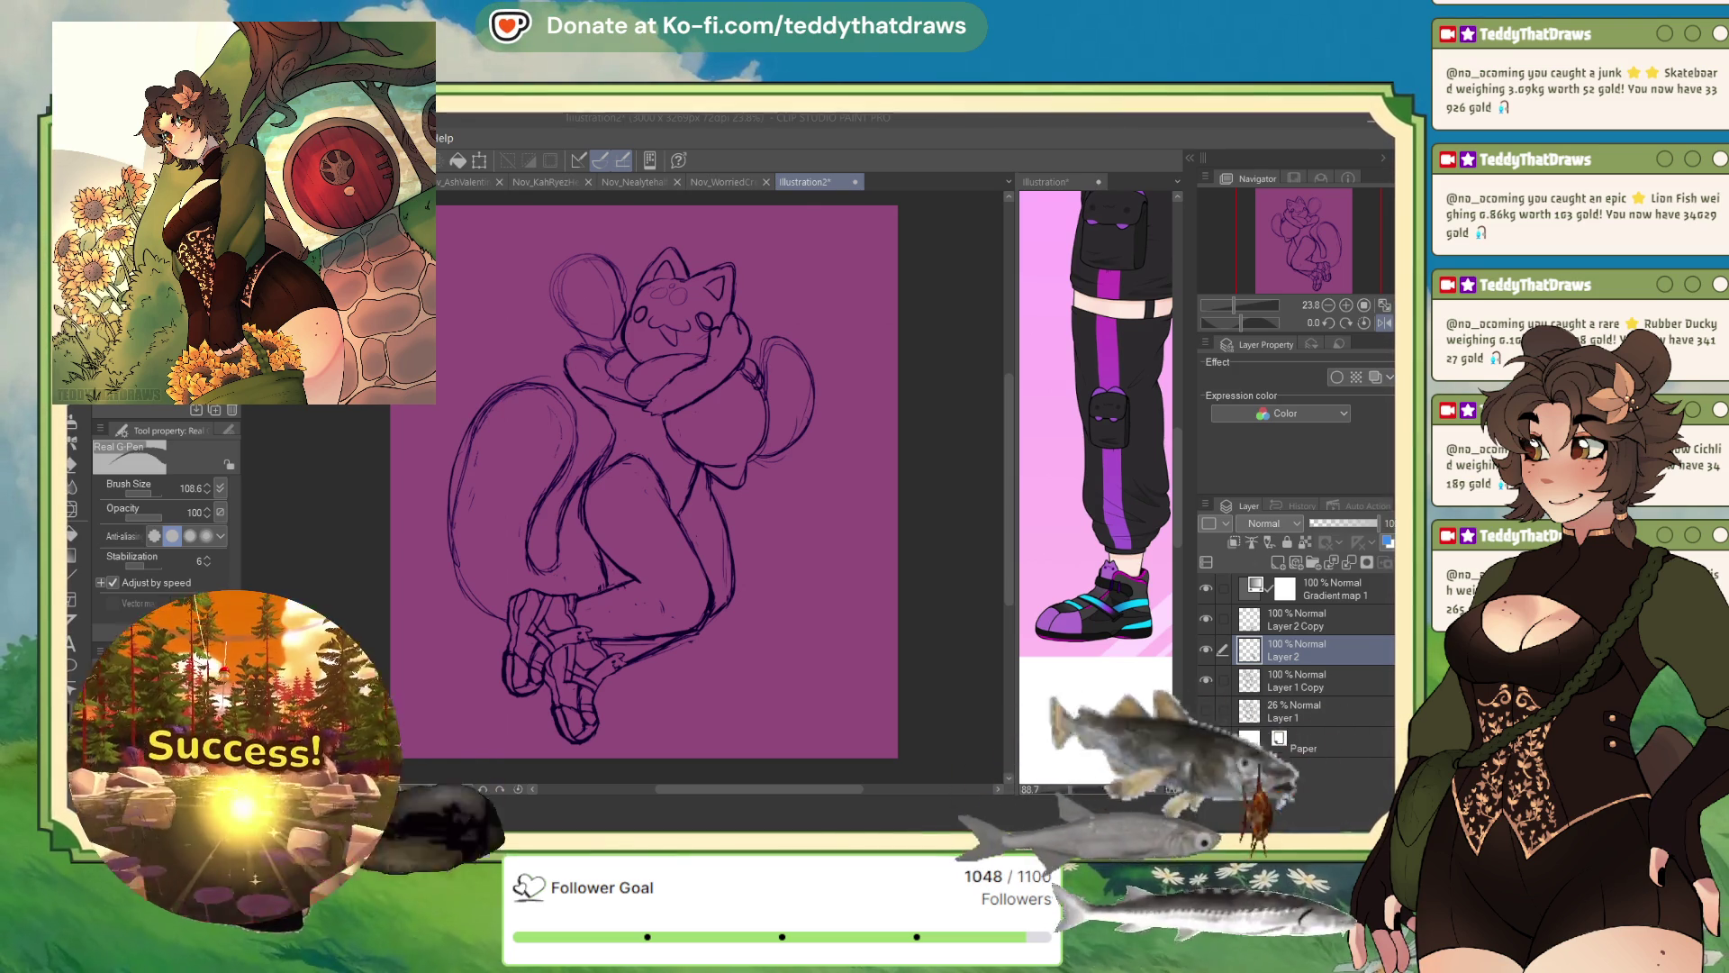
scroll(746, 584, up, 1)
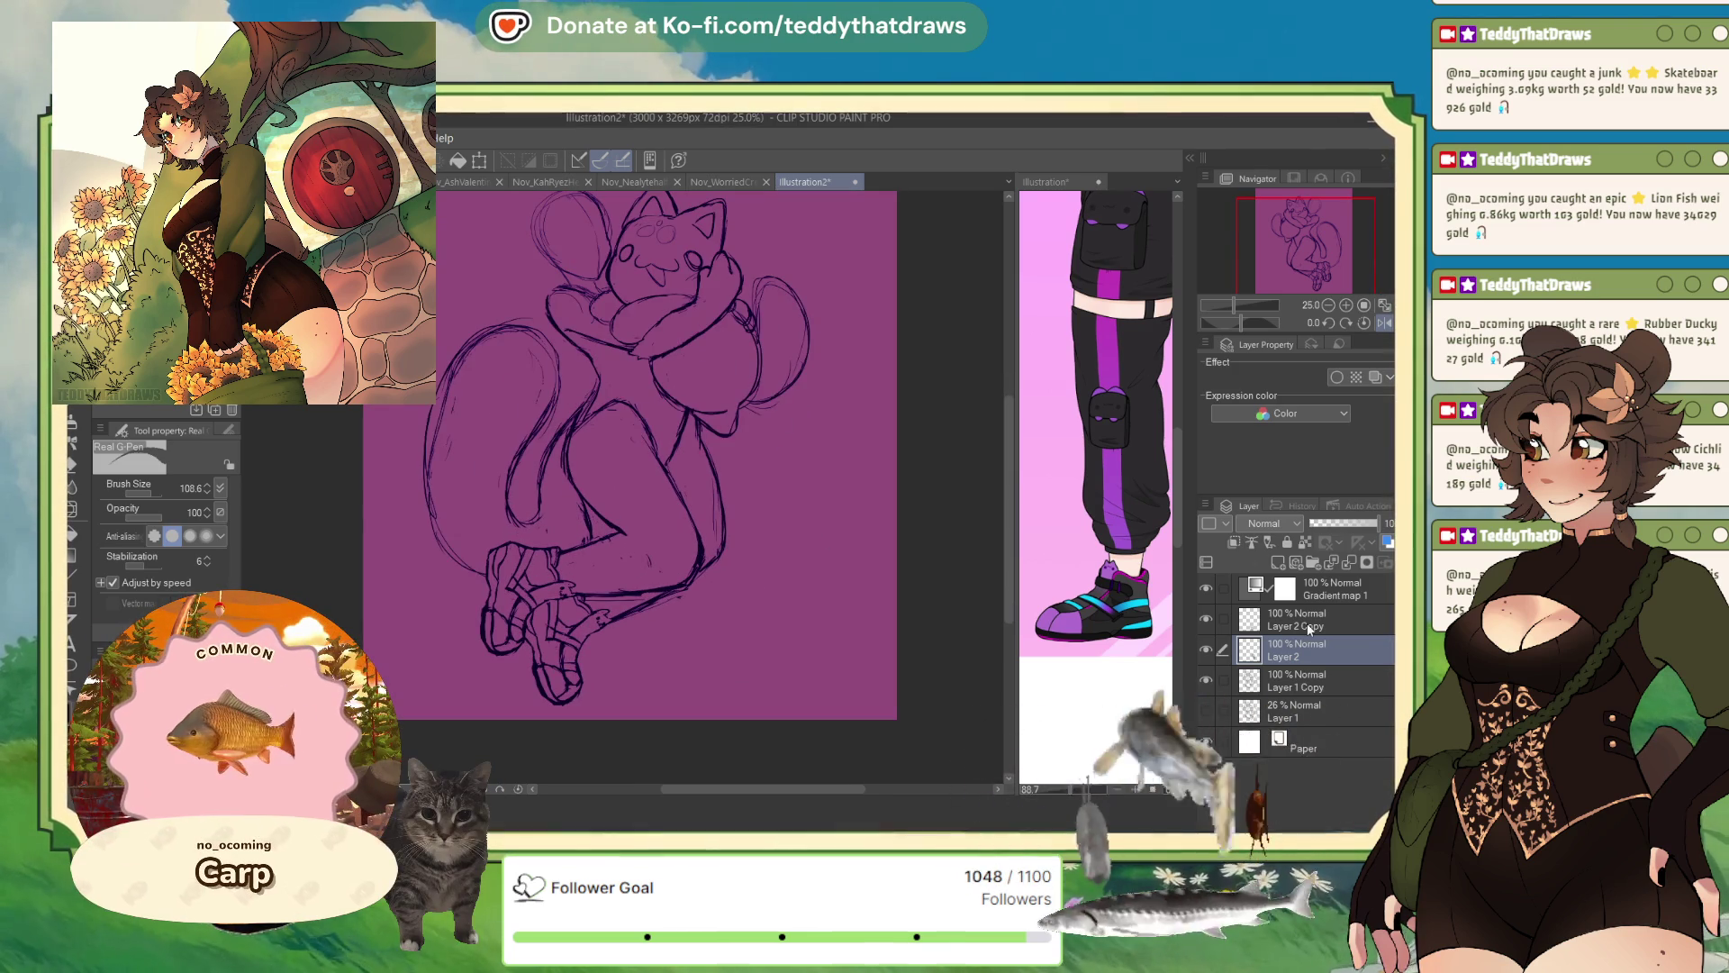
- Merge Layer 2 and Layer 2 Copy down into Layer 1 Copy
click(1206, 650)
click(1207, 650)
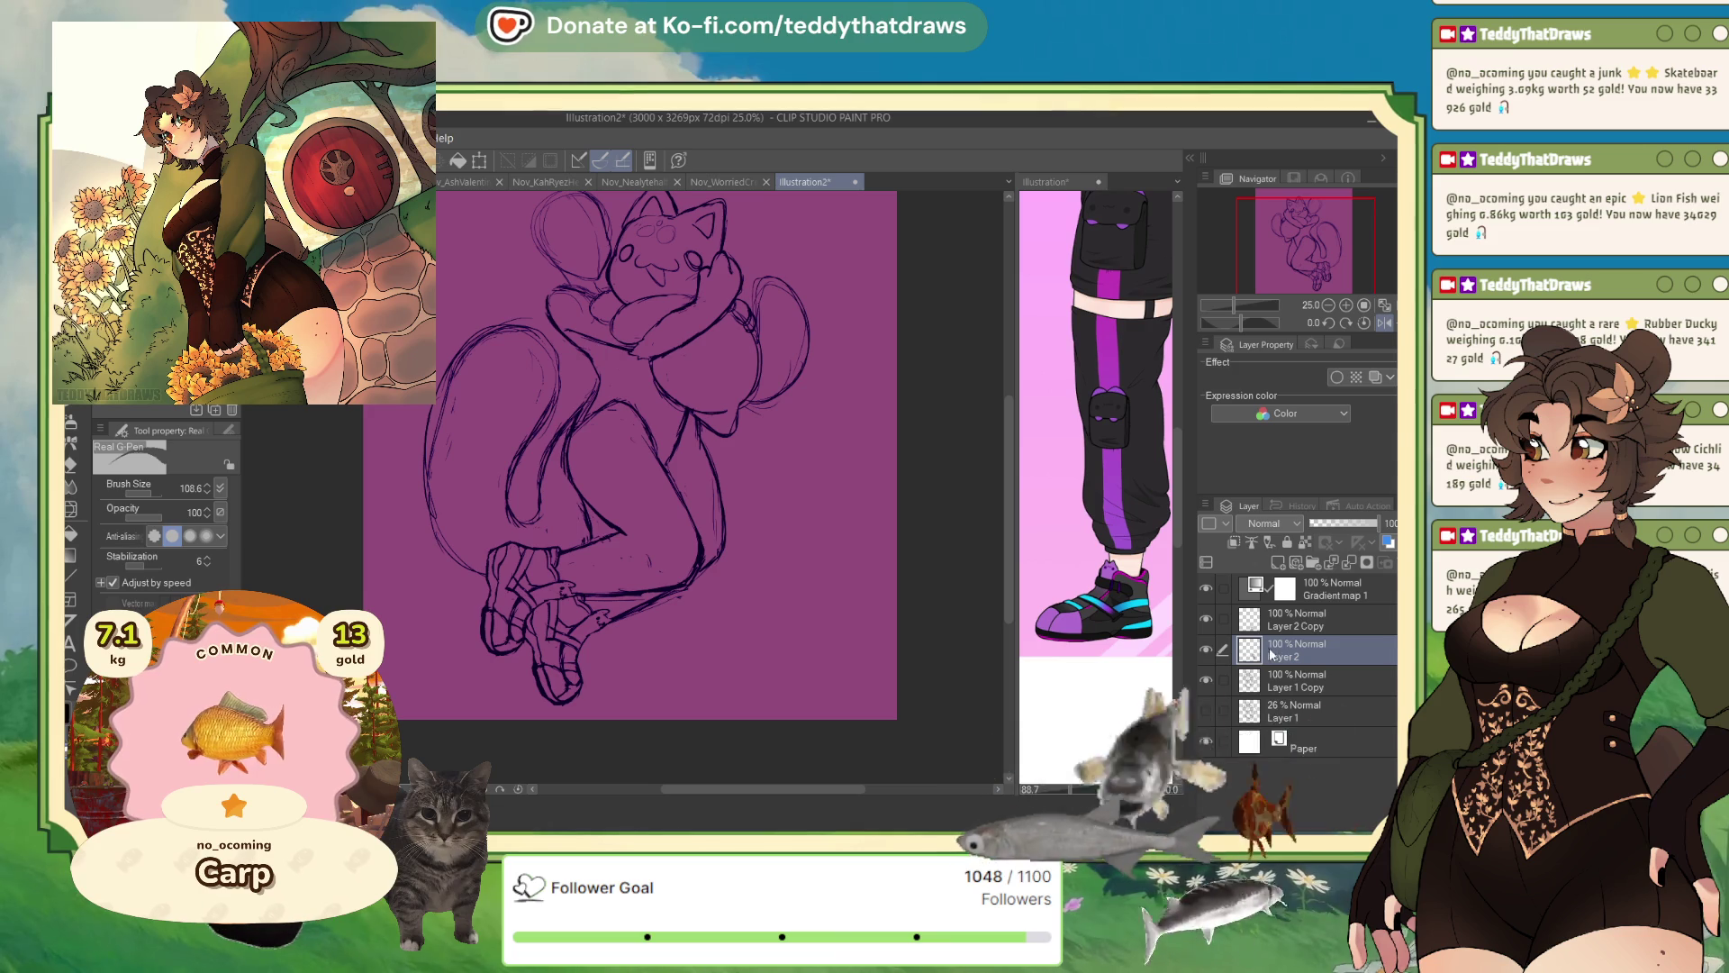
click(1330, 564)
click(1347, 560)
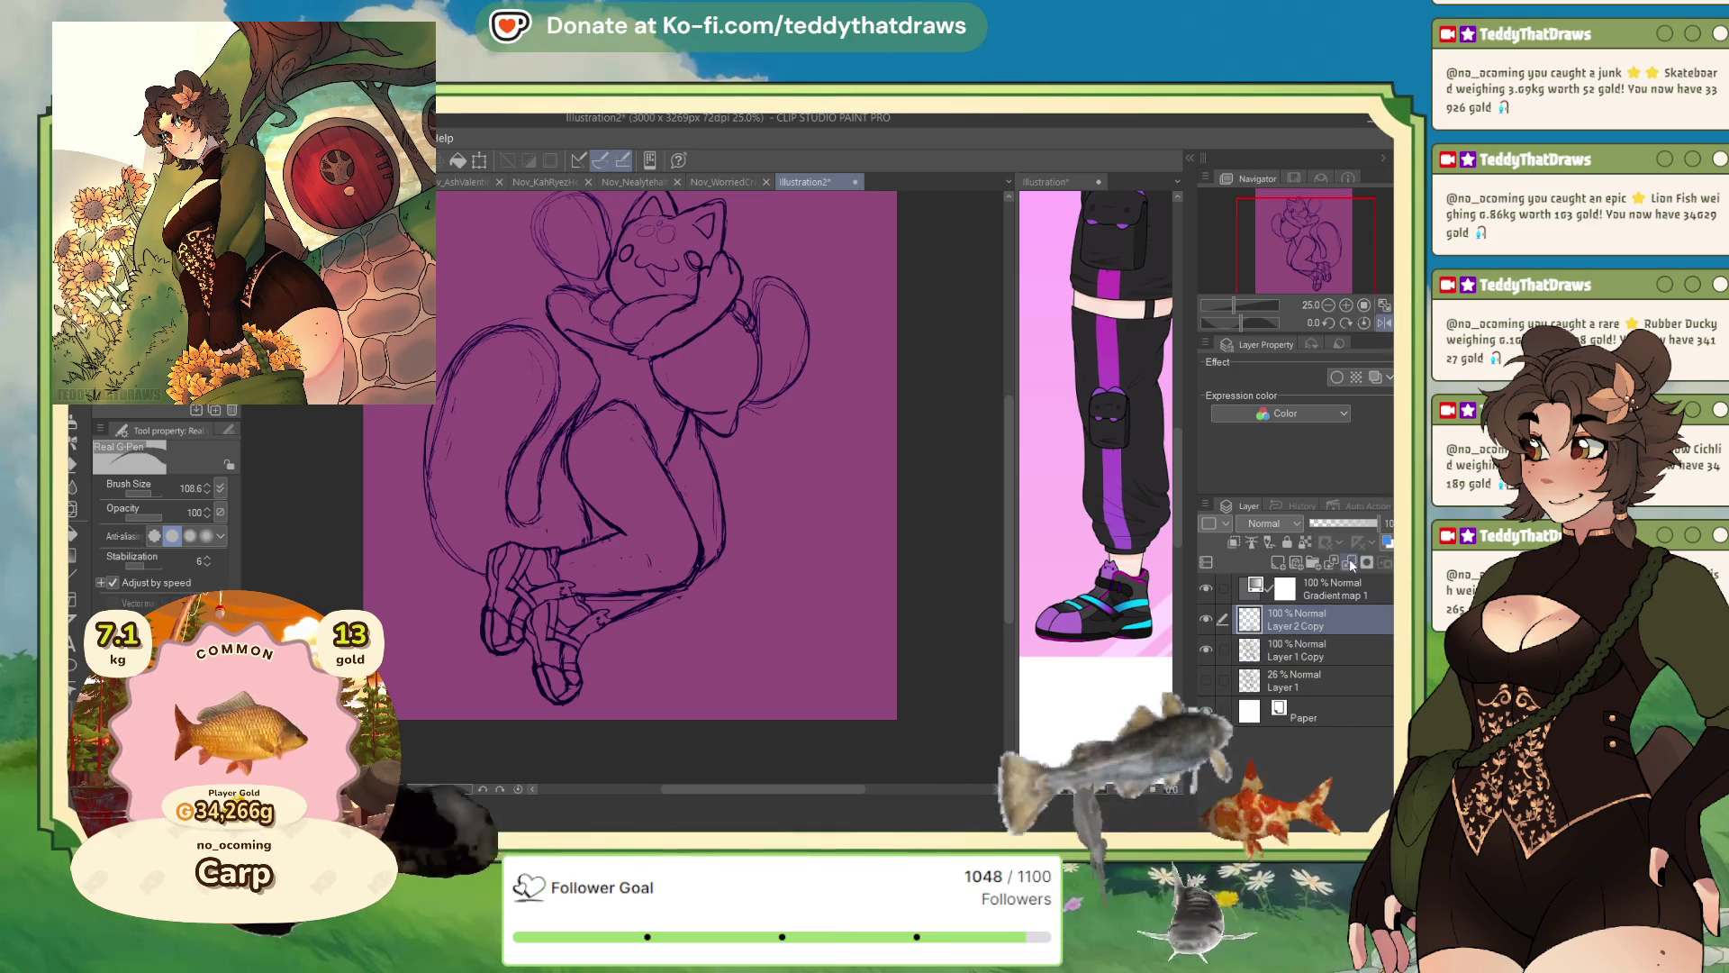
- Lasso both feet and move them left and slightly down, then deselect
key(m)
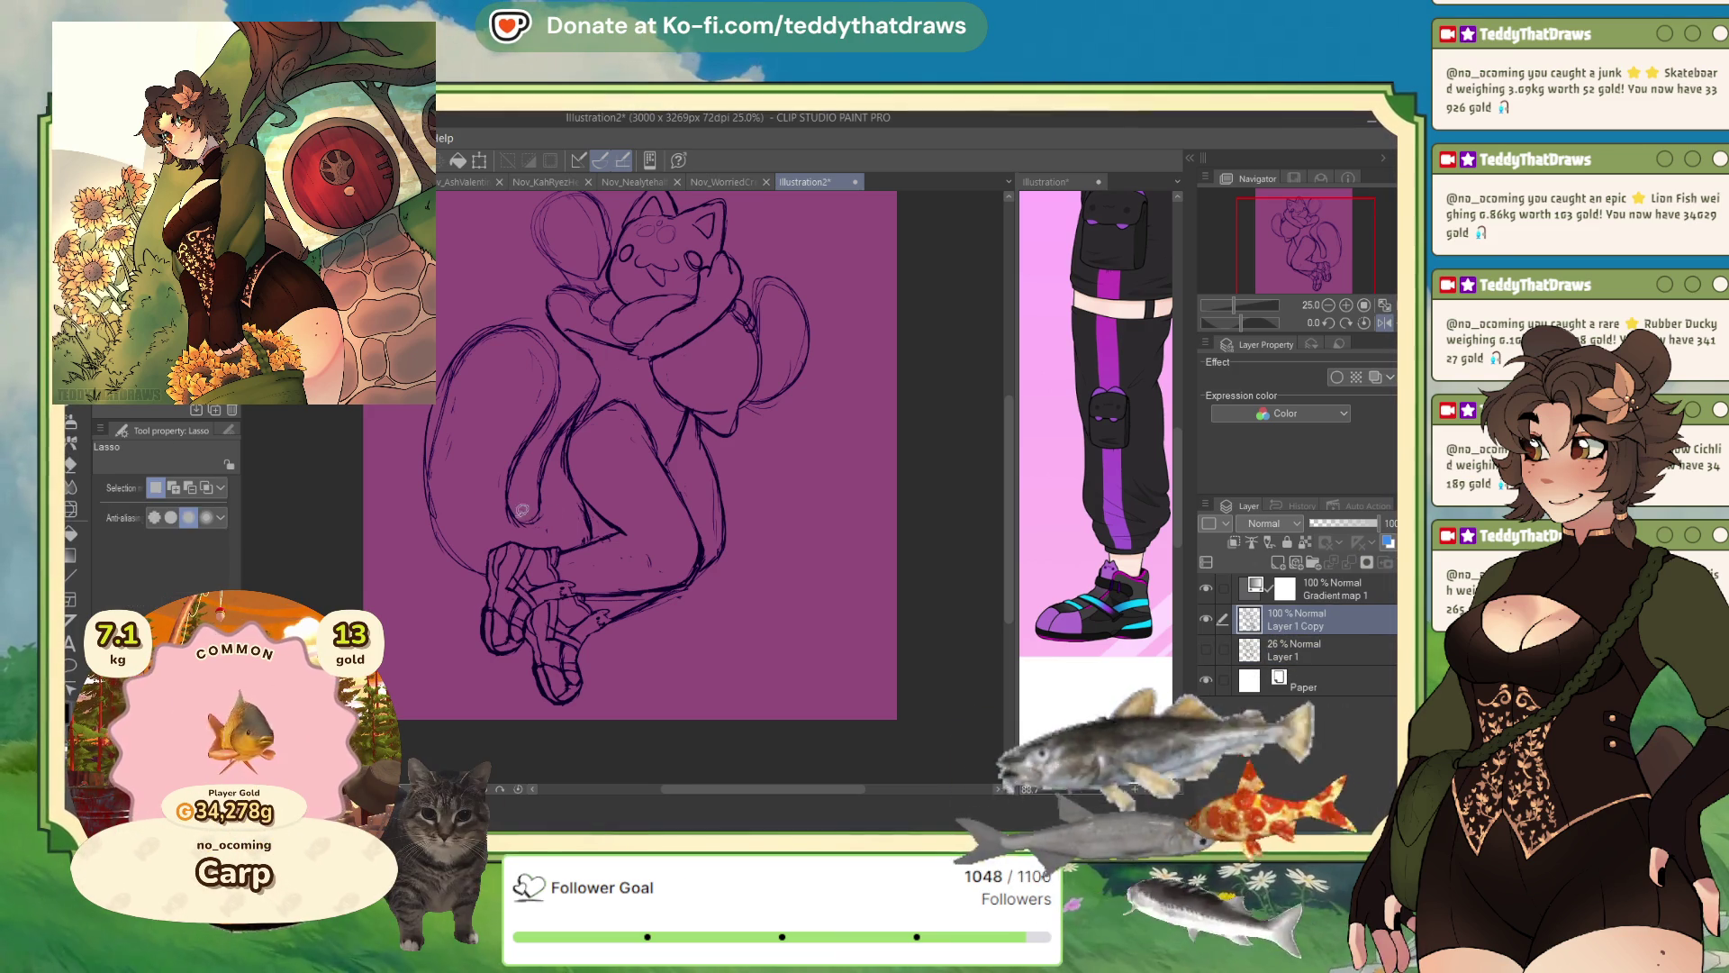
mouse_move(598, 529)
mouse_down()
mouse_move(579, 708)
mouse_move(483, 540)
mouse_up()
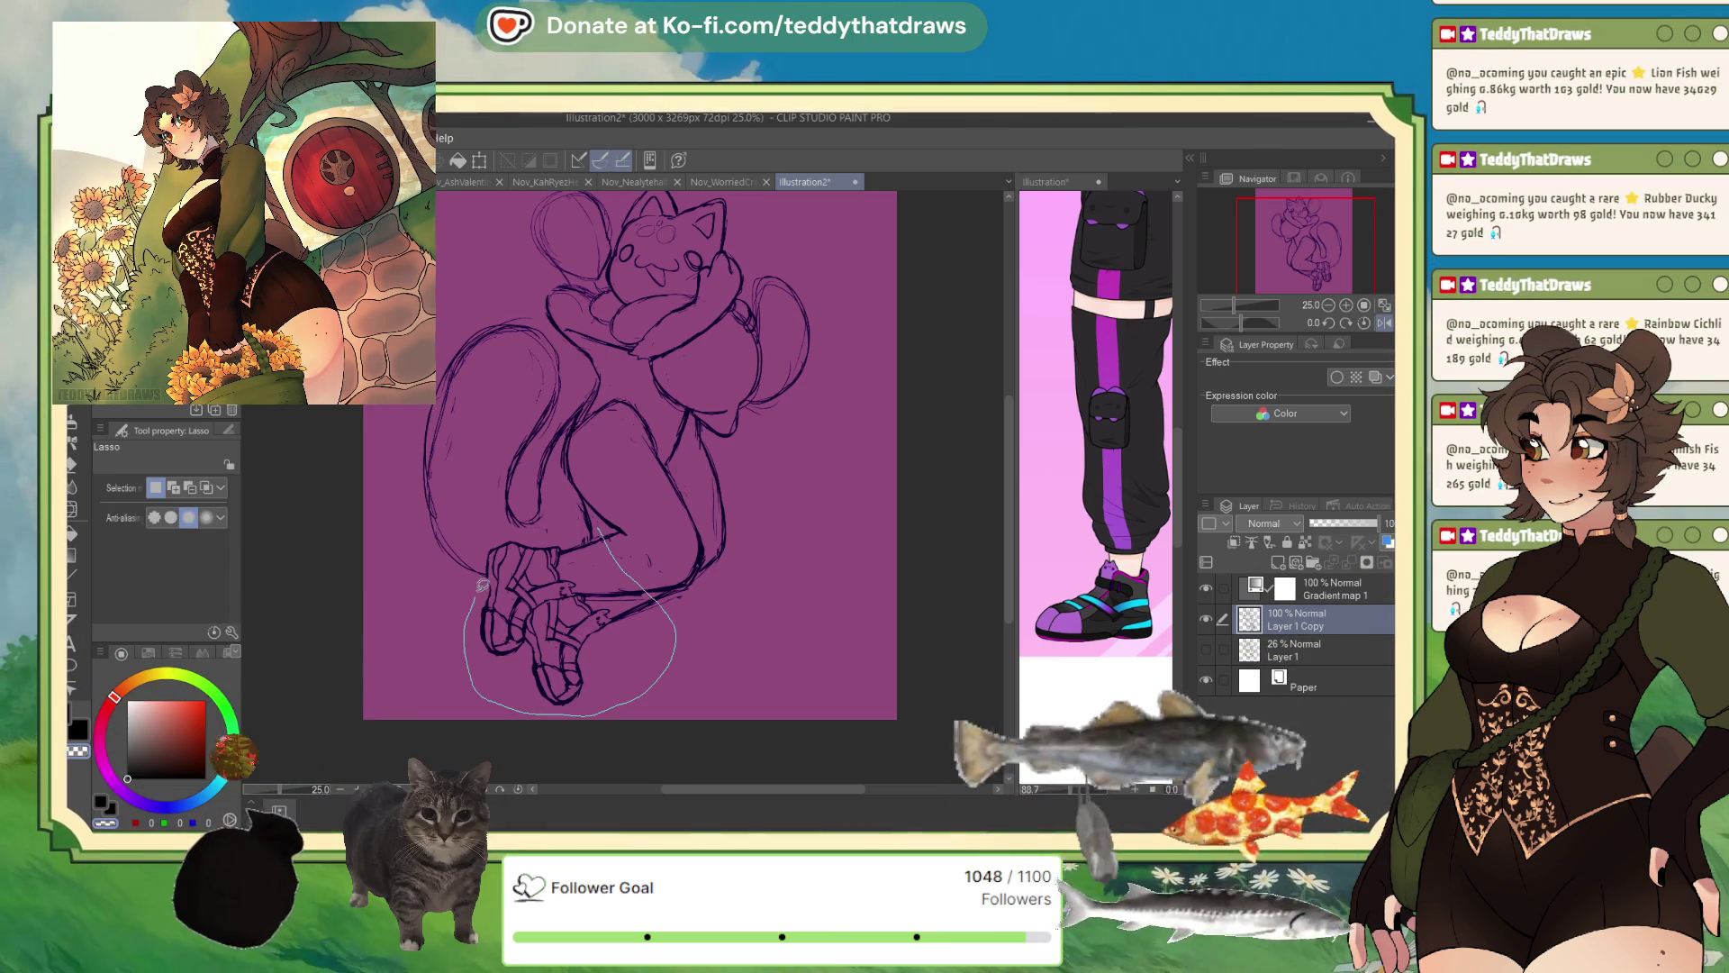
click(658, 741)
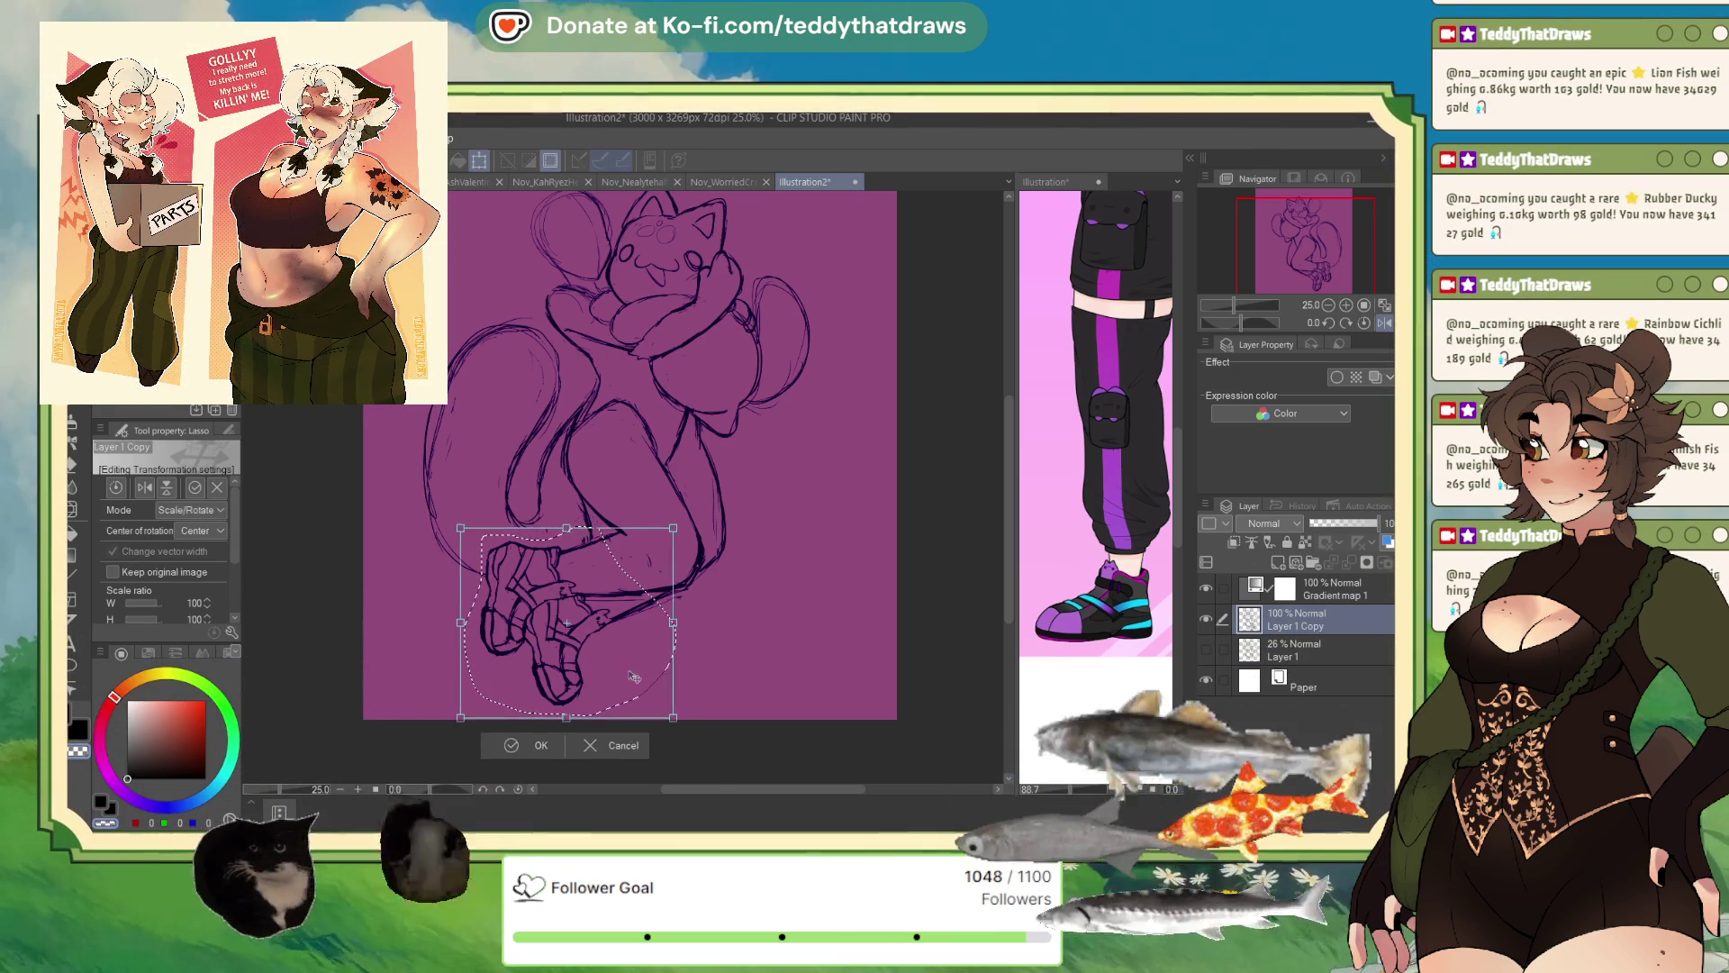
drag(646, 695, 605, 708)
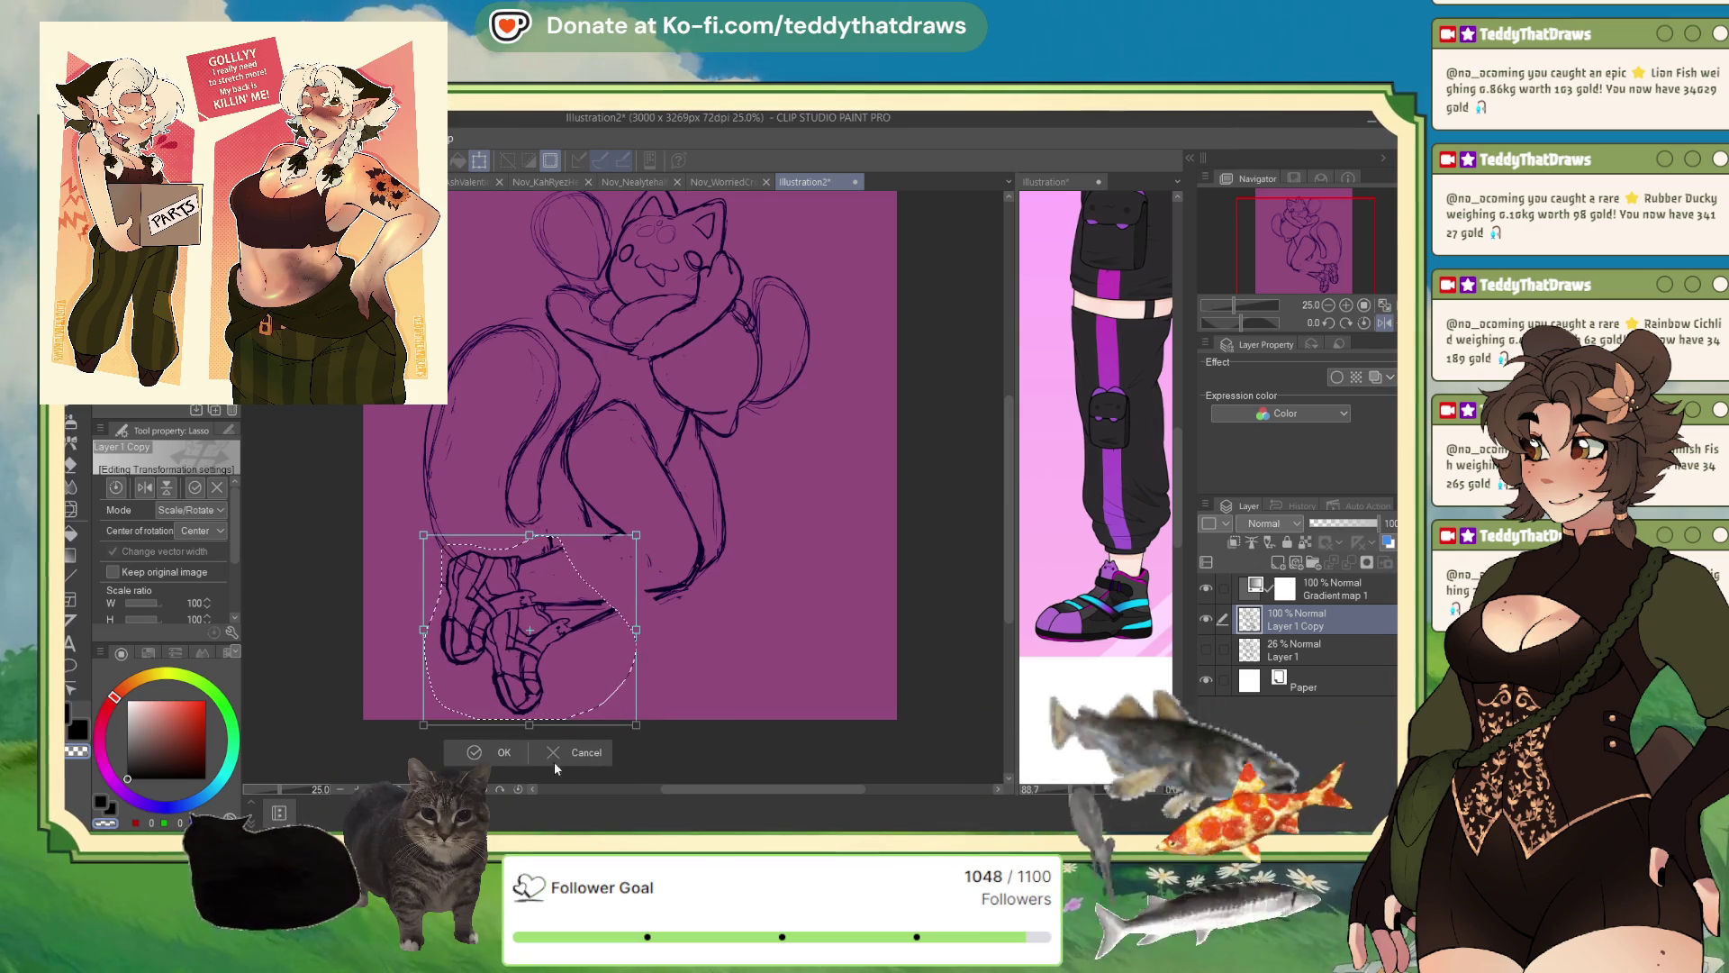
drag(595, 688, 598, 687)
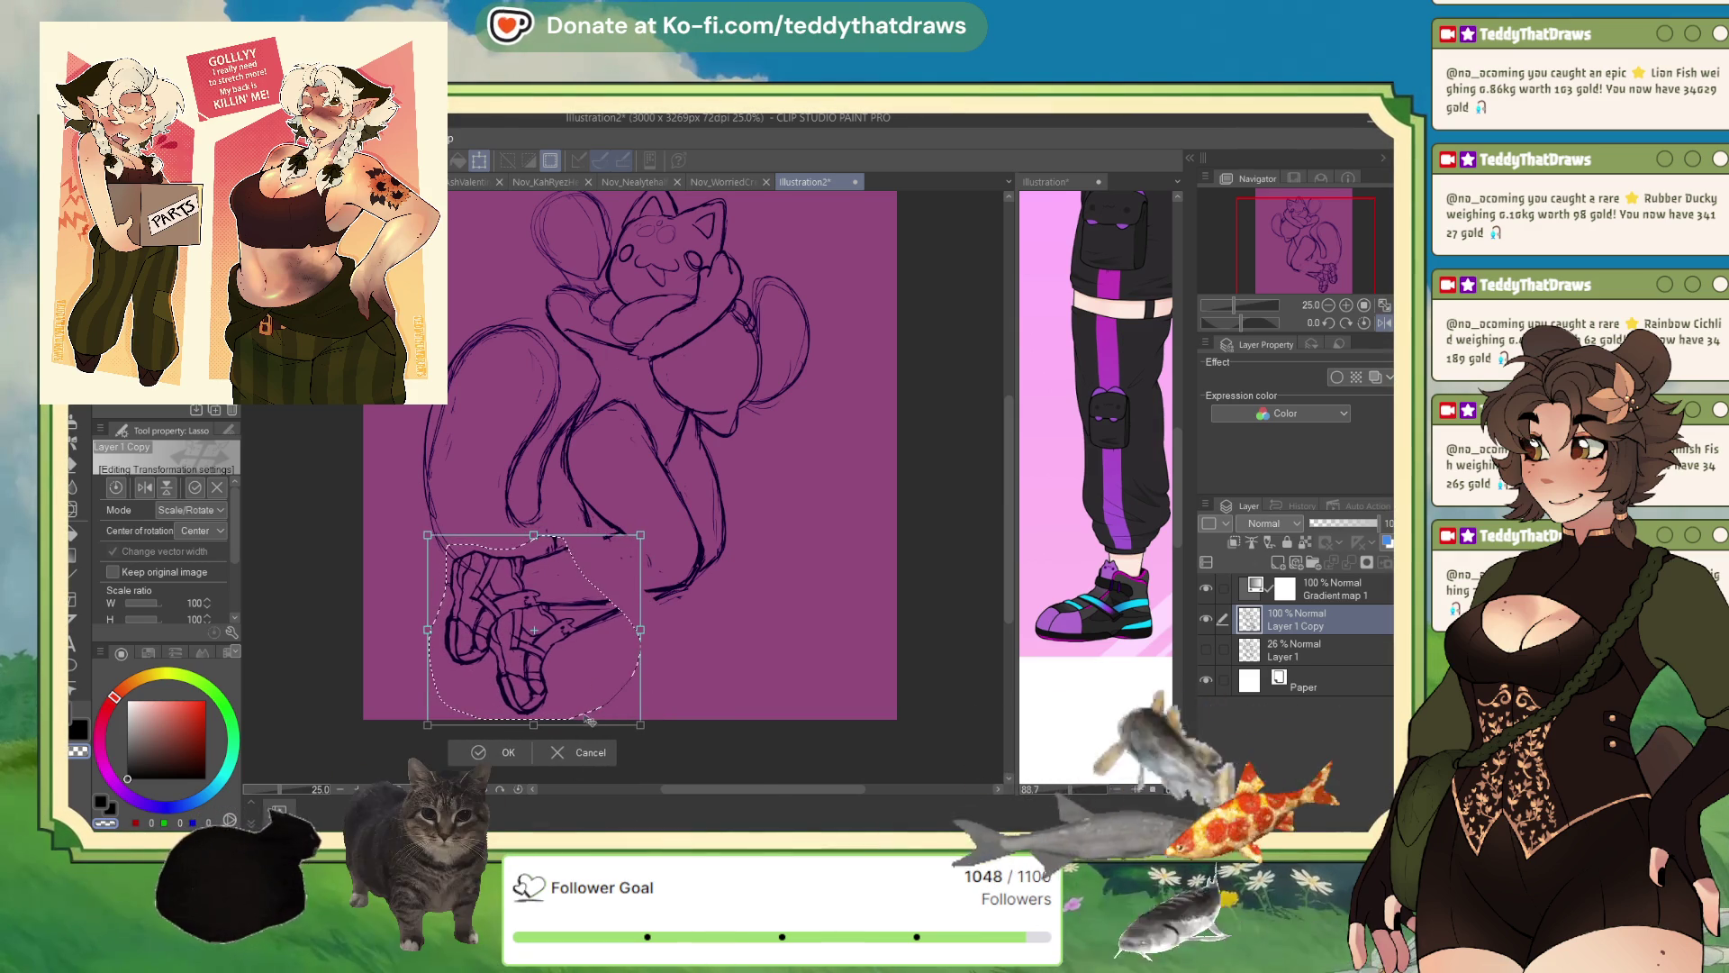
click(499, 752)
click(383, 751)
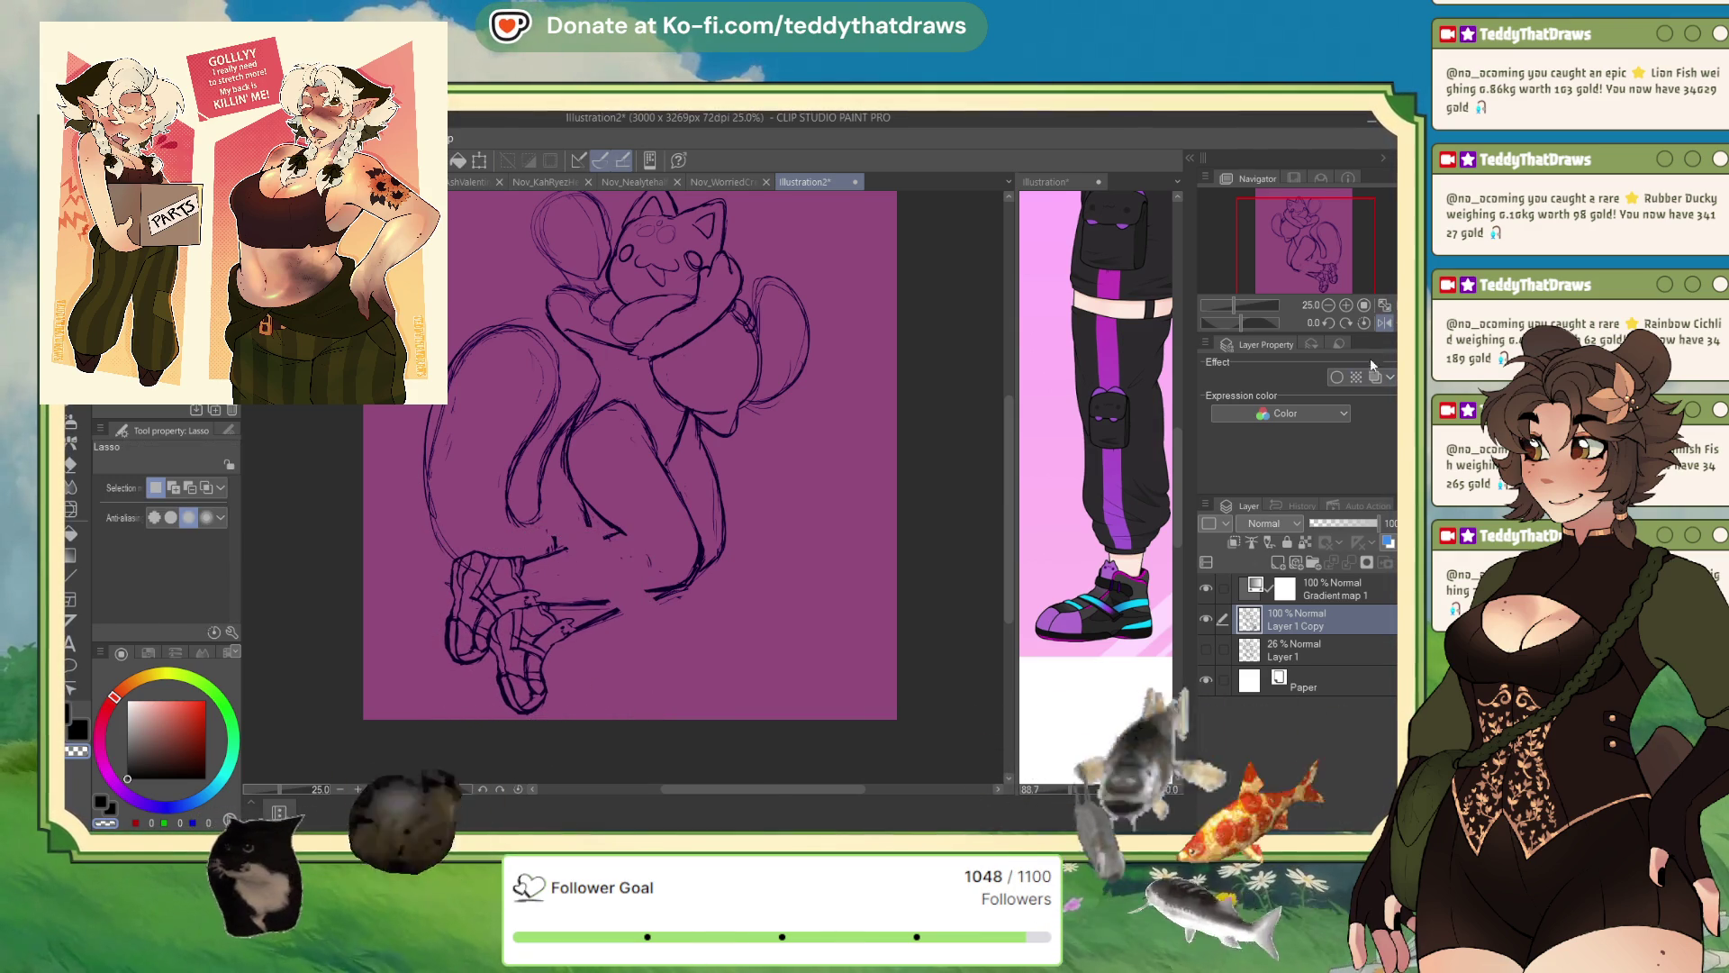
- Check the mirrored view, then shift the whole sketch layer slightly up and left
click(1381, 323)
key(p)
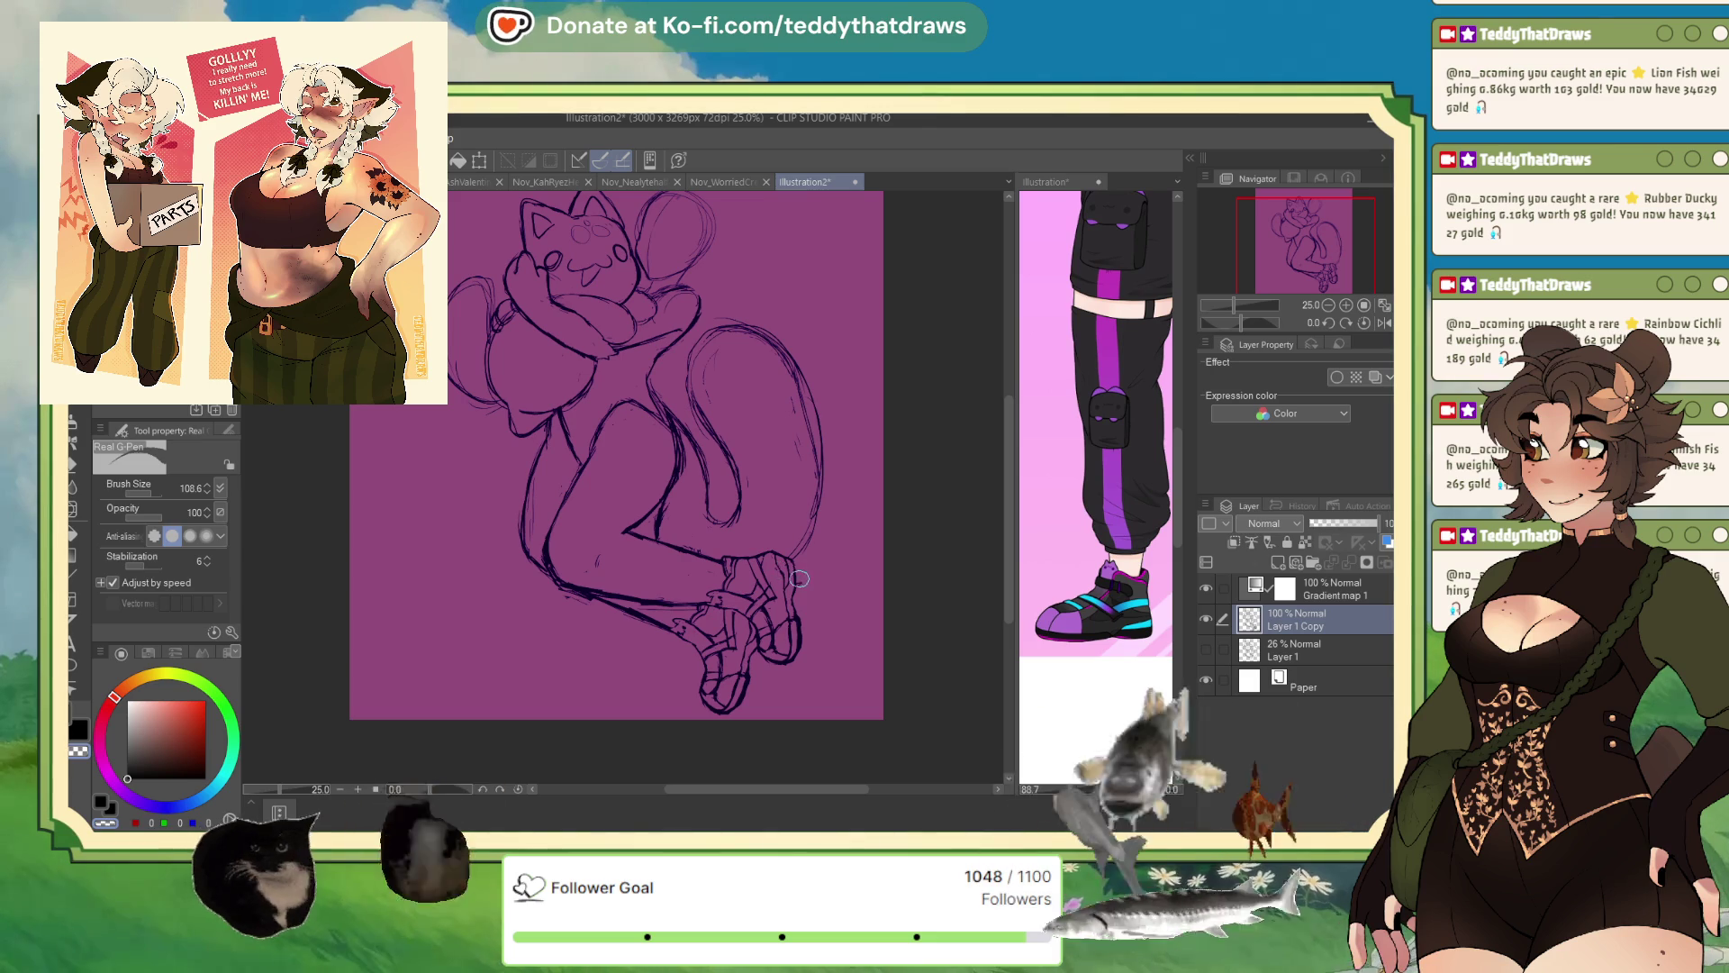
click(1383, 324)
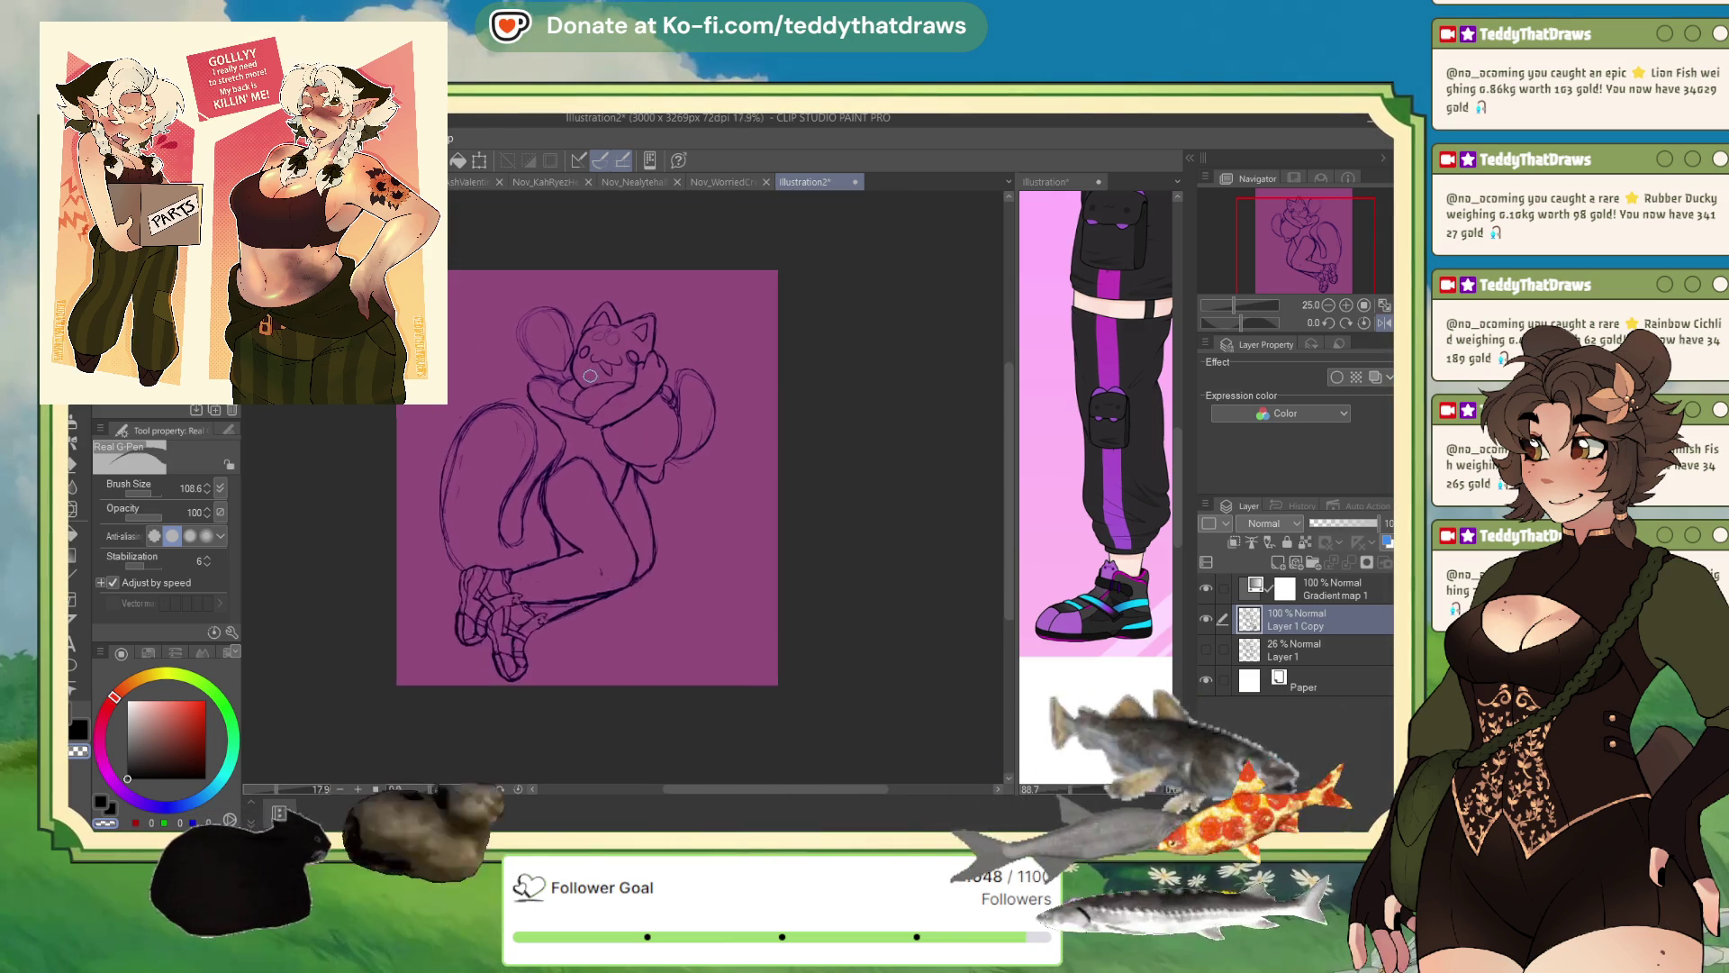
scroll(597, 376, down, 1)
click(480, 162)
drag(669, 461, 660, 447)
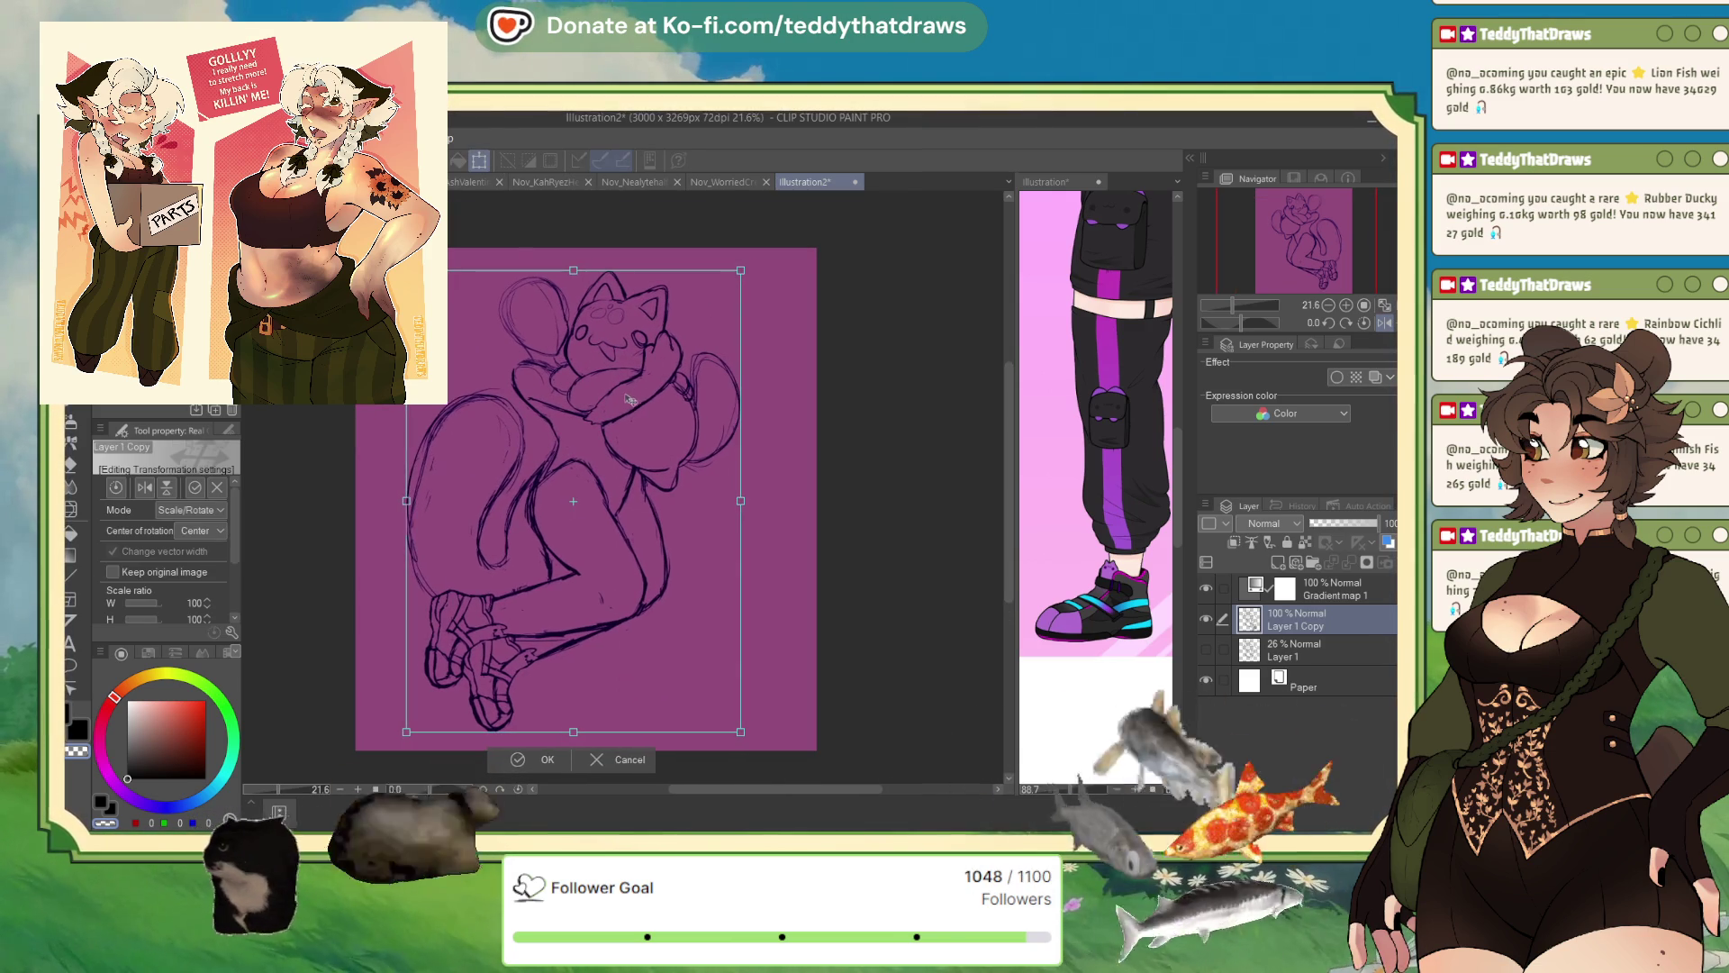
click(517, 759)
- Add a new blank raster layer above Layer 1 and mirror the view
click(1277, 653)
key(ctrl+shift+n)
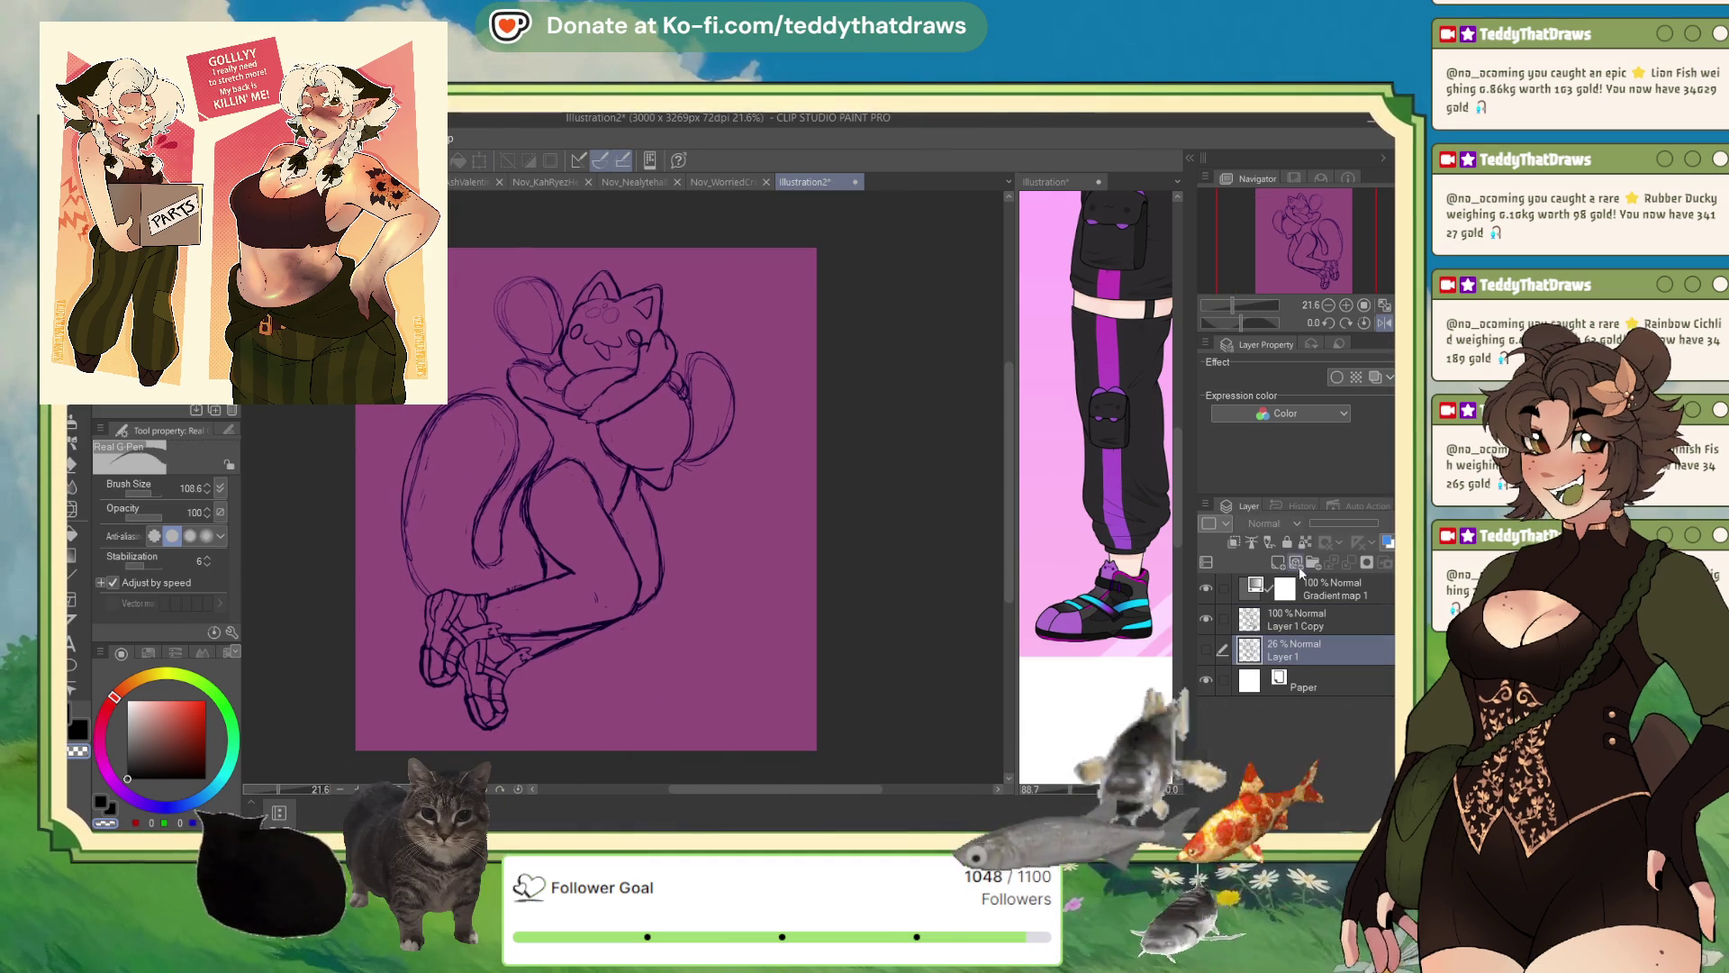
click(1385, 323)
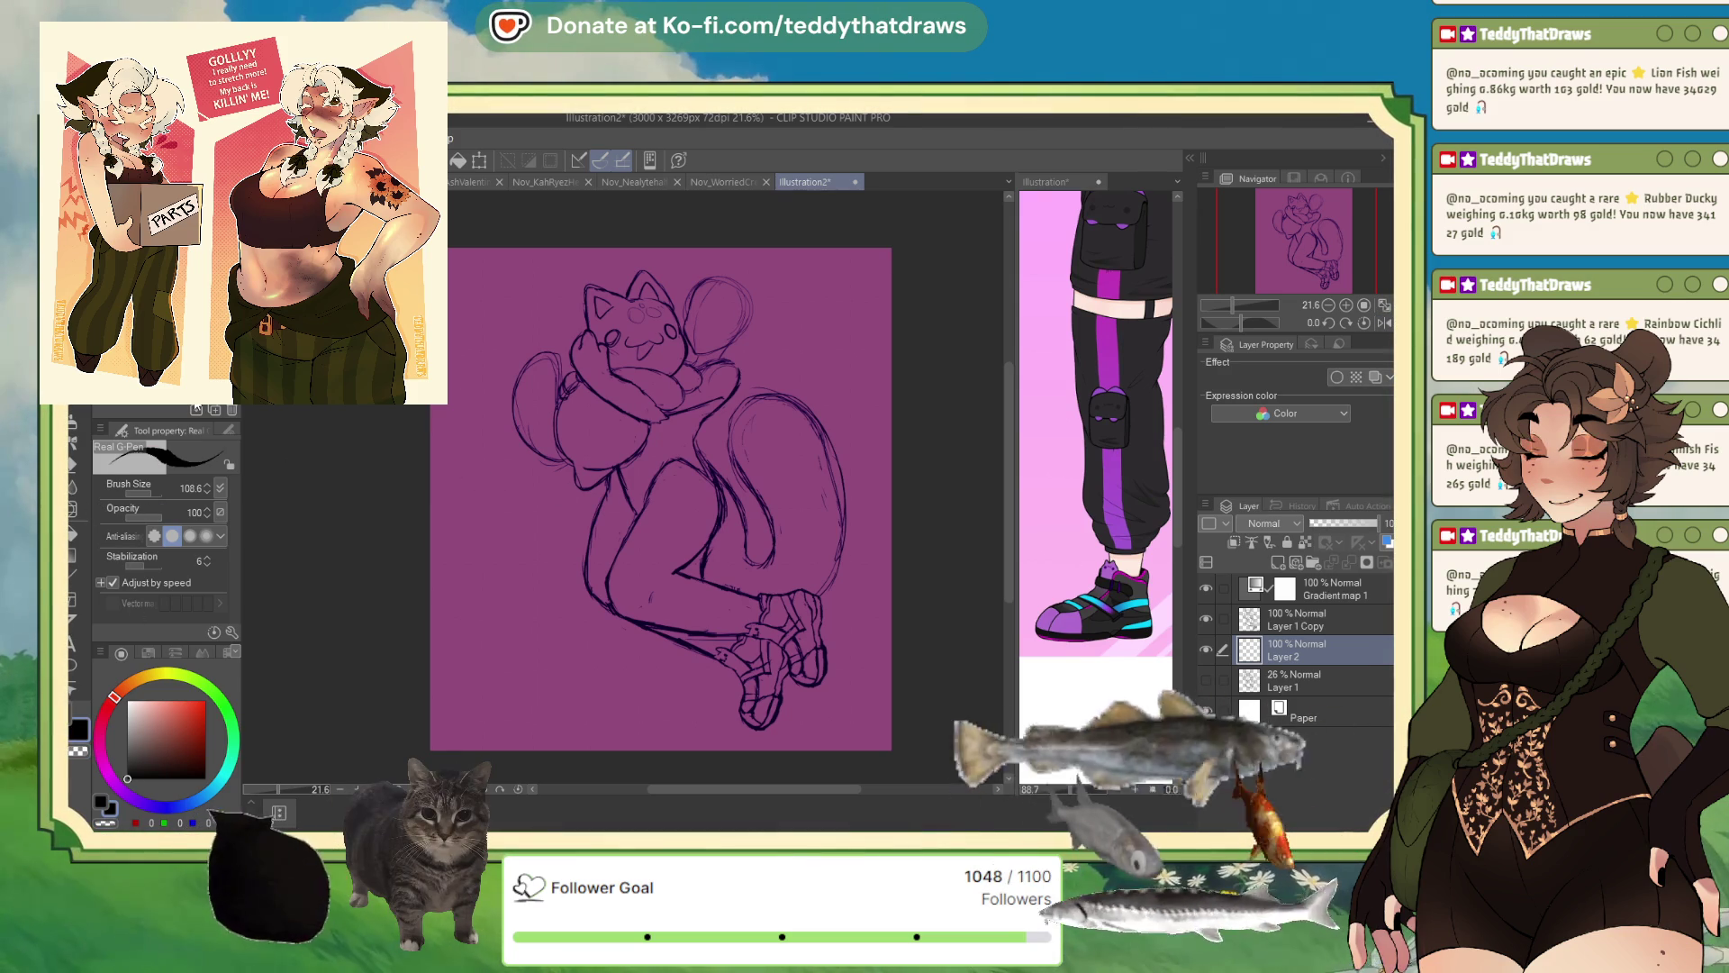
- With a thicker Rectangle tool, draw an upper and a larger lower panel left of the legs, then undo to redraw
key(u)
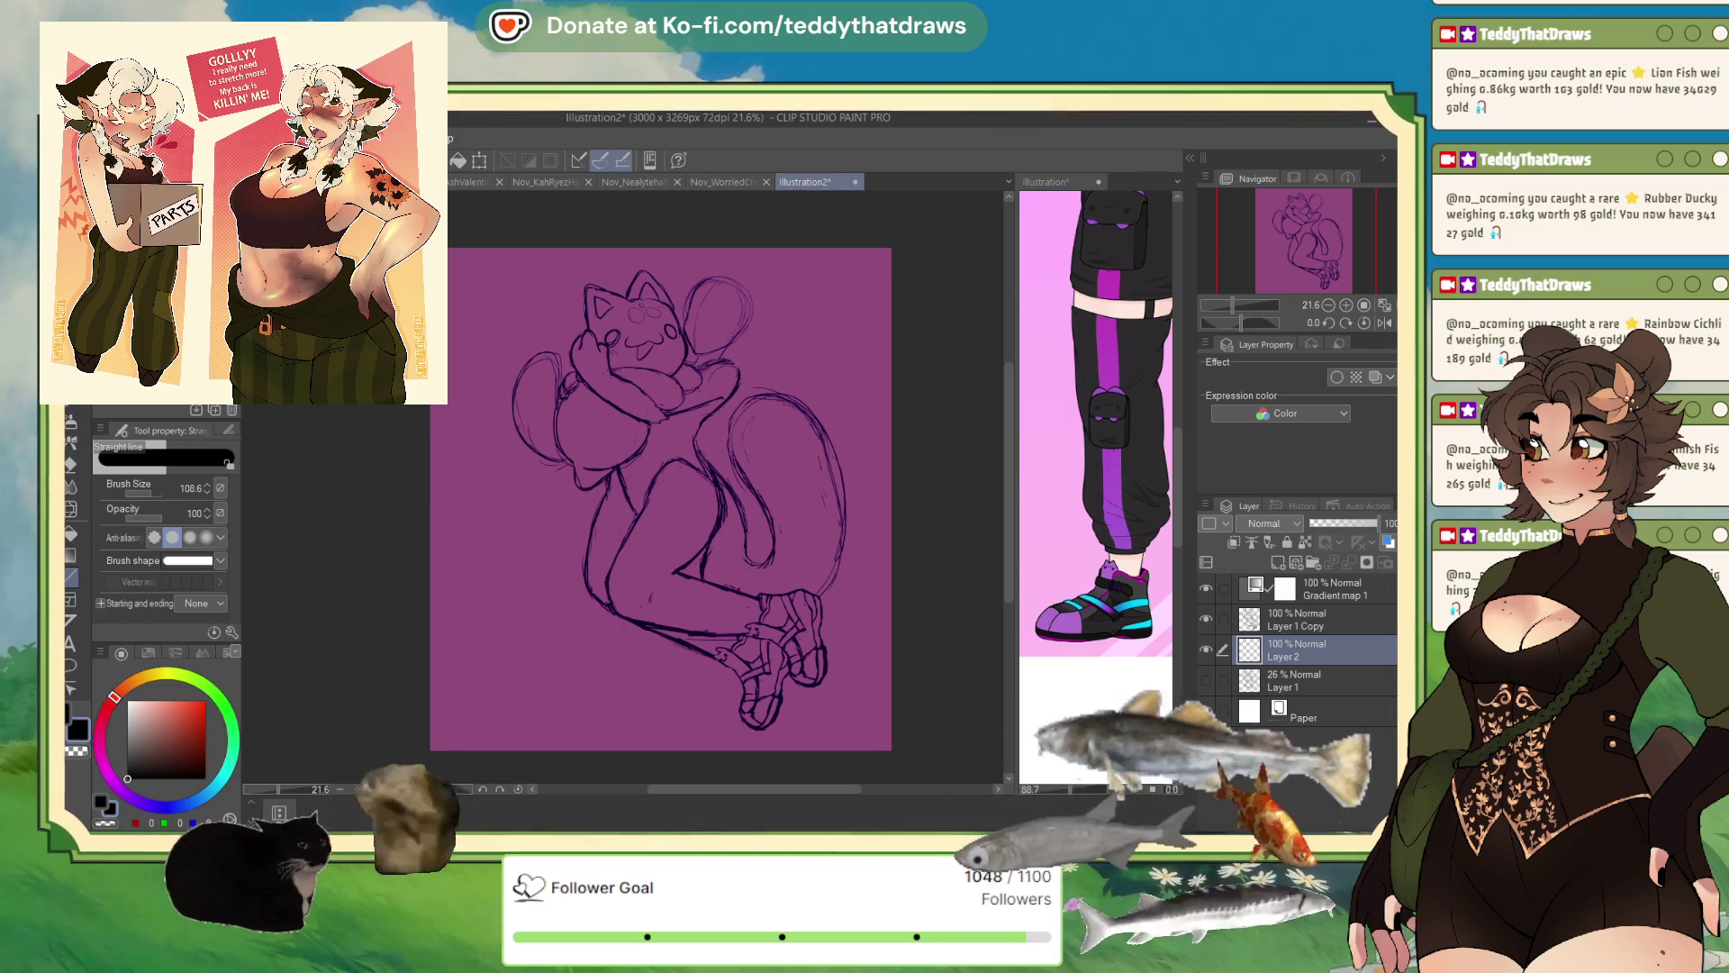
key(u)
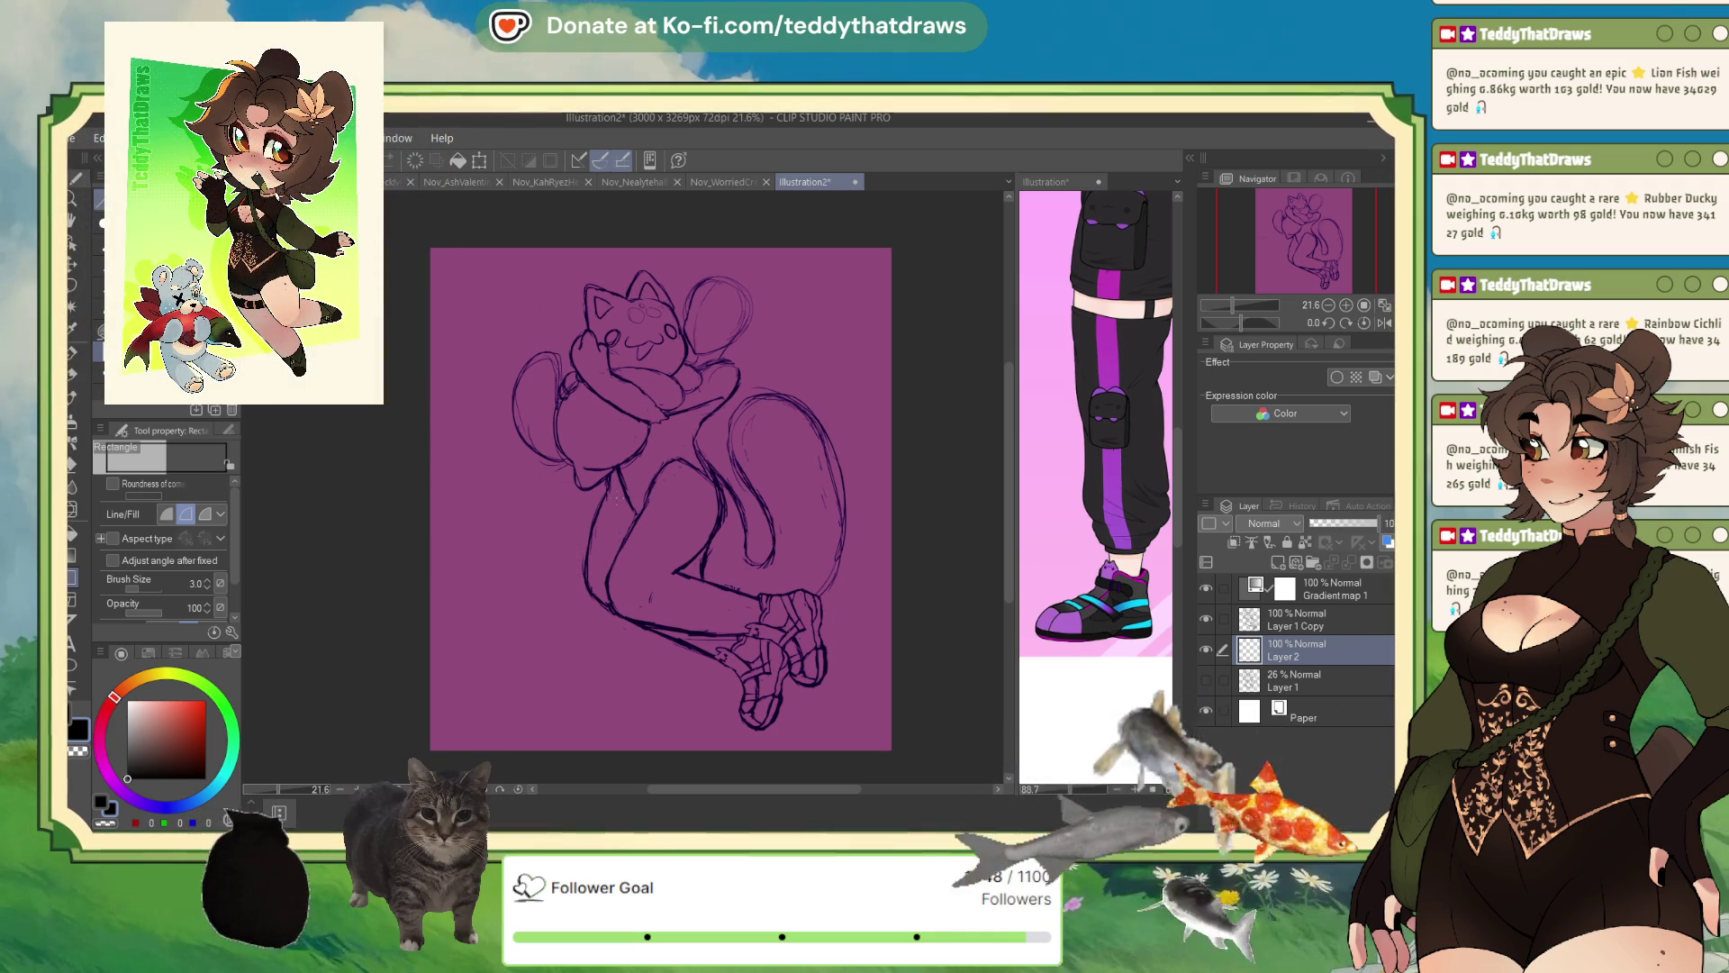
scroll(137, 494, down, 2)
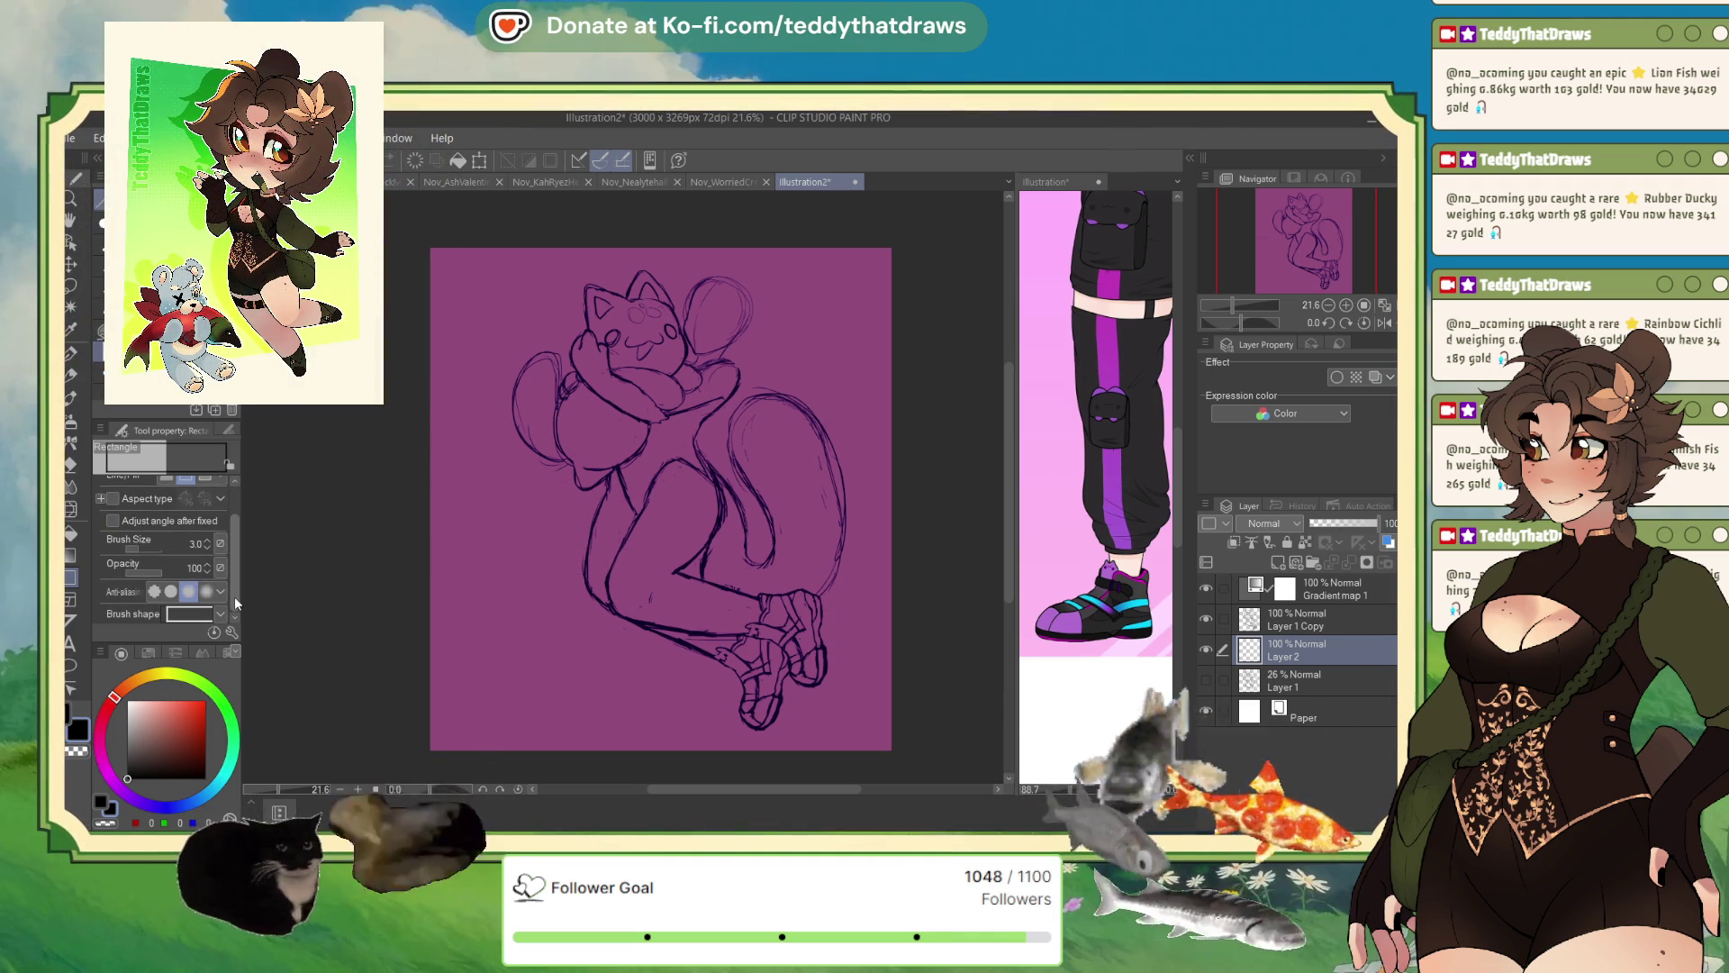
click(139, 546)
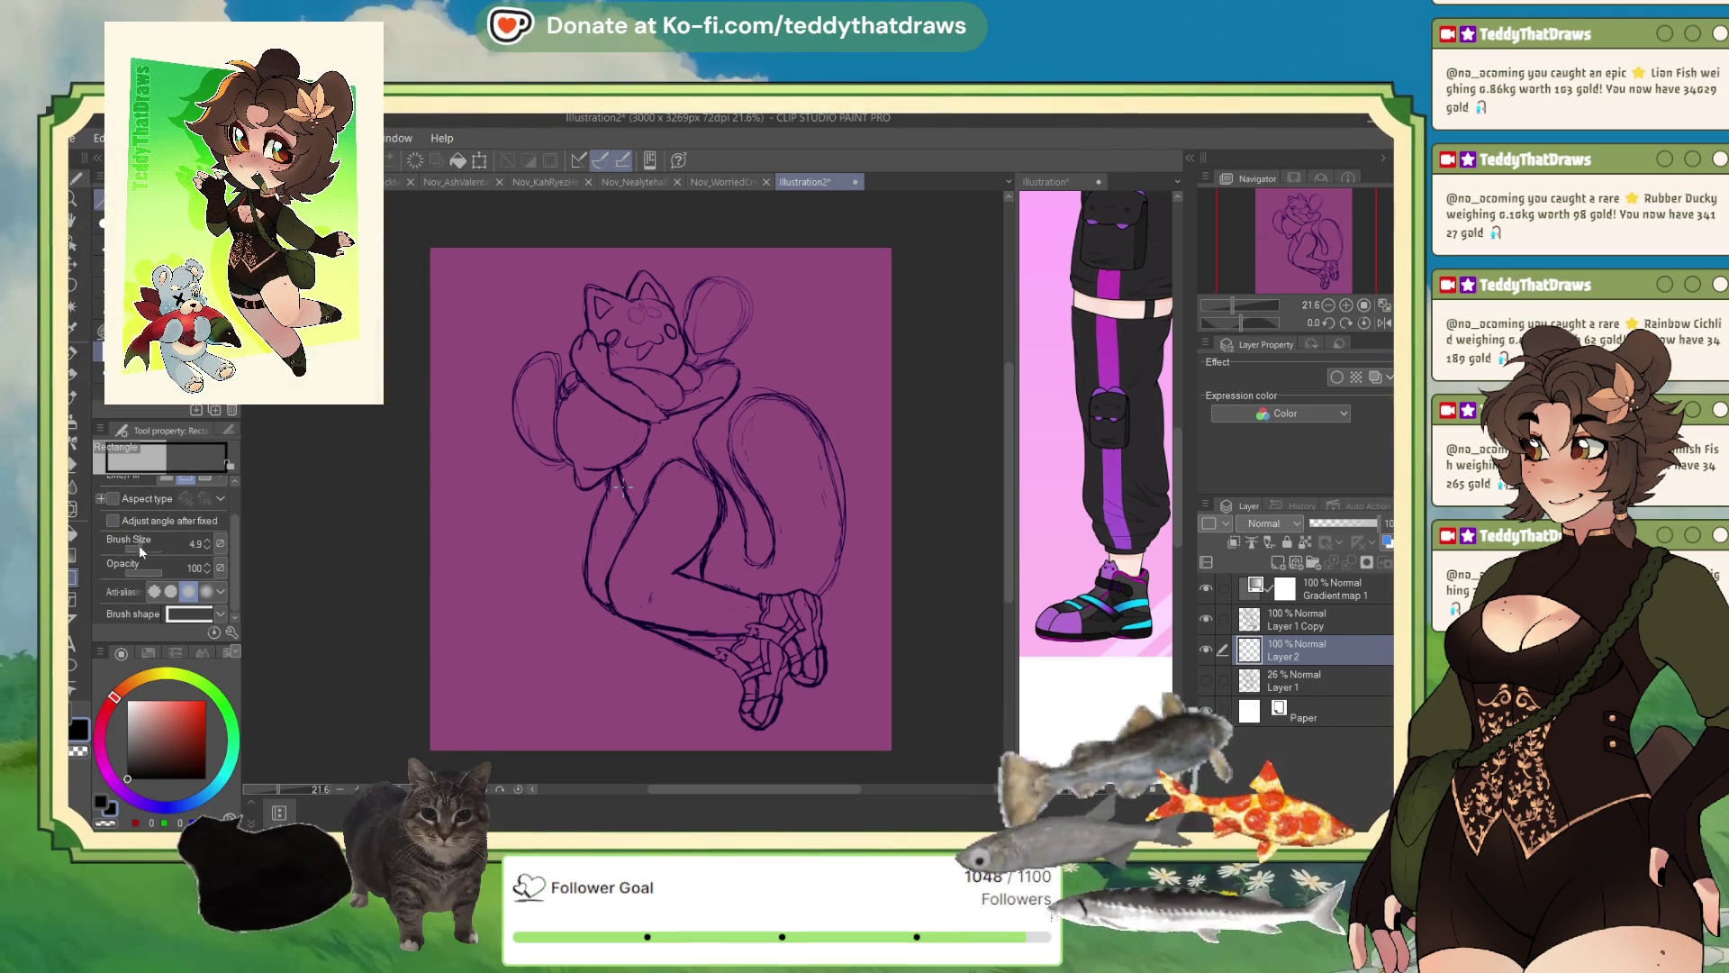
drag(448, 463, 655, 557)
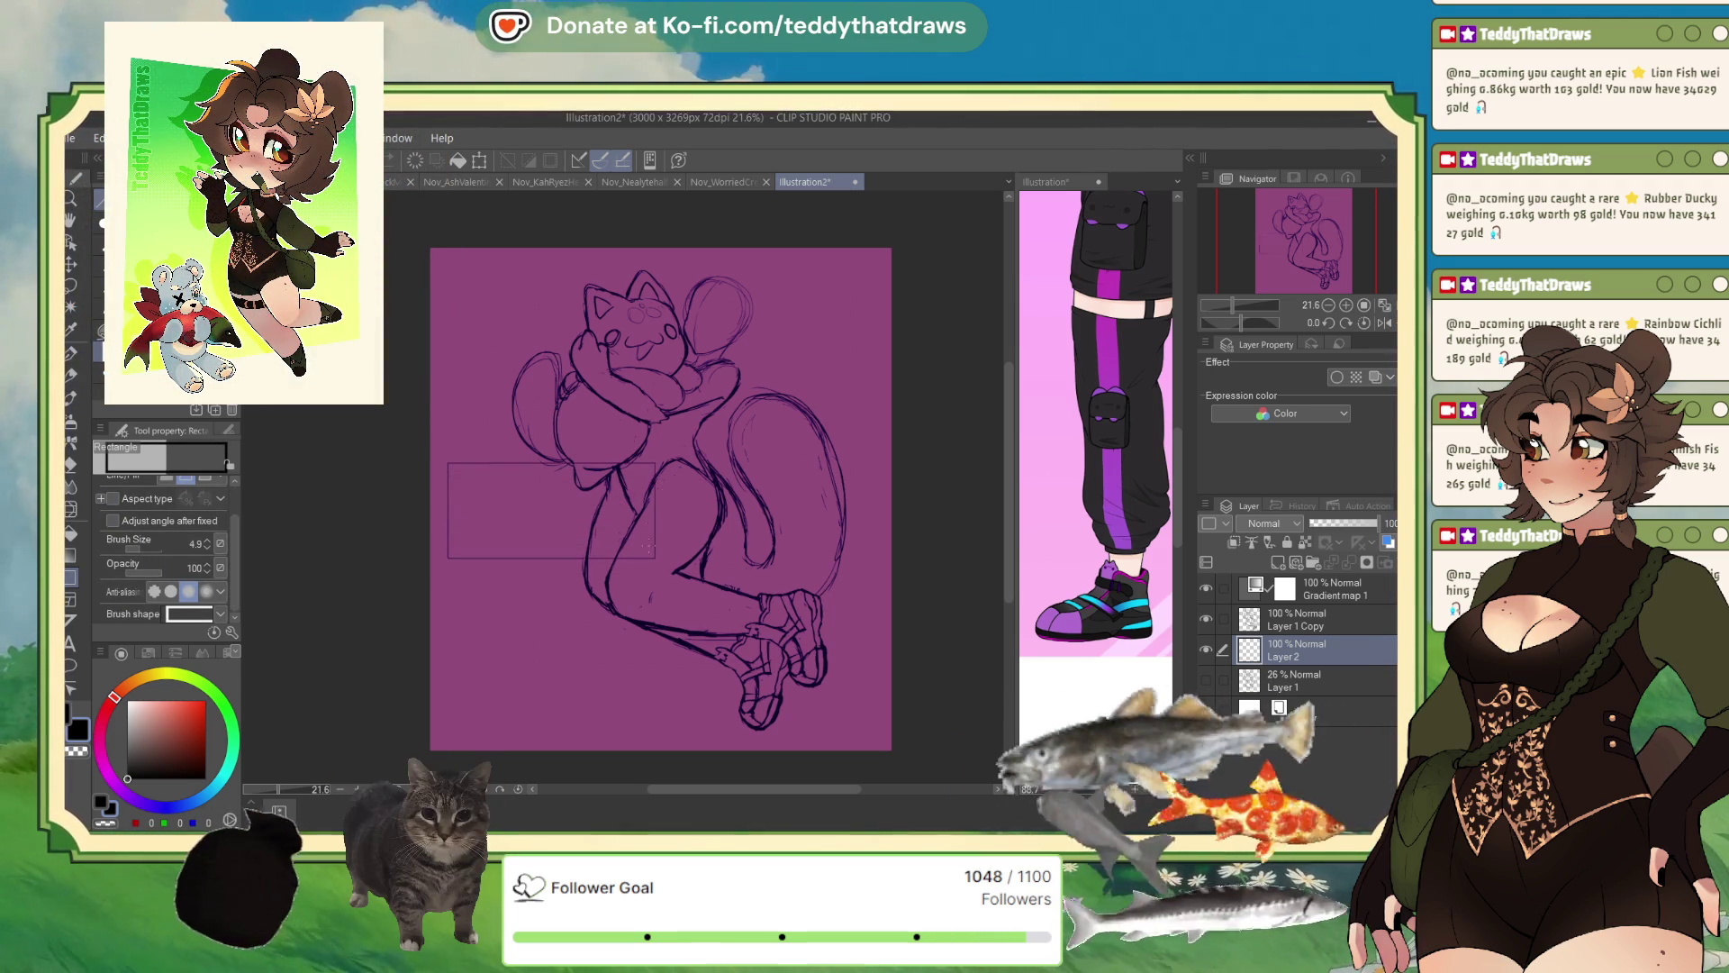
key(bracketright)
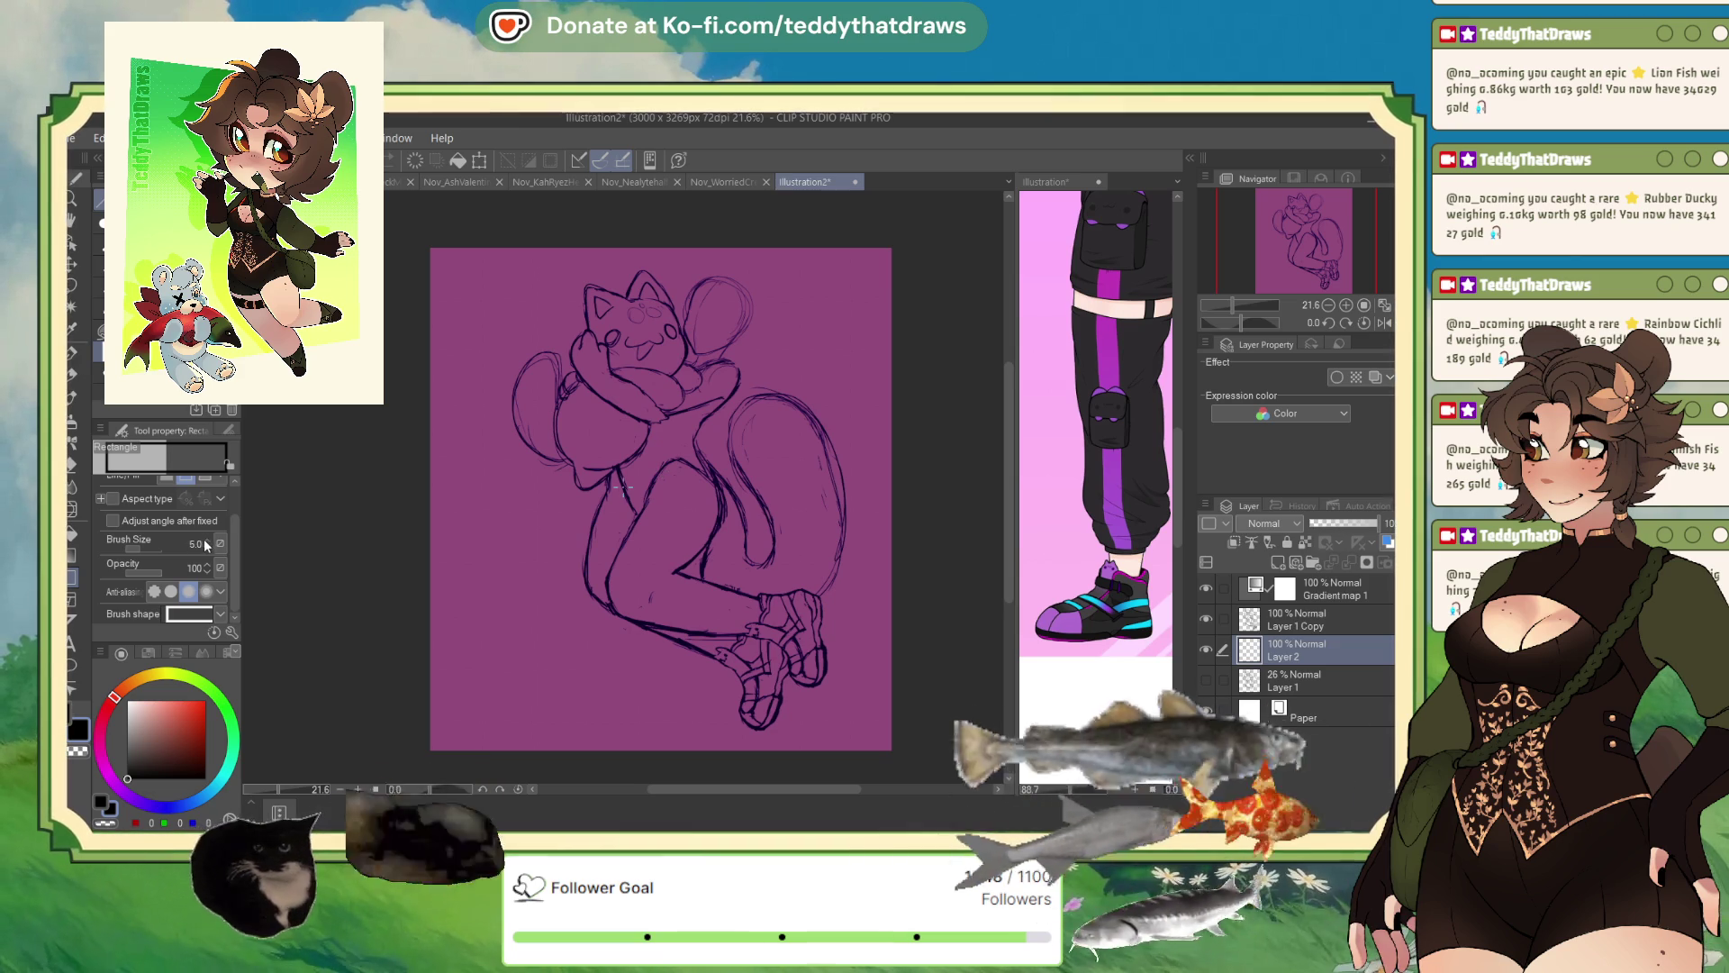
drag(636, 548, 654, 571)
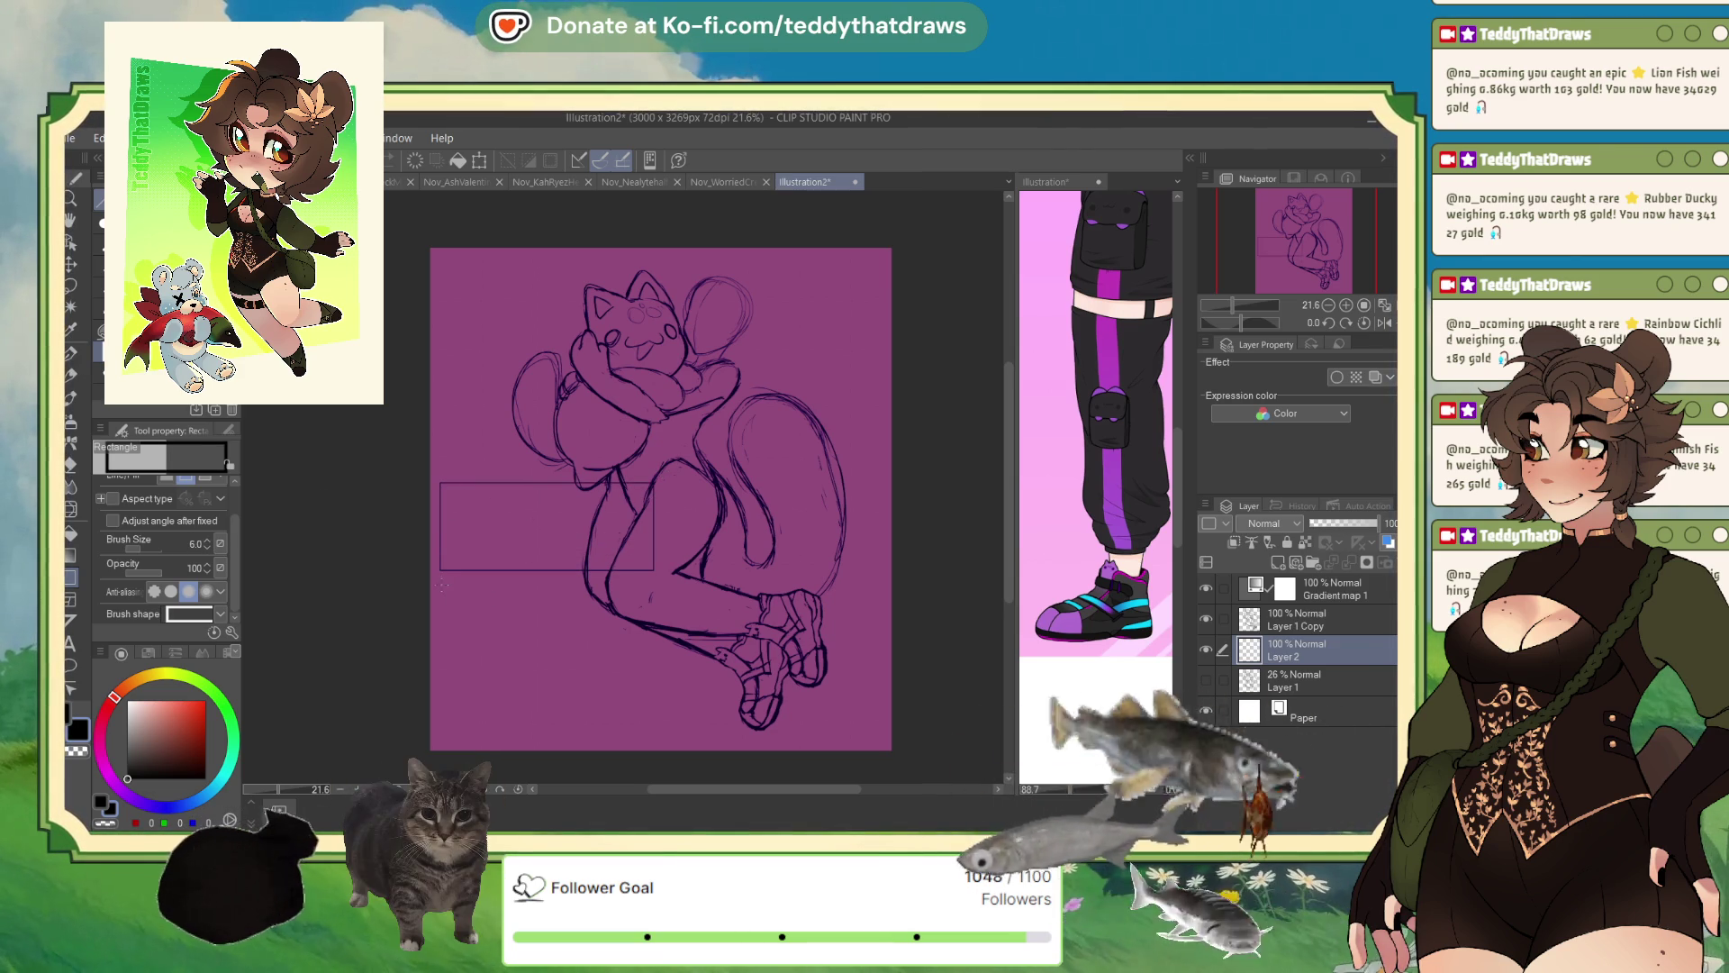
drag(456, 587, 708, 692)
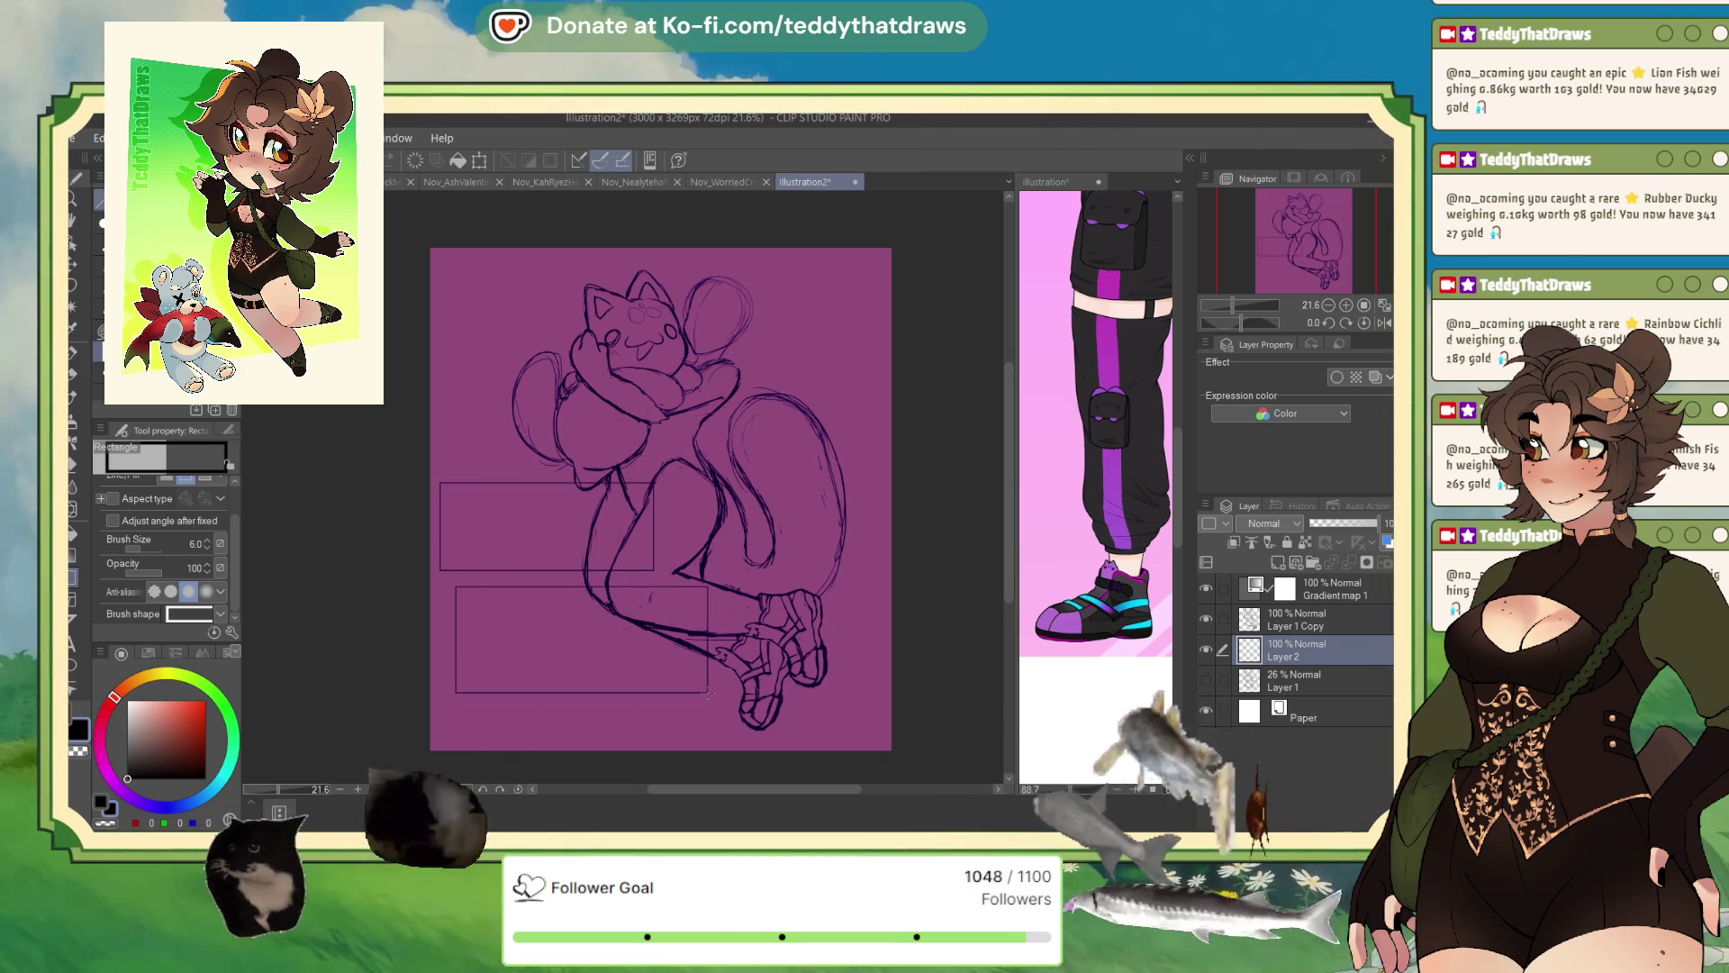
key(ctrl+z)
key(ctrl+z)
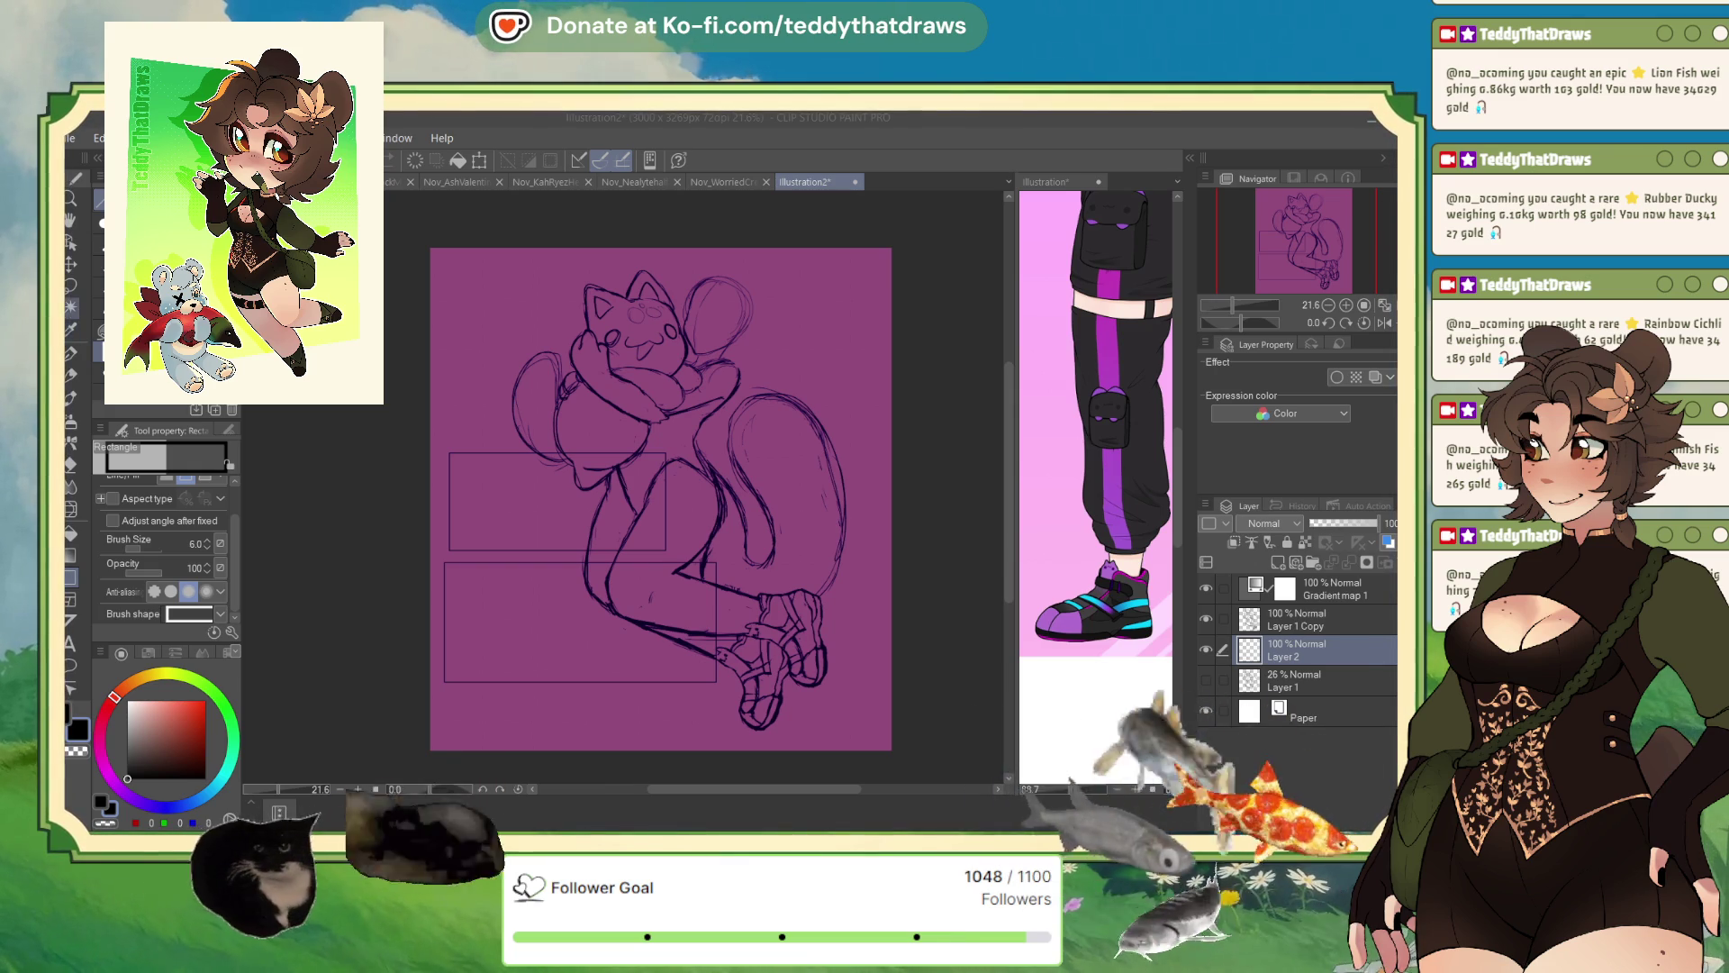
key(p)
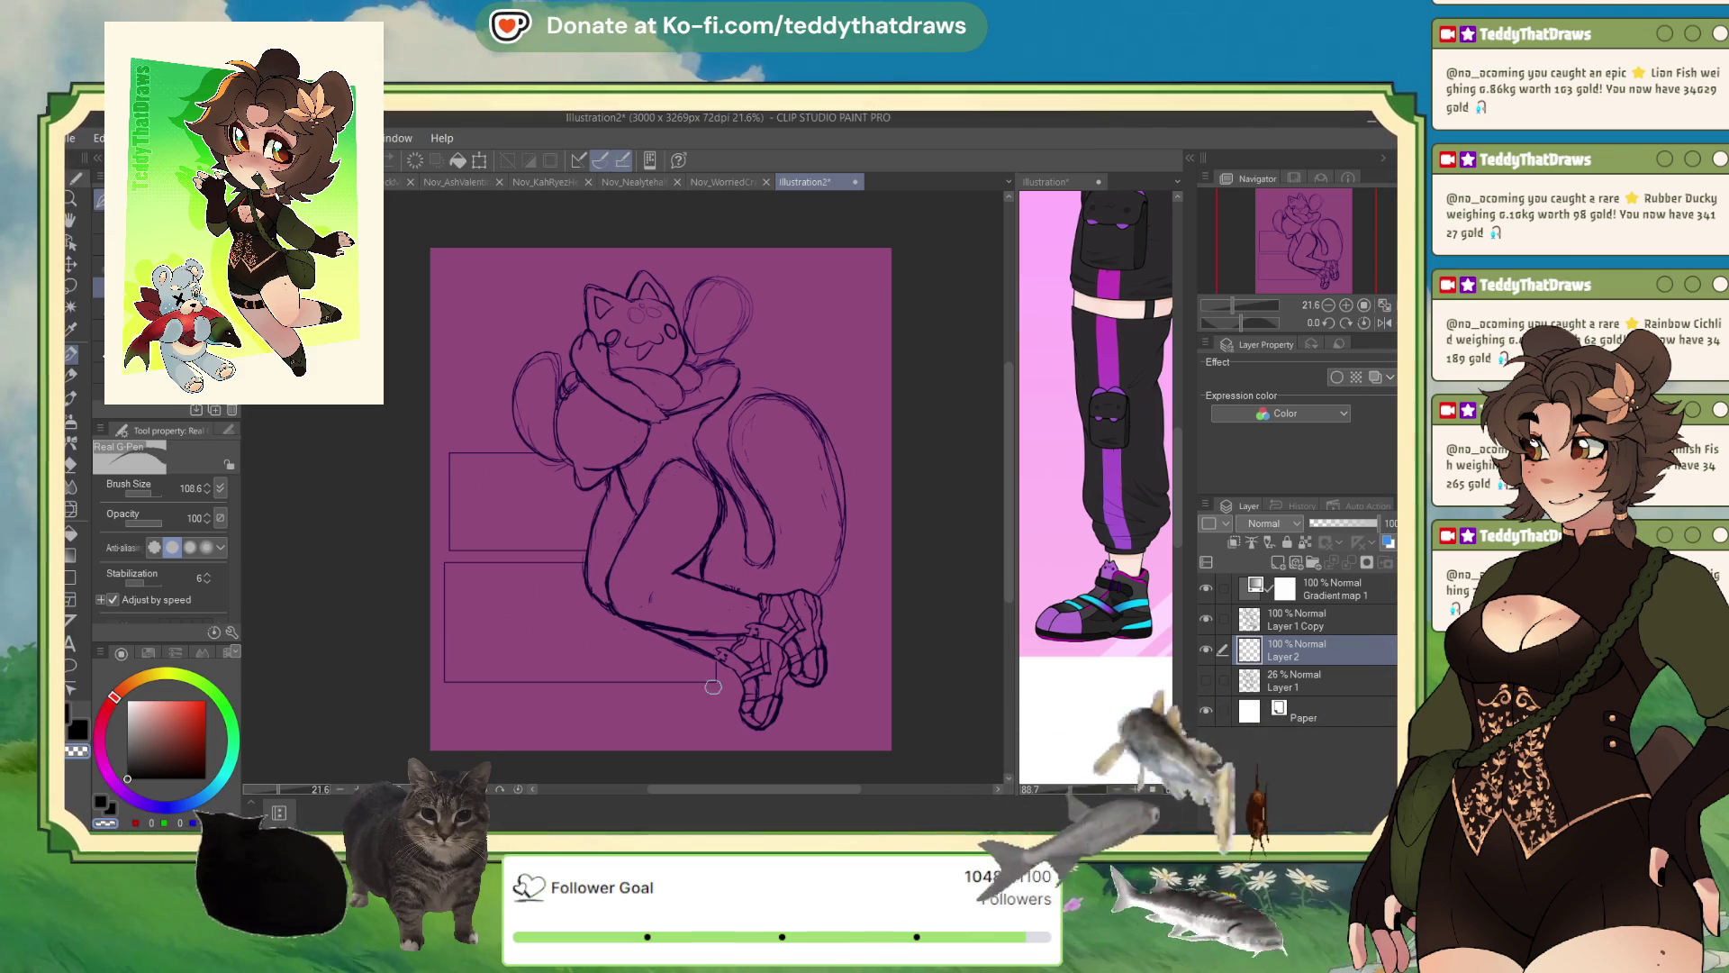
- Zoom into the upper panel after glancing at the reference character sheet
scroll(639, 426, up, 1)
scroll(622, 423, up, 2)
scroll(603, 423, down, 3)
scroll(576, 421, up, 2)
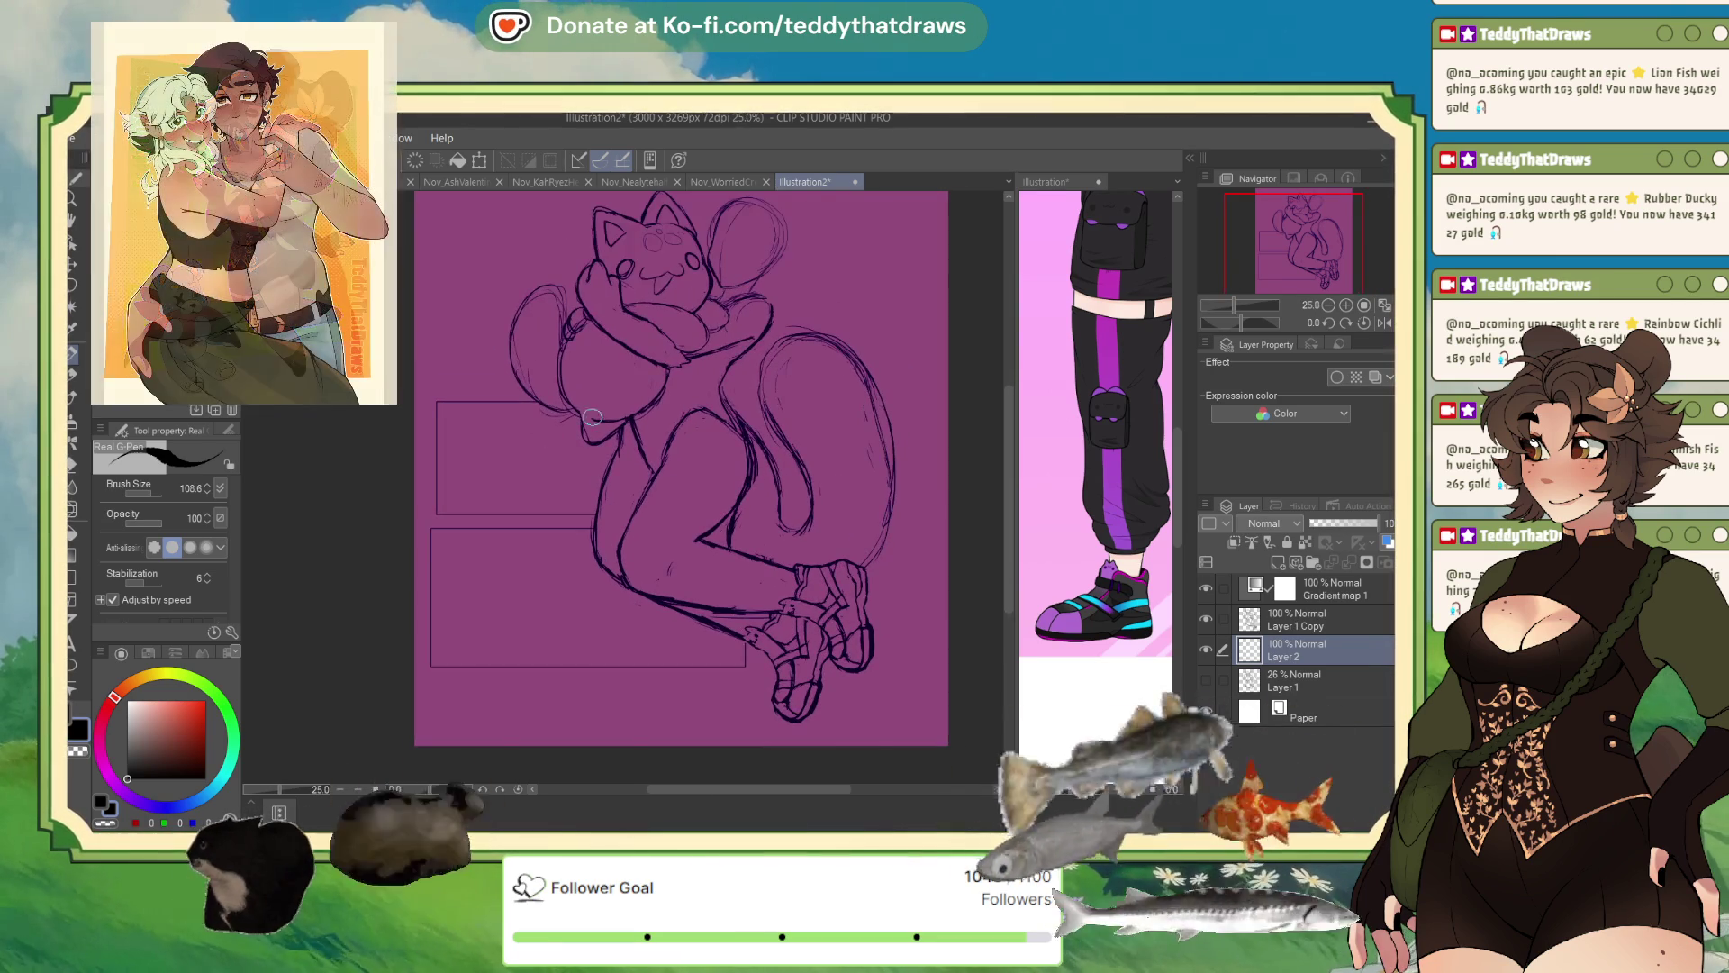
click(1149, 389)
scroll(1150, 389, down, 2)
scroll(1149, 389, down, 2)
scroll(1150, 389, down, 1)
scroll(1076, 389, up, 2)
scroll(1076, 389, up, 2)
click(974, 594)
scroll(685, 468, up, 2)
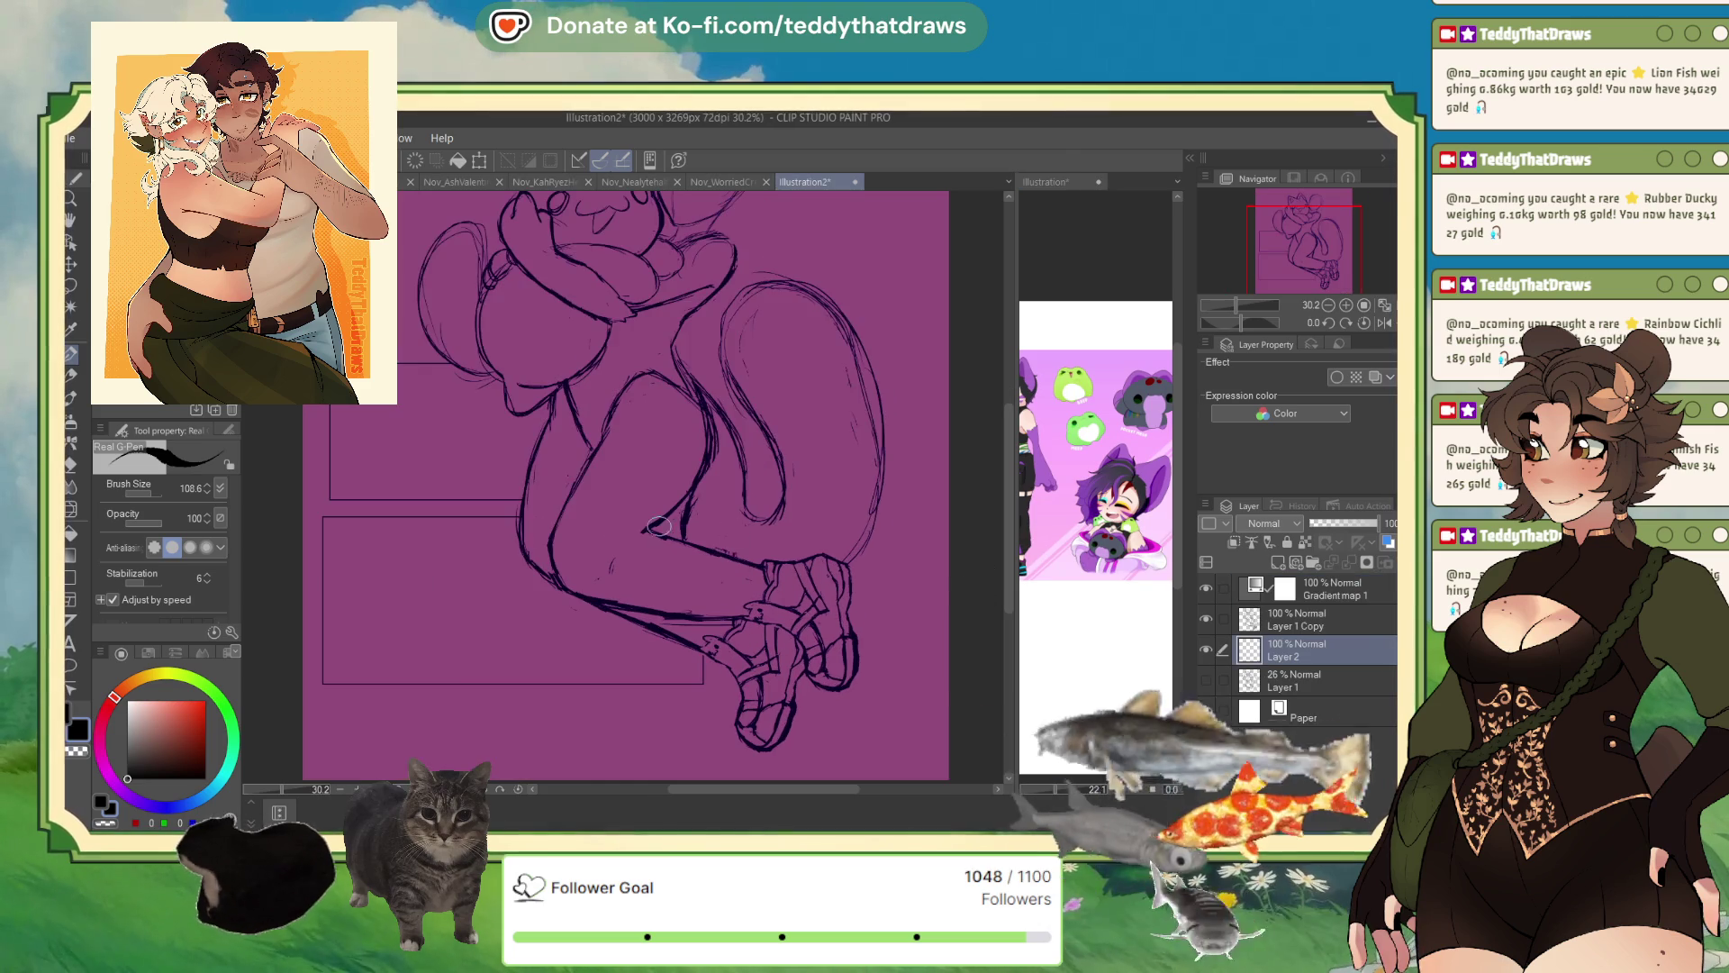
scroll(631, 468, down, 2)
scroll(586, 464, up, 2)
scroll(556, 460, up, 1)
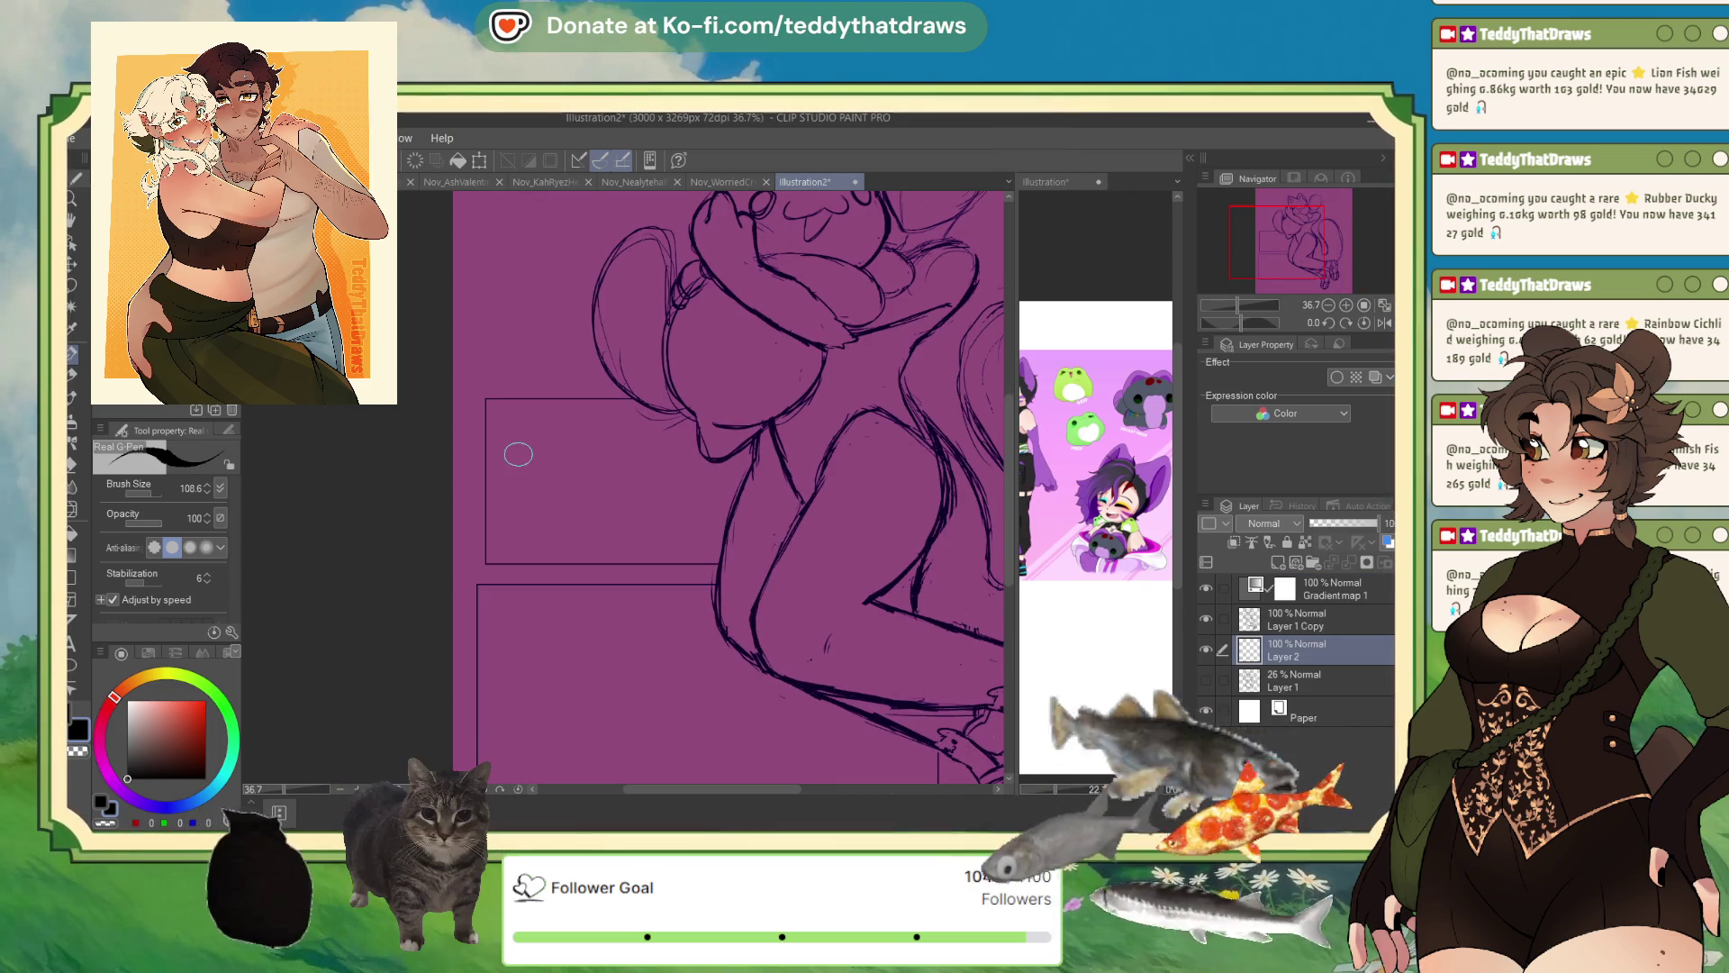
- Sketch the blob's arched outline and a small hooked eye, redrawing the arc once
drag(603, 494, 518, 491)
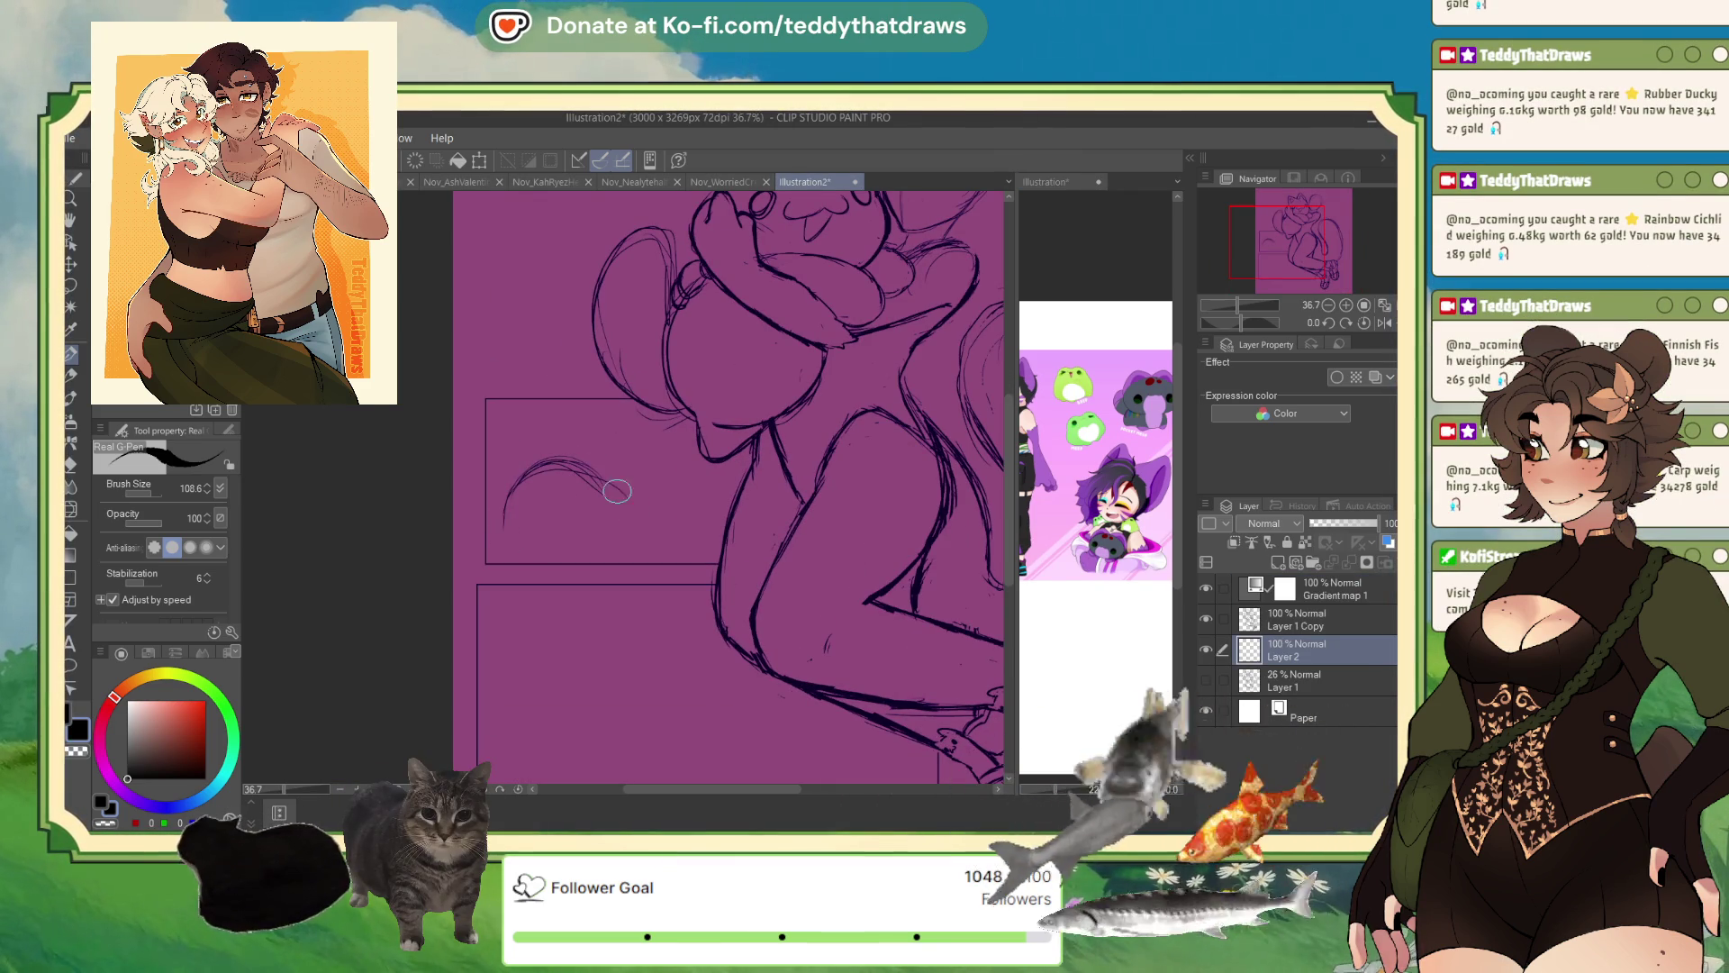
key(ctrl+z)
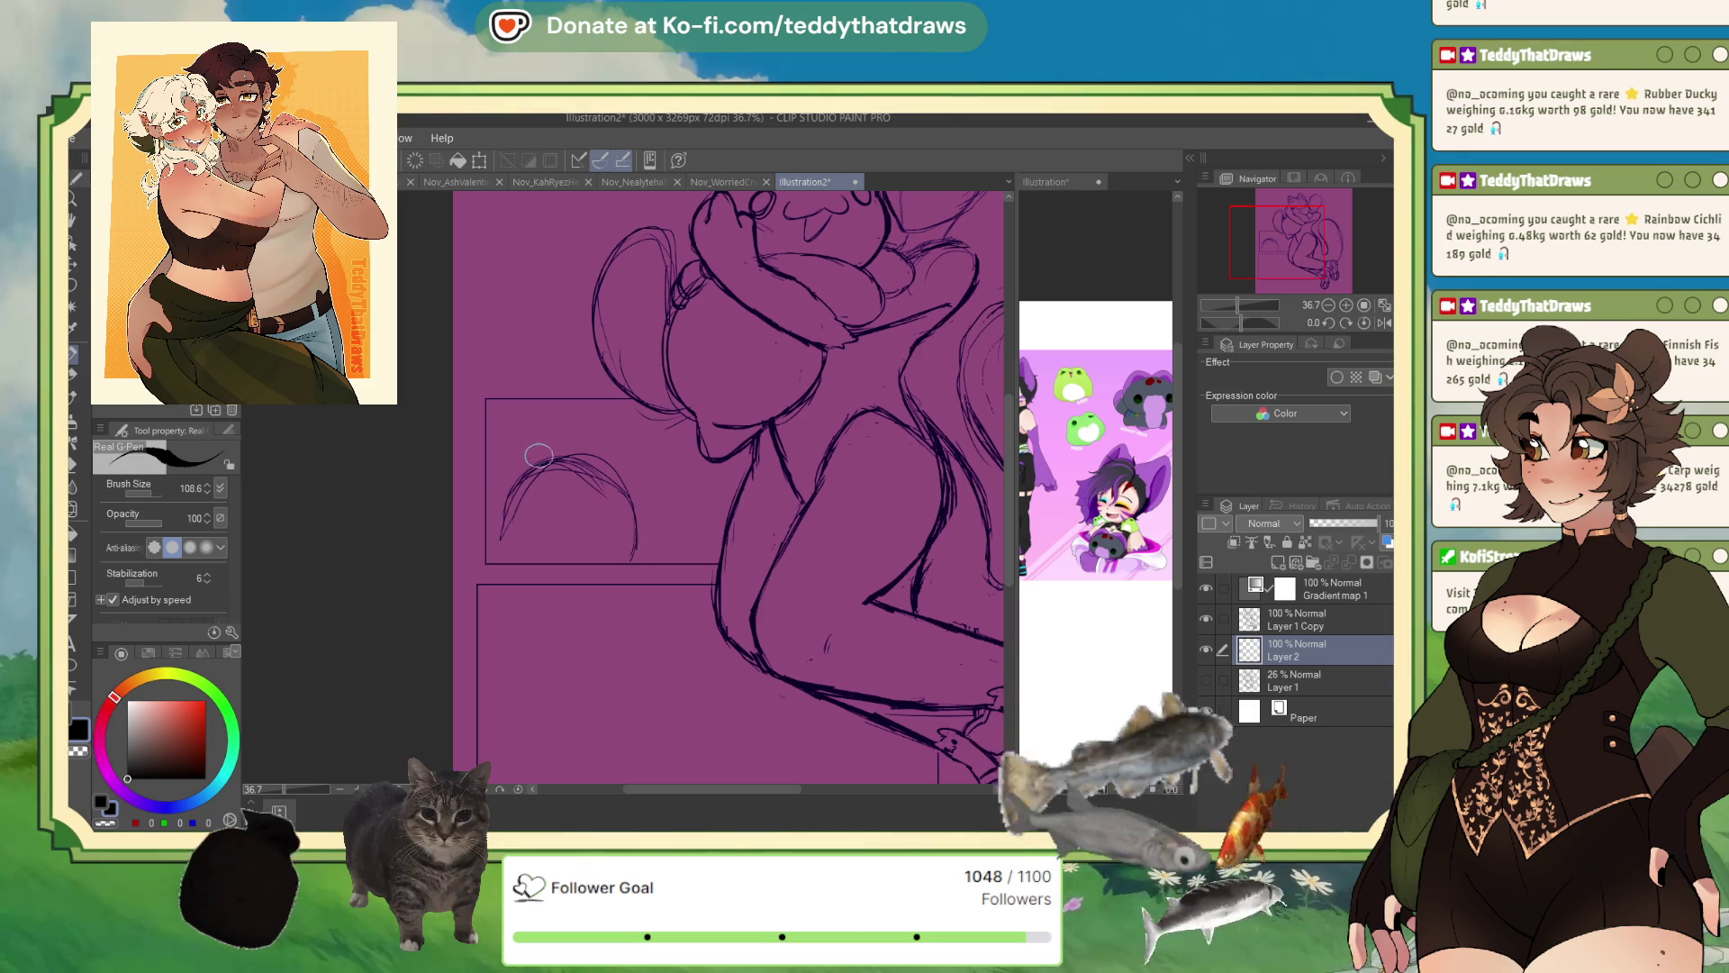
drag(634, 540, 495, 538)
drag(635, 488, 705, 445)
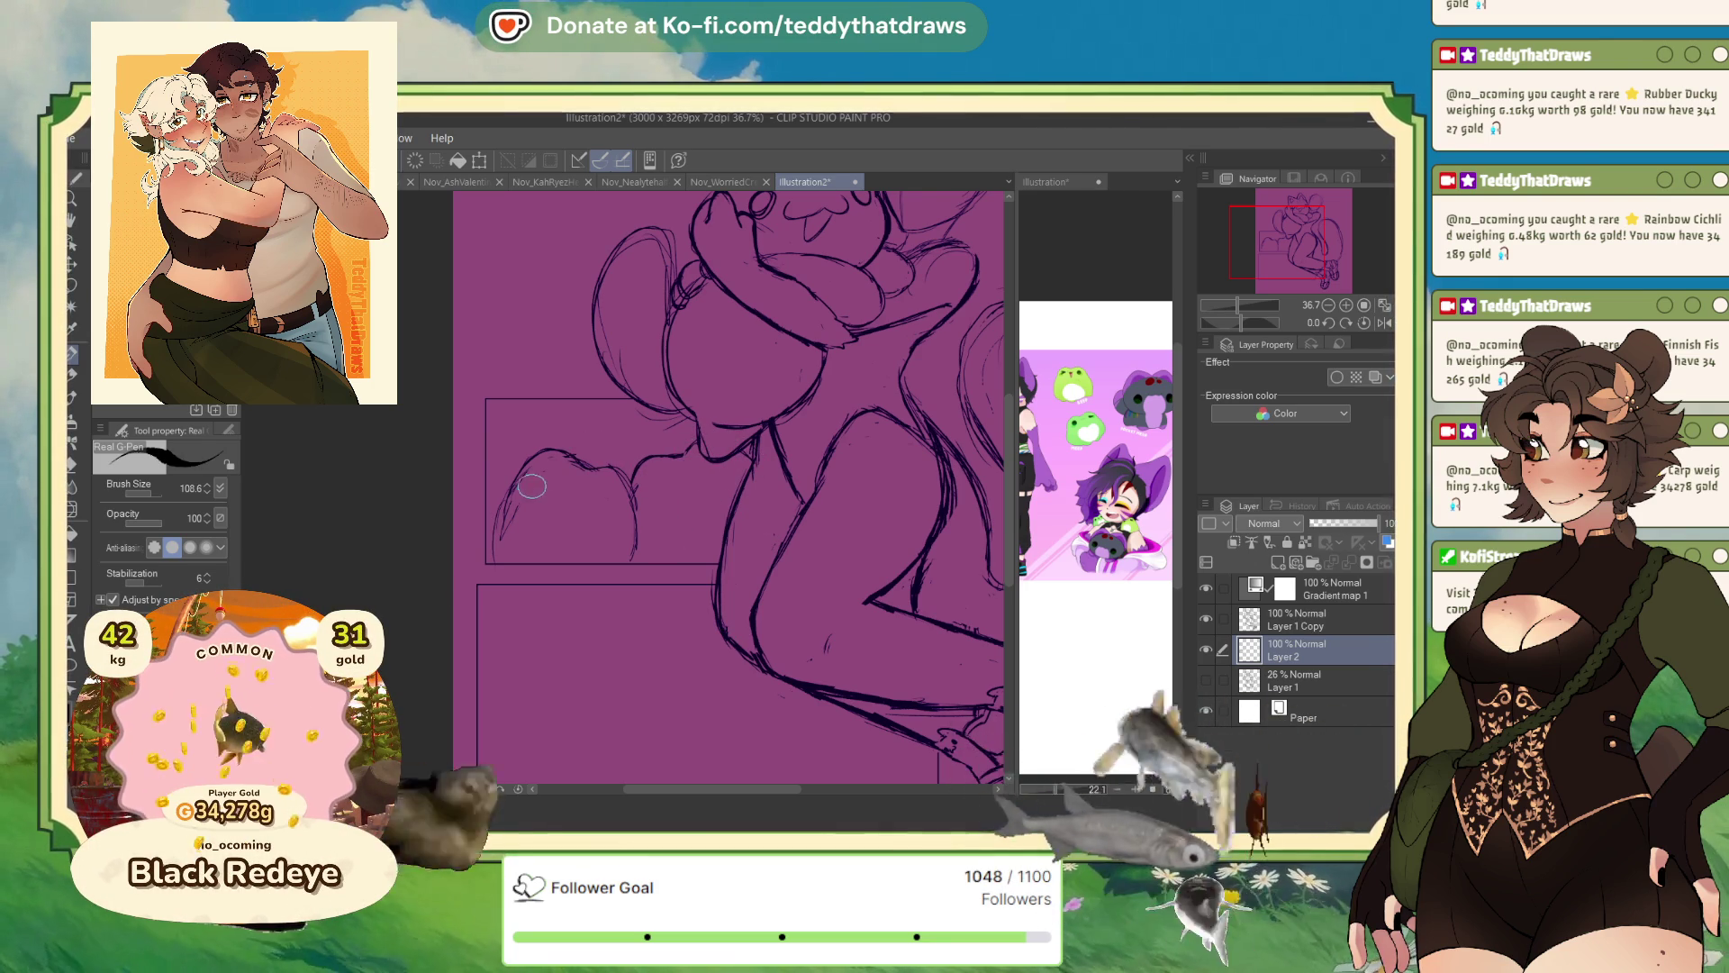
drag(538, 488, 549, 470)
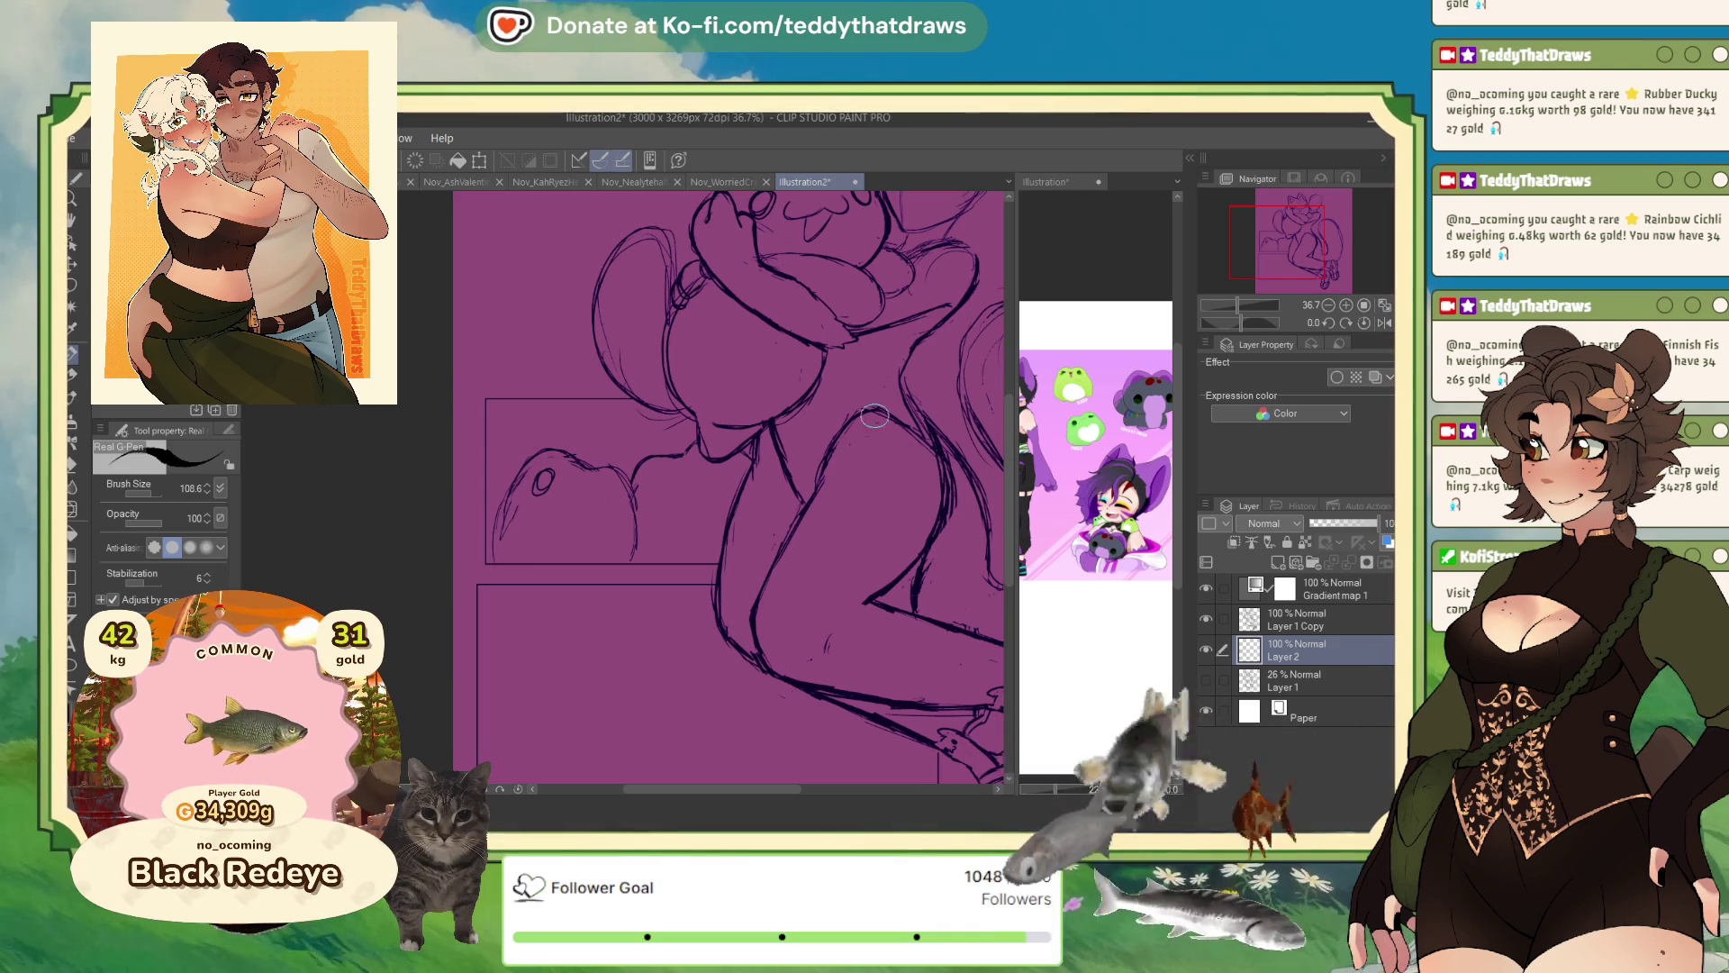
click(1045, 182)
scroll(1087, 422, up, 3)
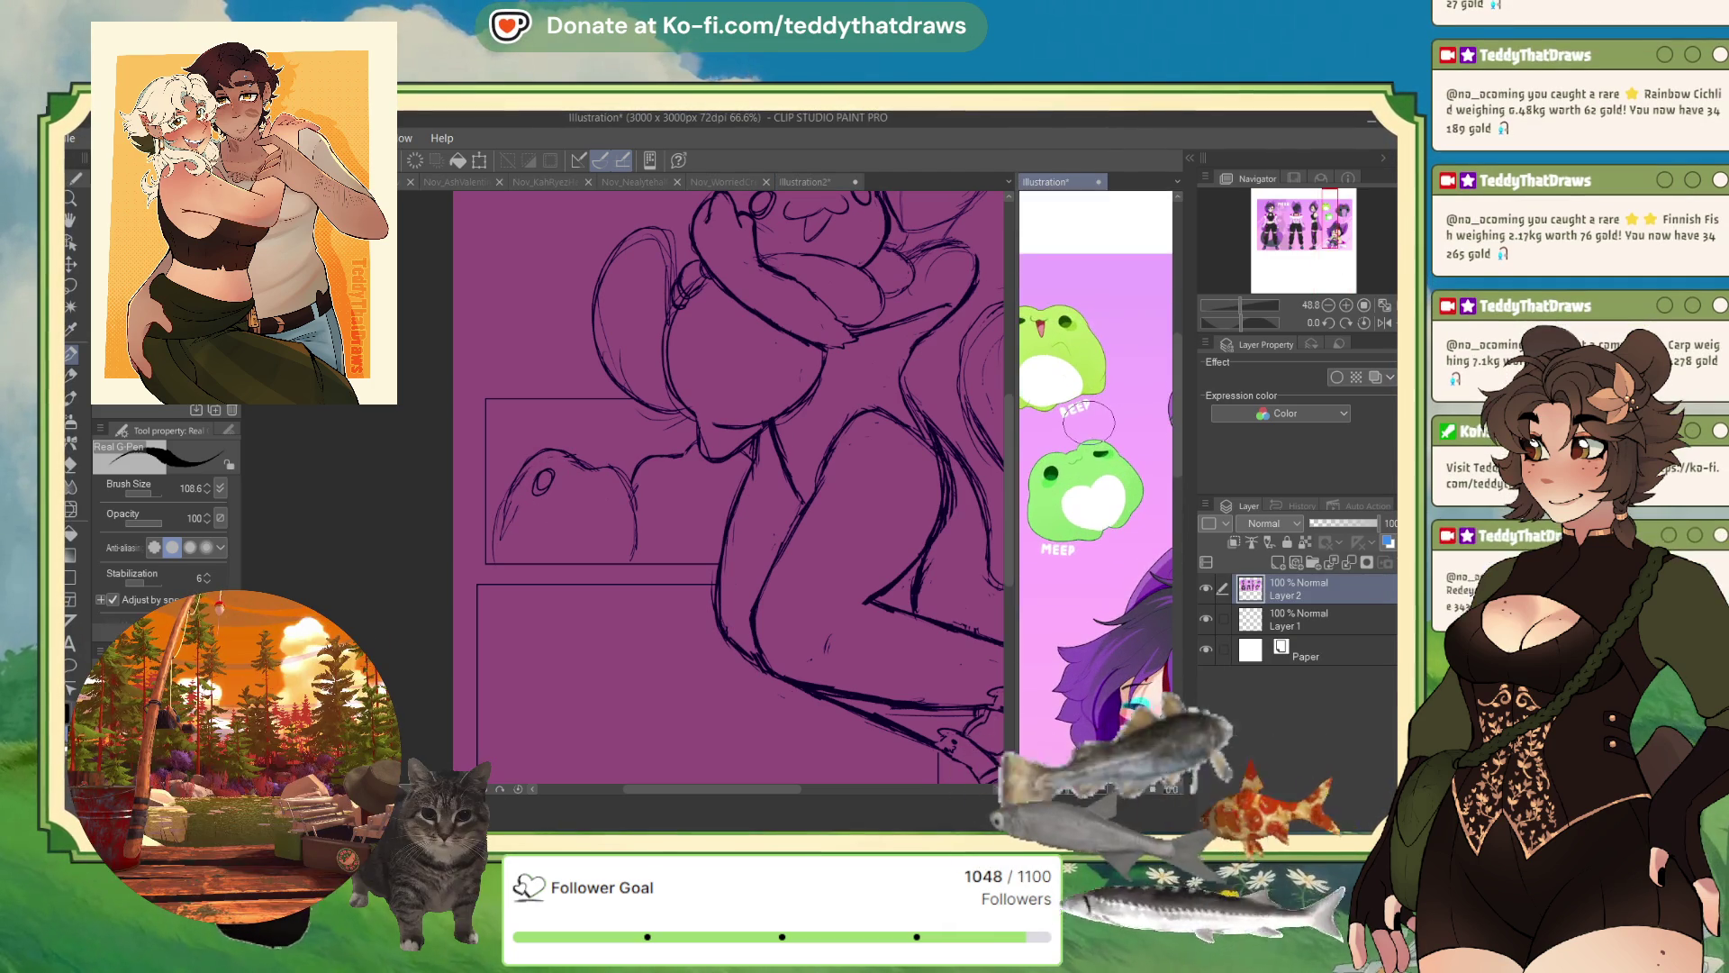
scroll(1087, 422, down, 2)
scroll(1086, 422, down, 1)
scroll(1087, 421, down, 1)
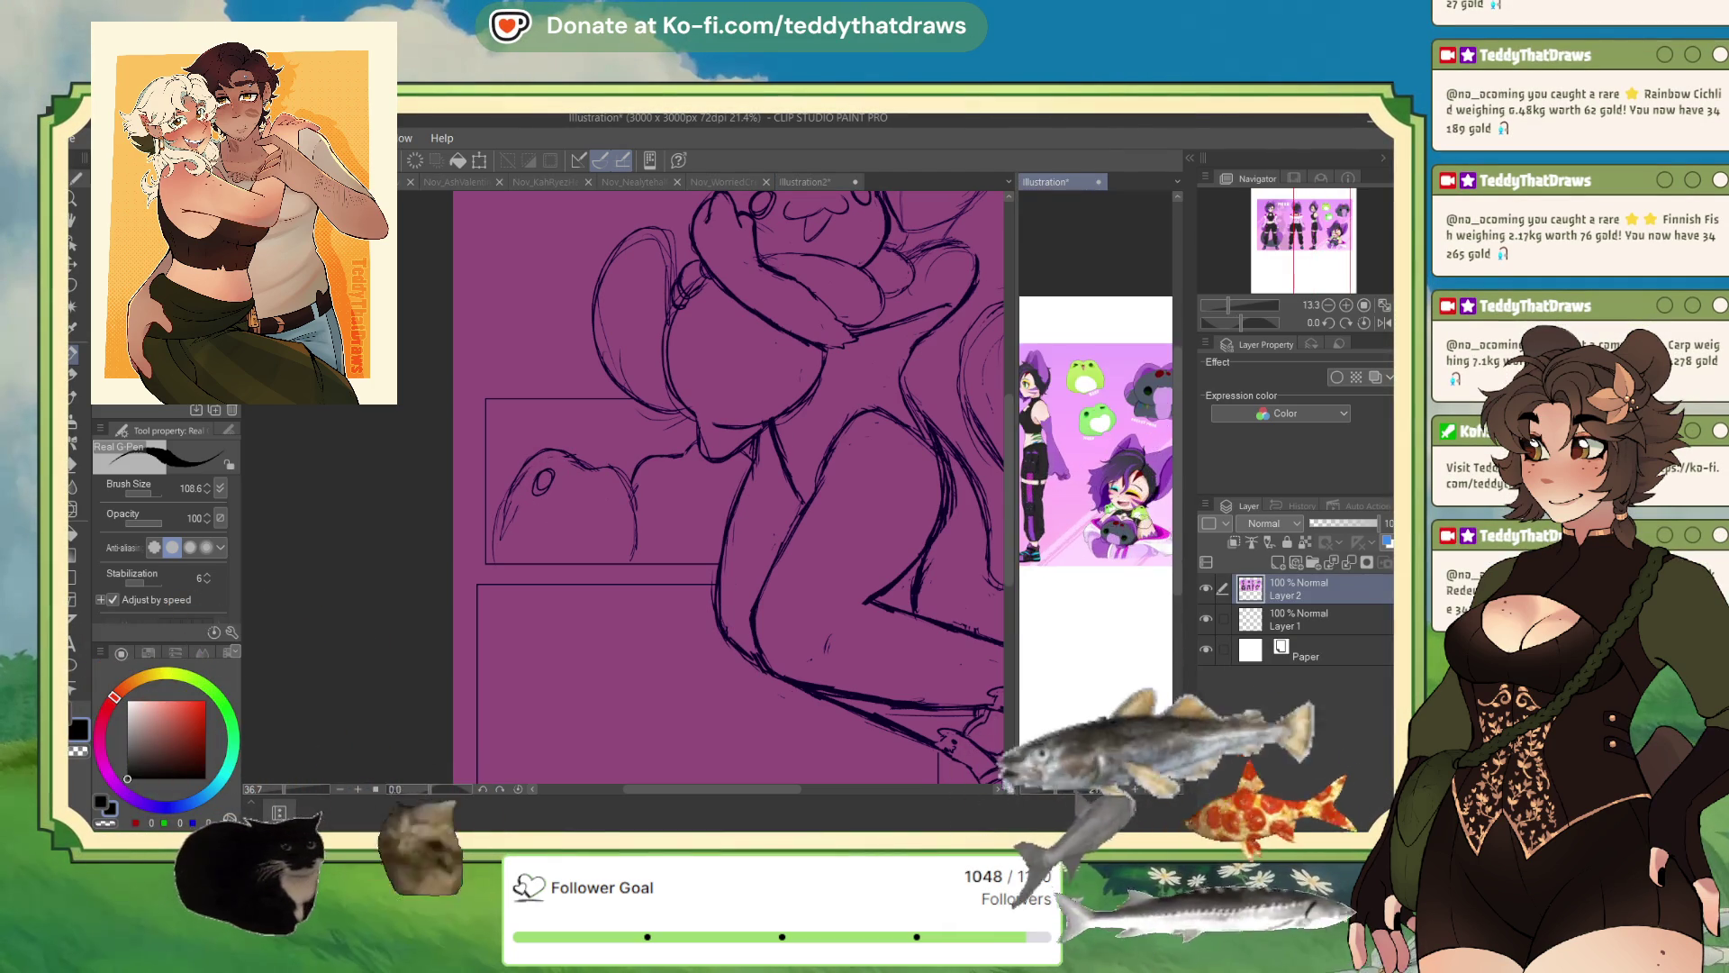
scroll(1087, 422, up, 1)
scroll(1087, 422, up, 1)
scroll(1087, 422, down, 1)
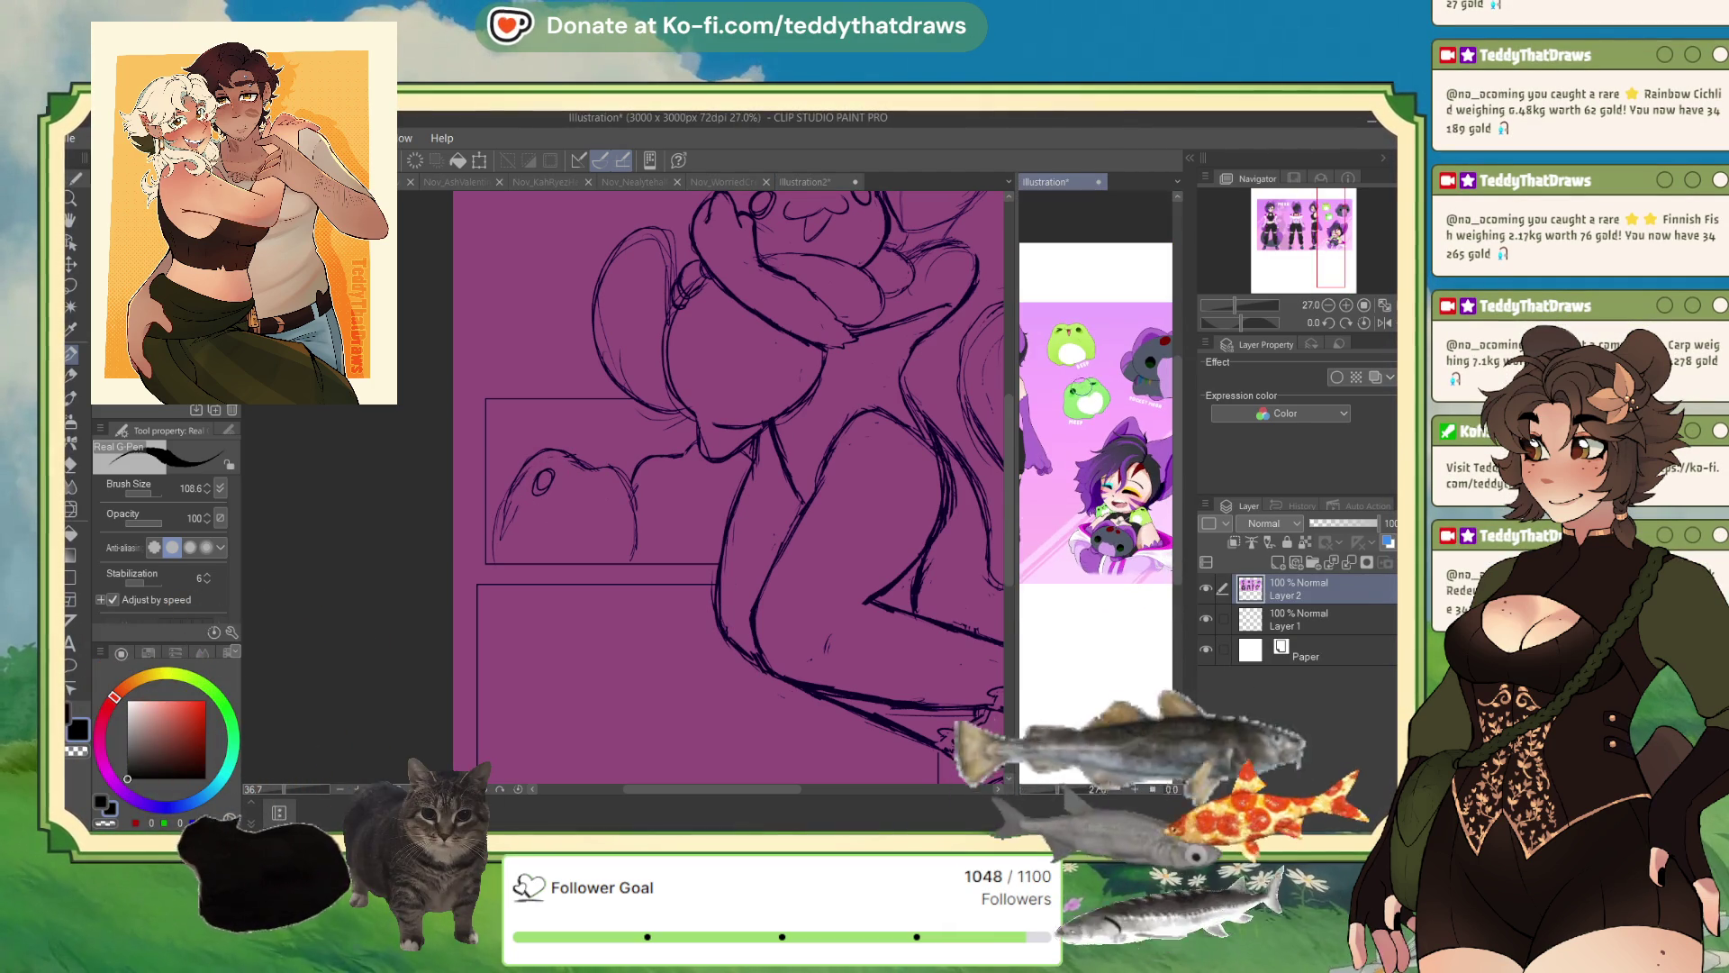
scroll(1087, 422, down, 2)
scroll(1087, 422, down, 1)
scroll(1087, 421, down, 1)
scroll(1085, 475, up, 2)
scroll(1085, 475, up, 2)
scroll(1085, 475, up, 1)
scroll(1086, 474, up, 1)
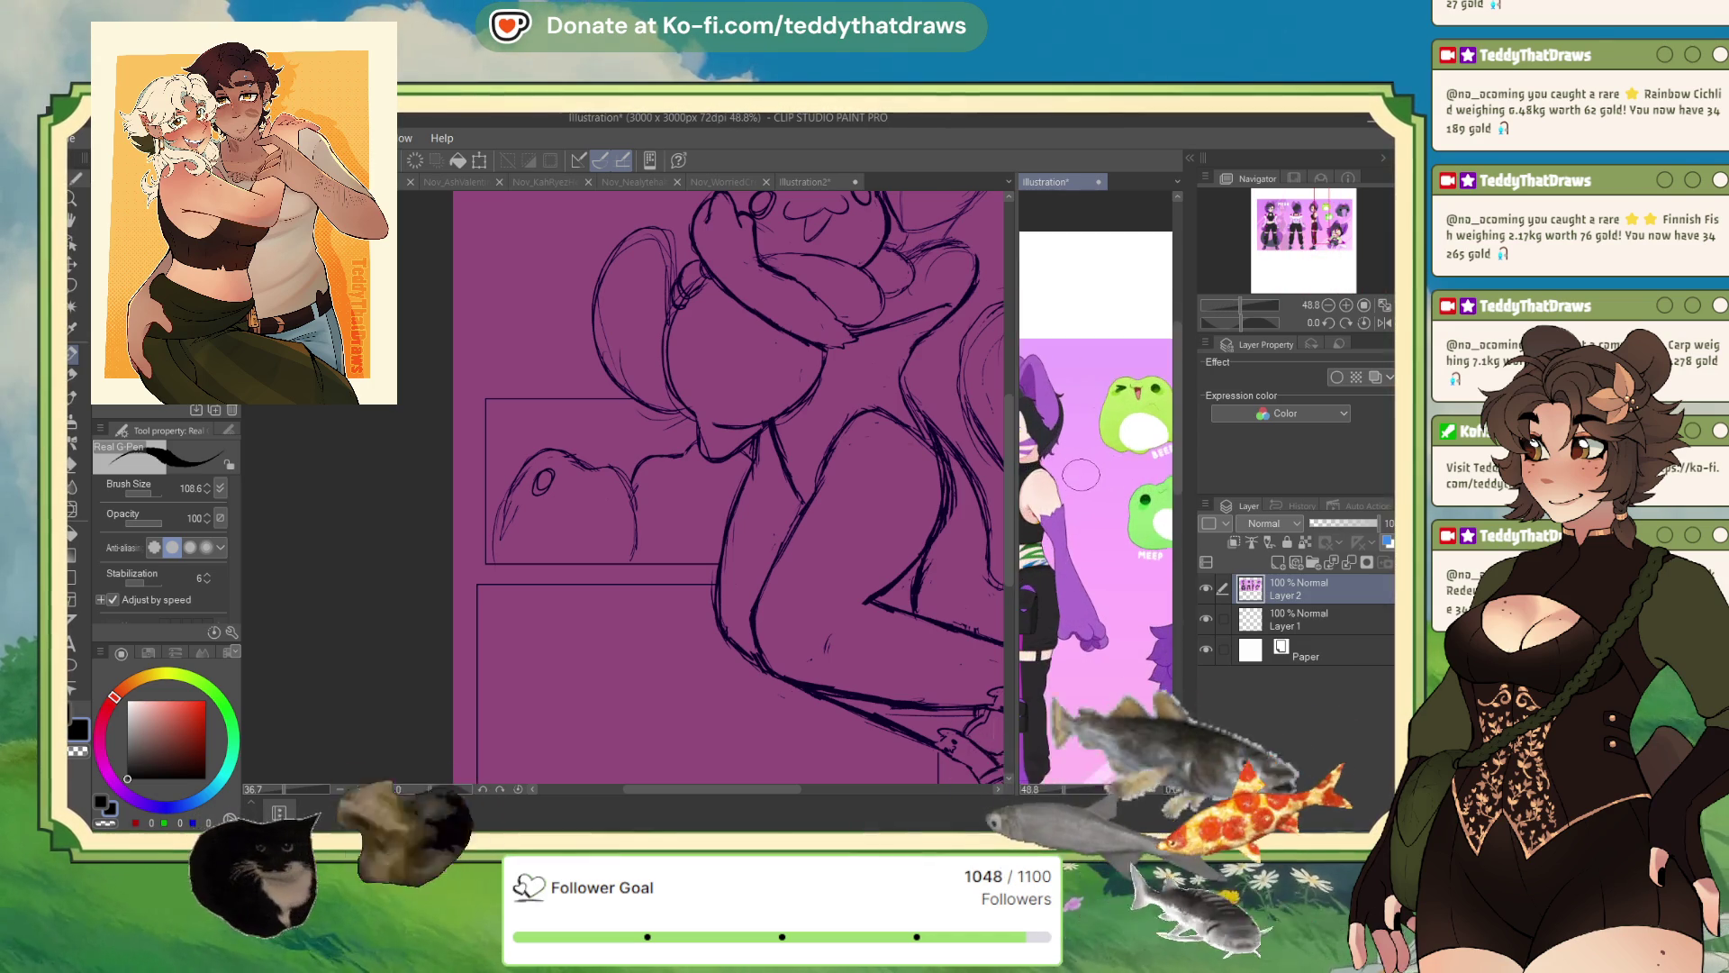
scroll(1085, 475, down, 1)
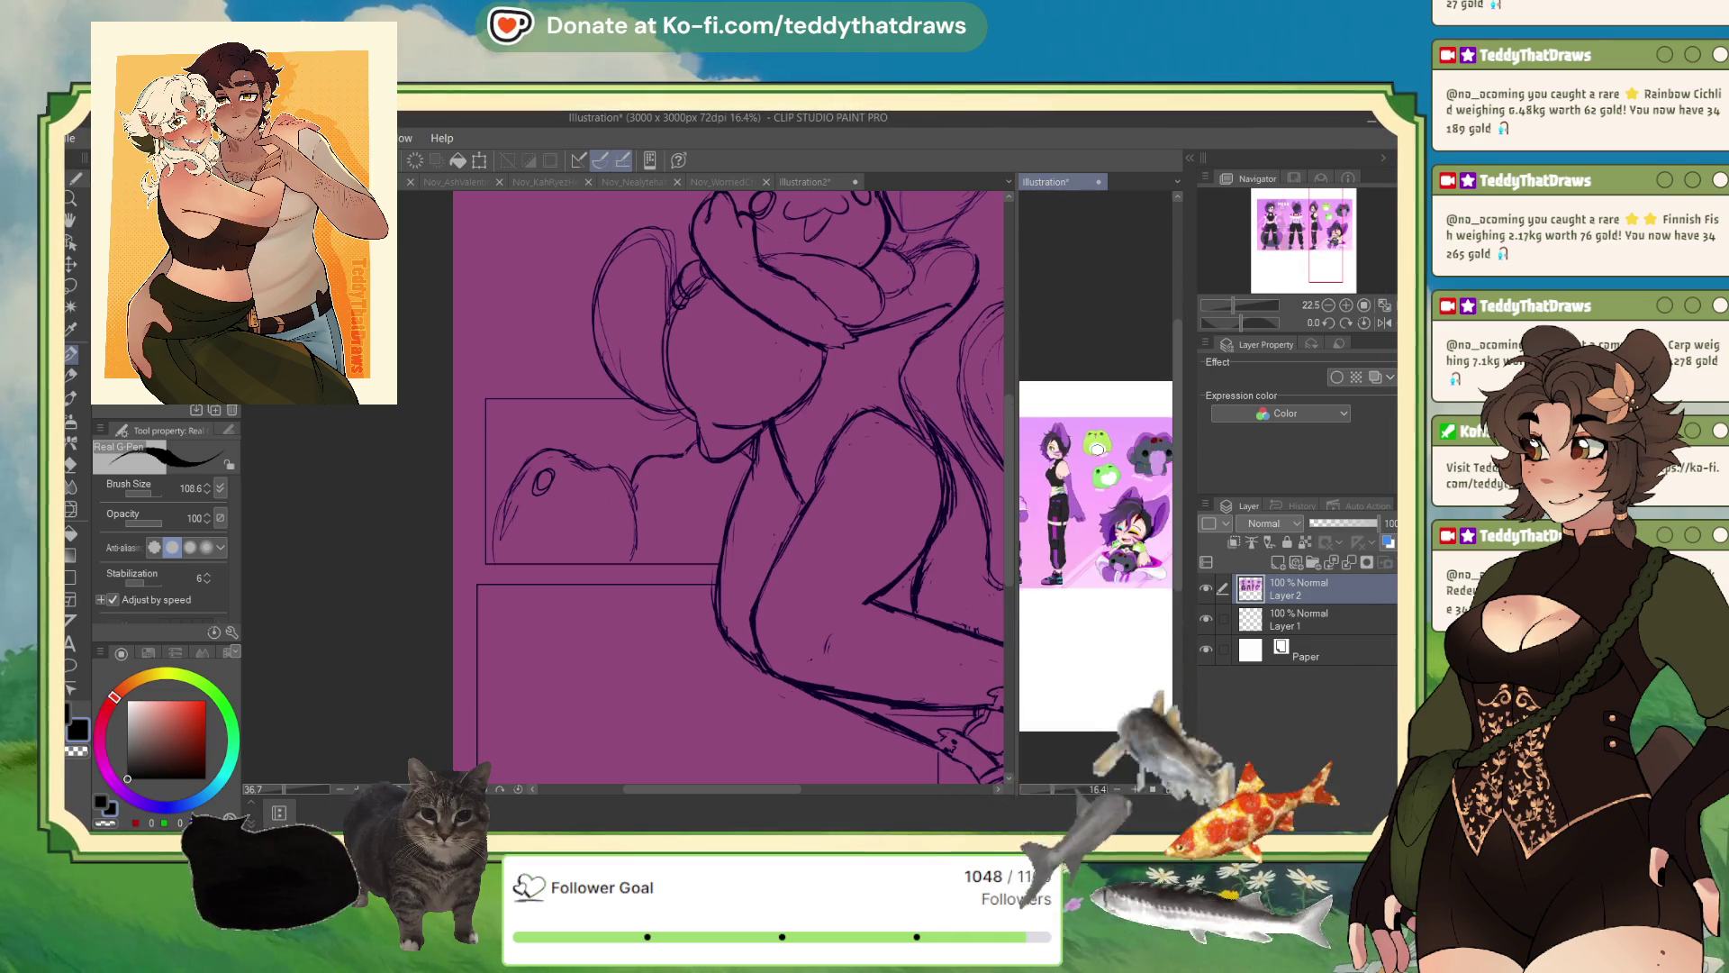
scroll(1107, 504, up, 2)
scroll(1125, 581, down, 1)
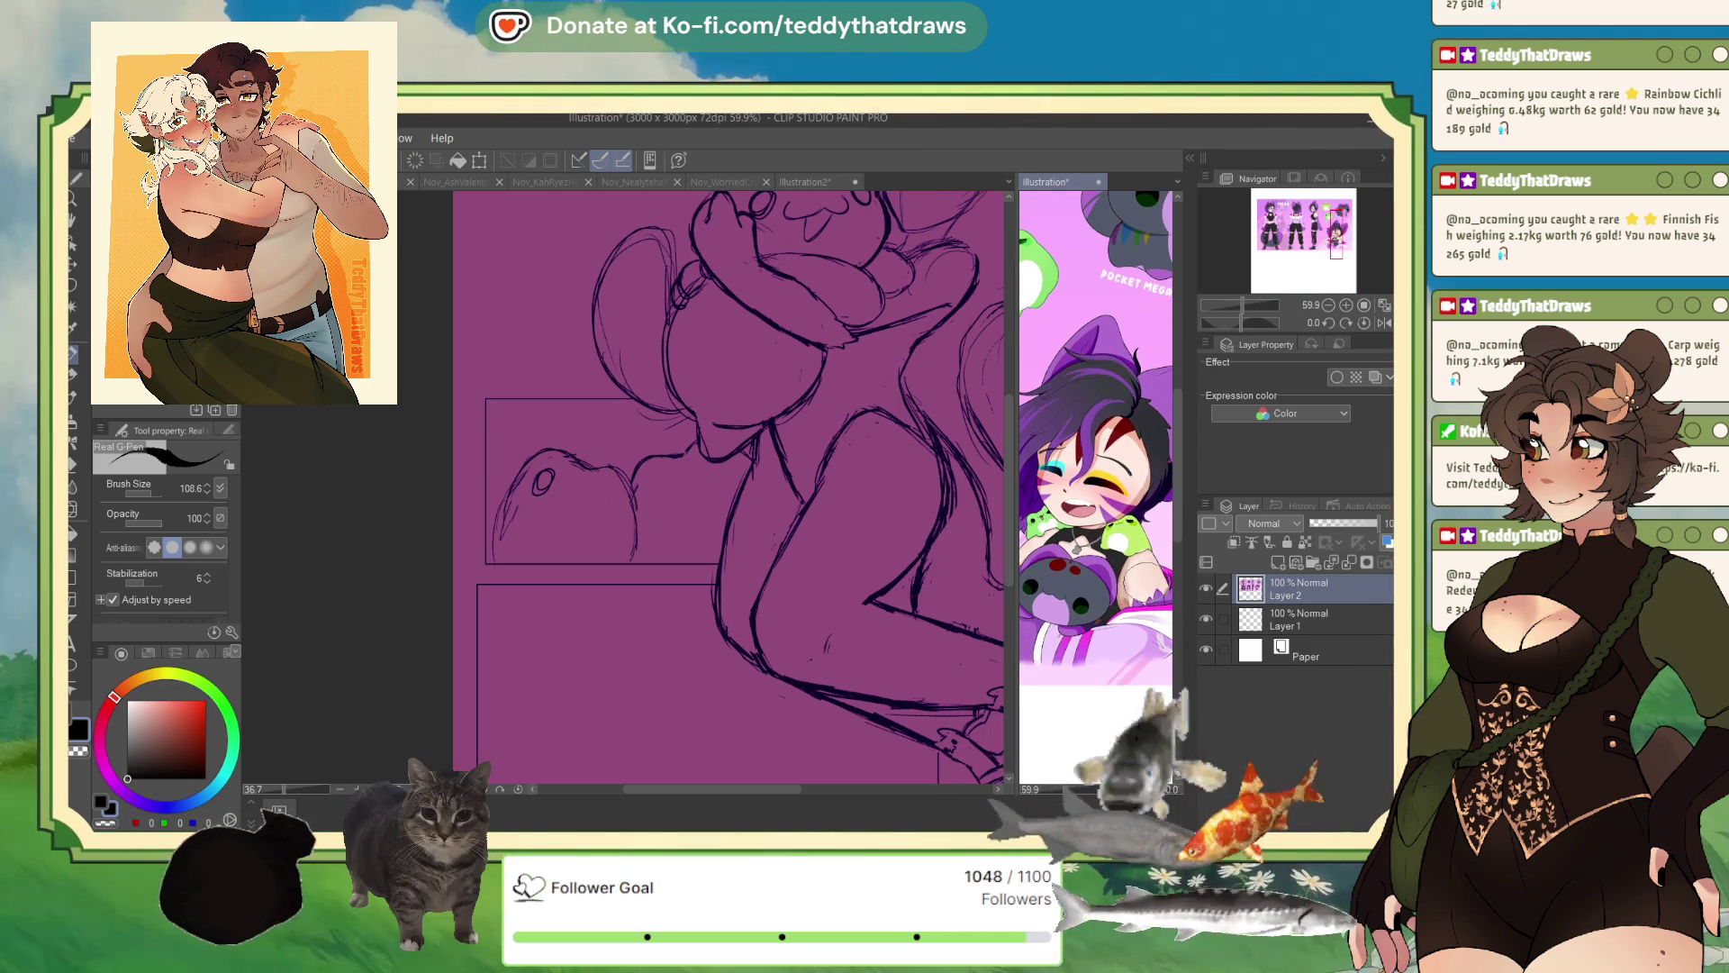
scroll(1098, 567, down, 1)
scroll(1062, 553, down, 2)
scroll(1027, 541, down, 1)
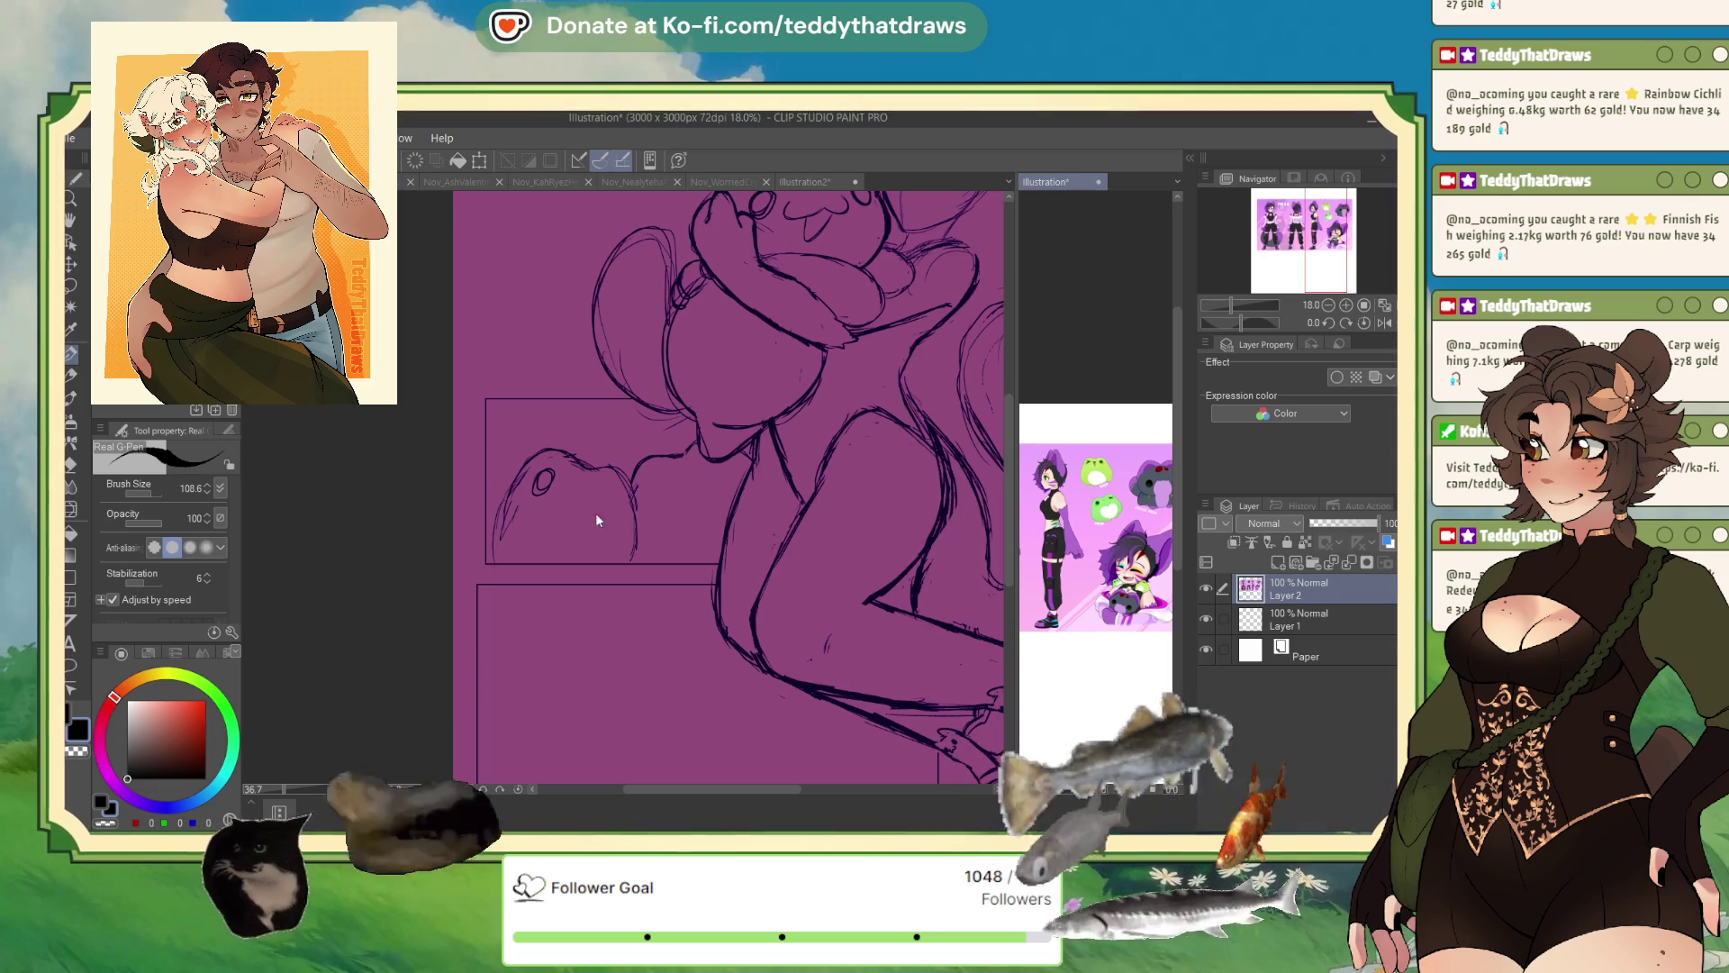
scroll(552, 458, up, 3)
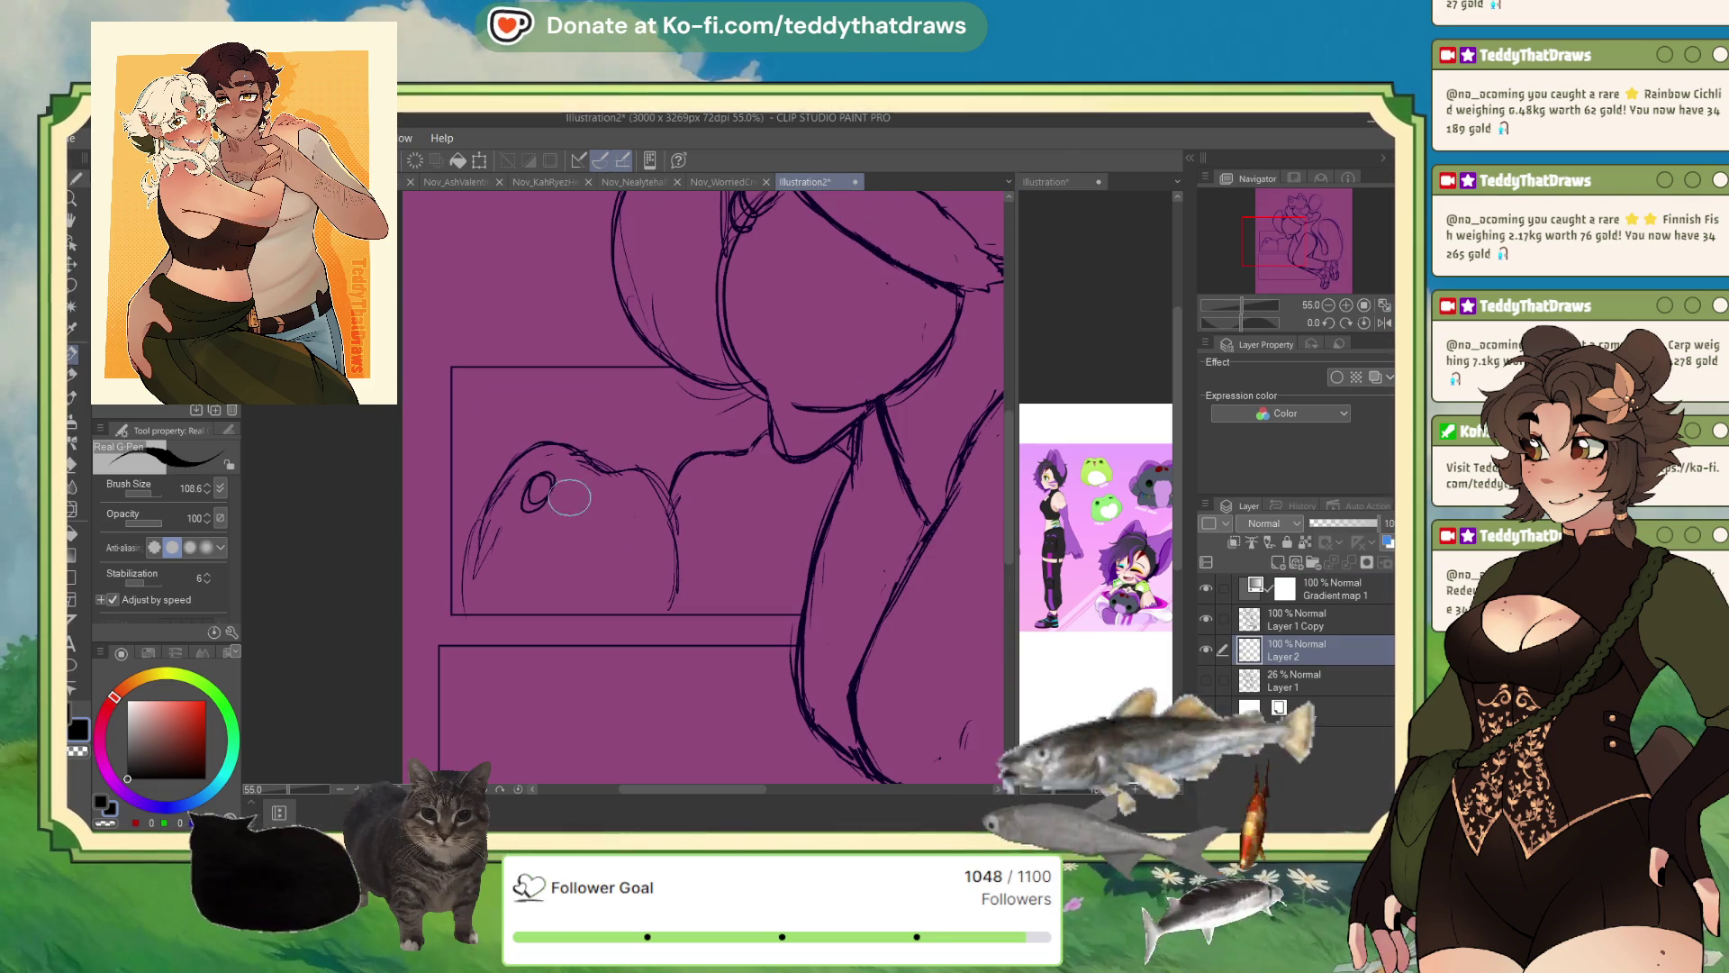
mouse_move(568, 510)
mouse_down()
mouse_move(796, 475)
mouse_move(771, 495)
mouse_move(780, 548)
mouse_up()
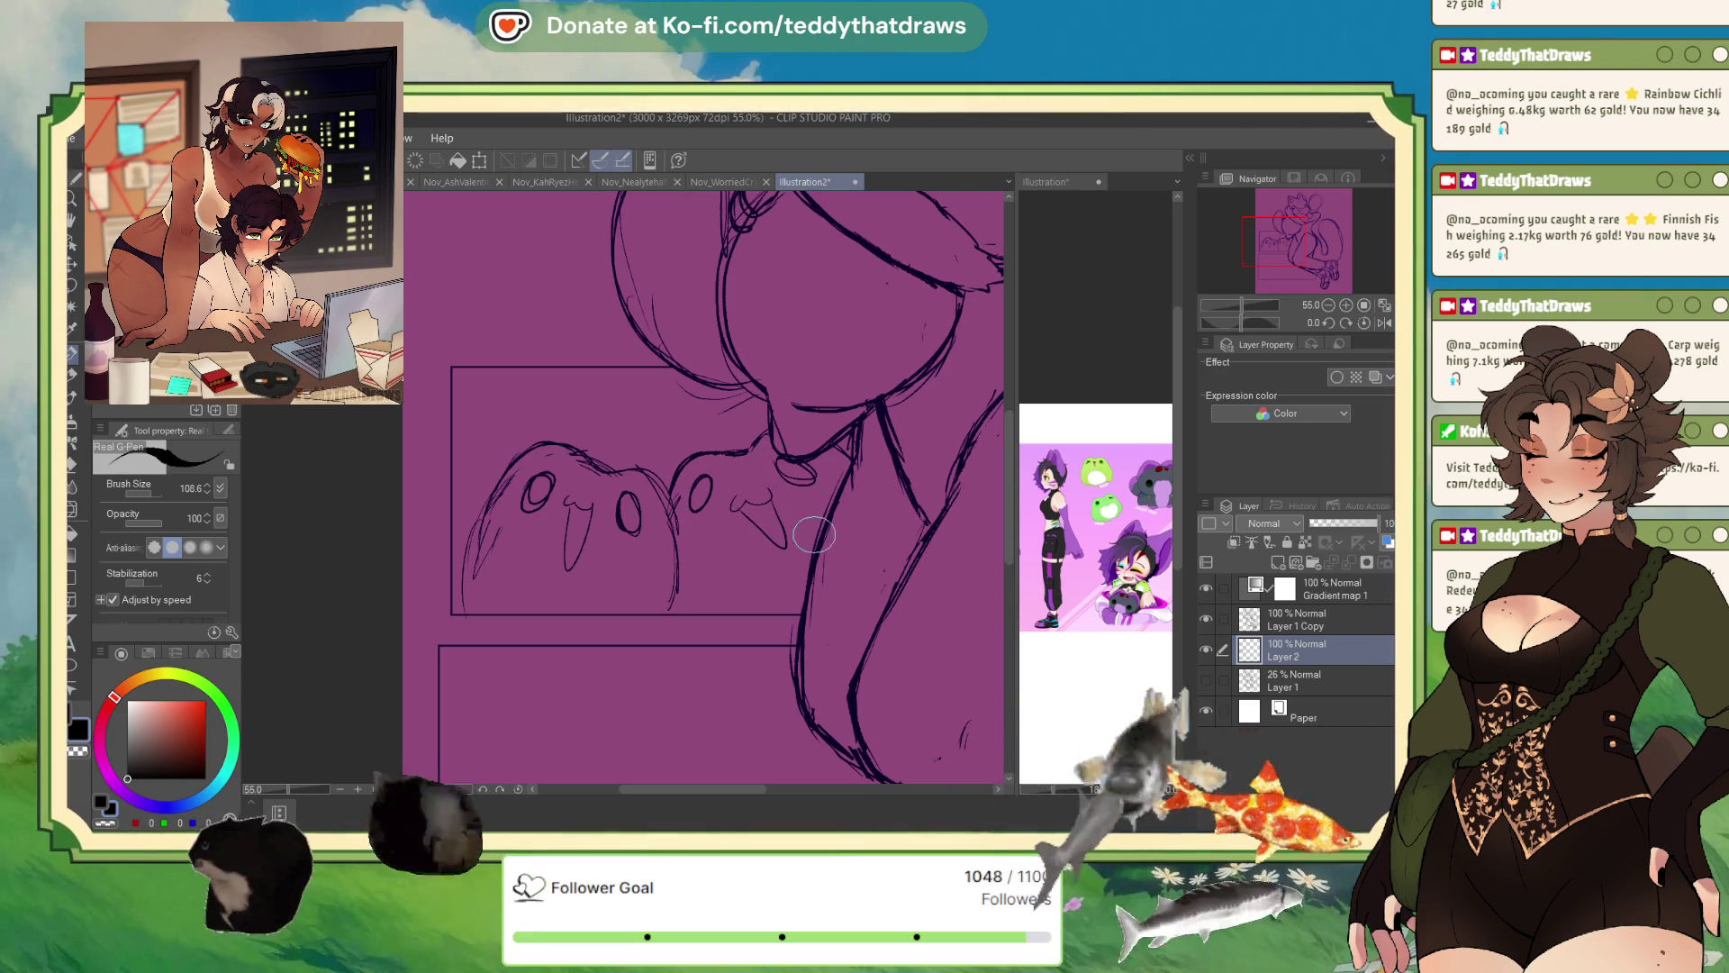
scroll(780, 557, down, 6)
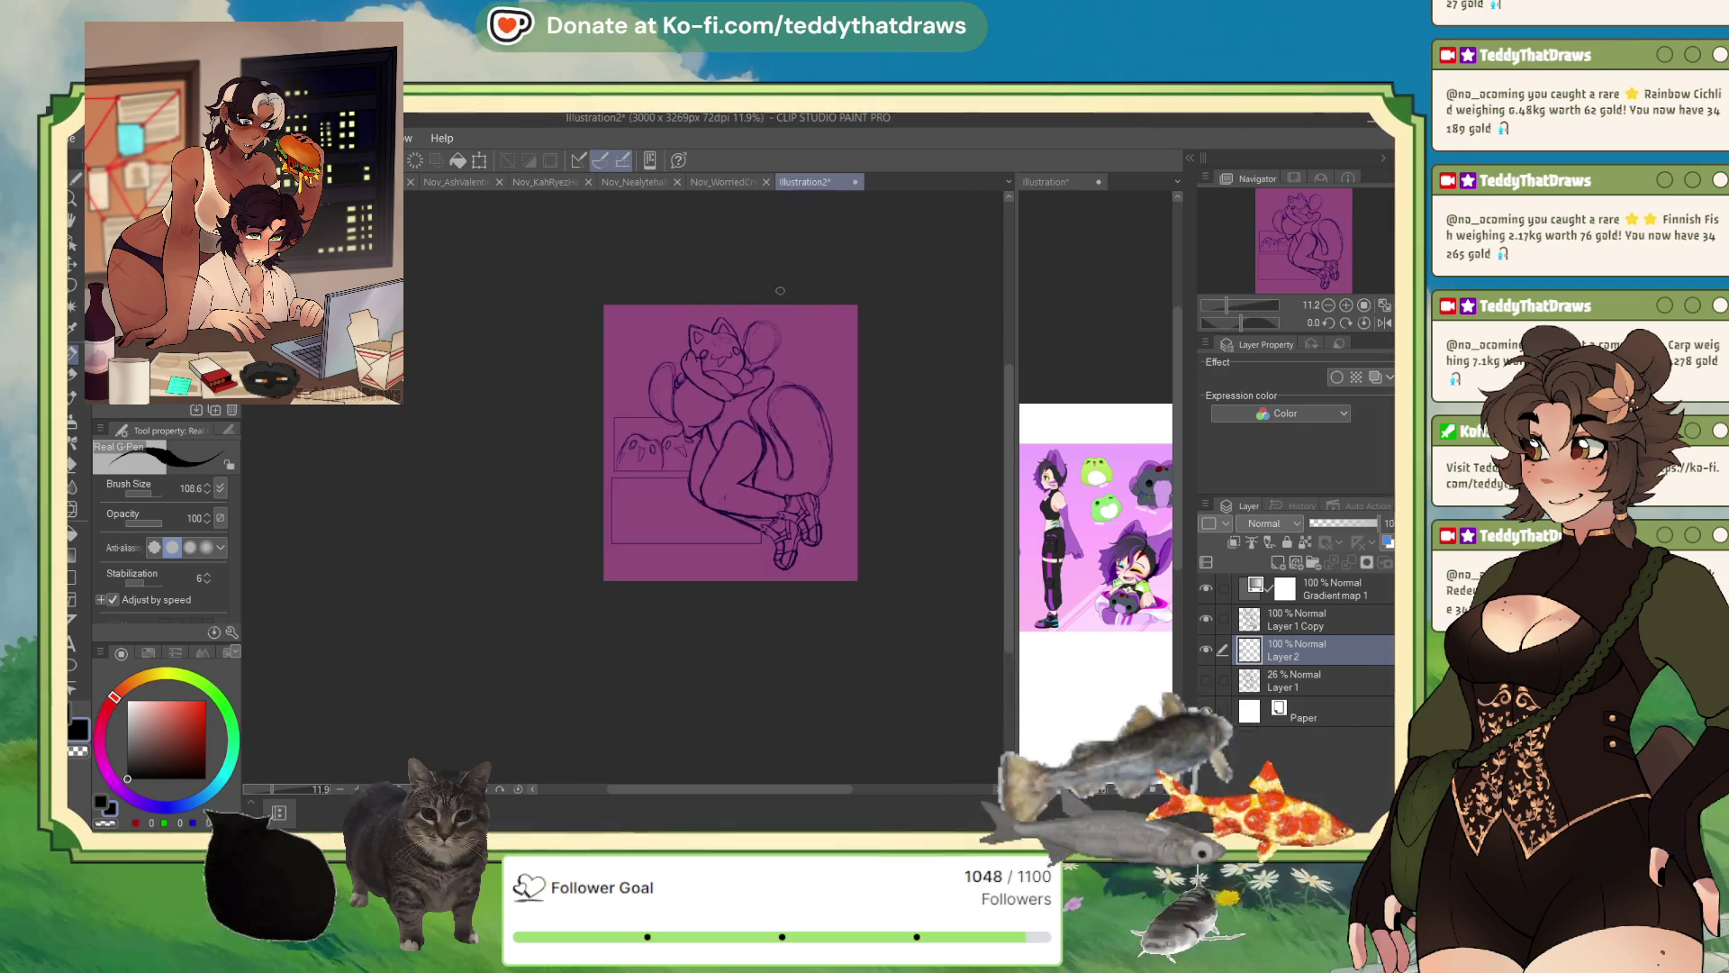
scroll(646, 453, up, 5)
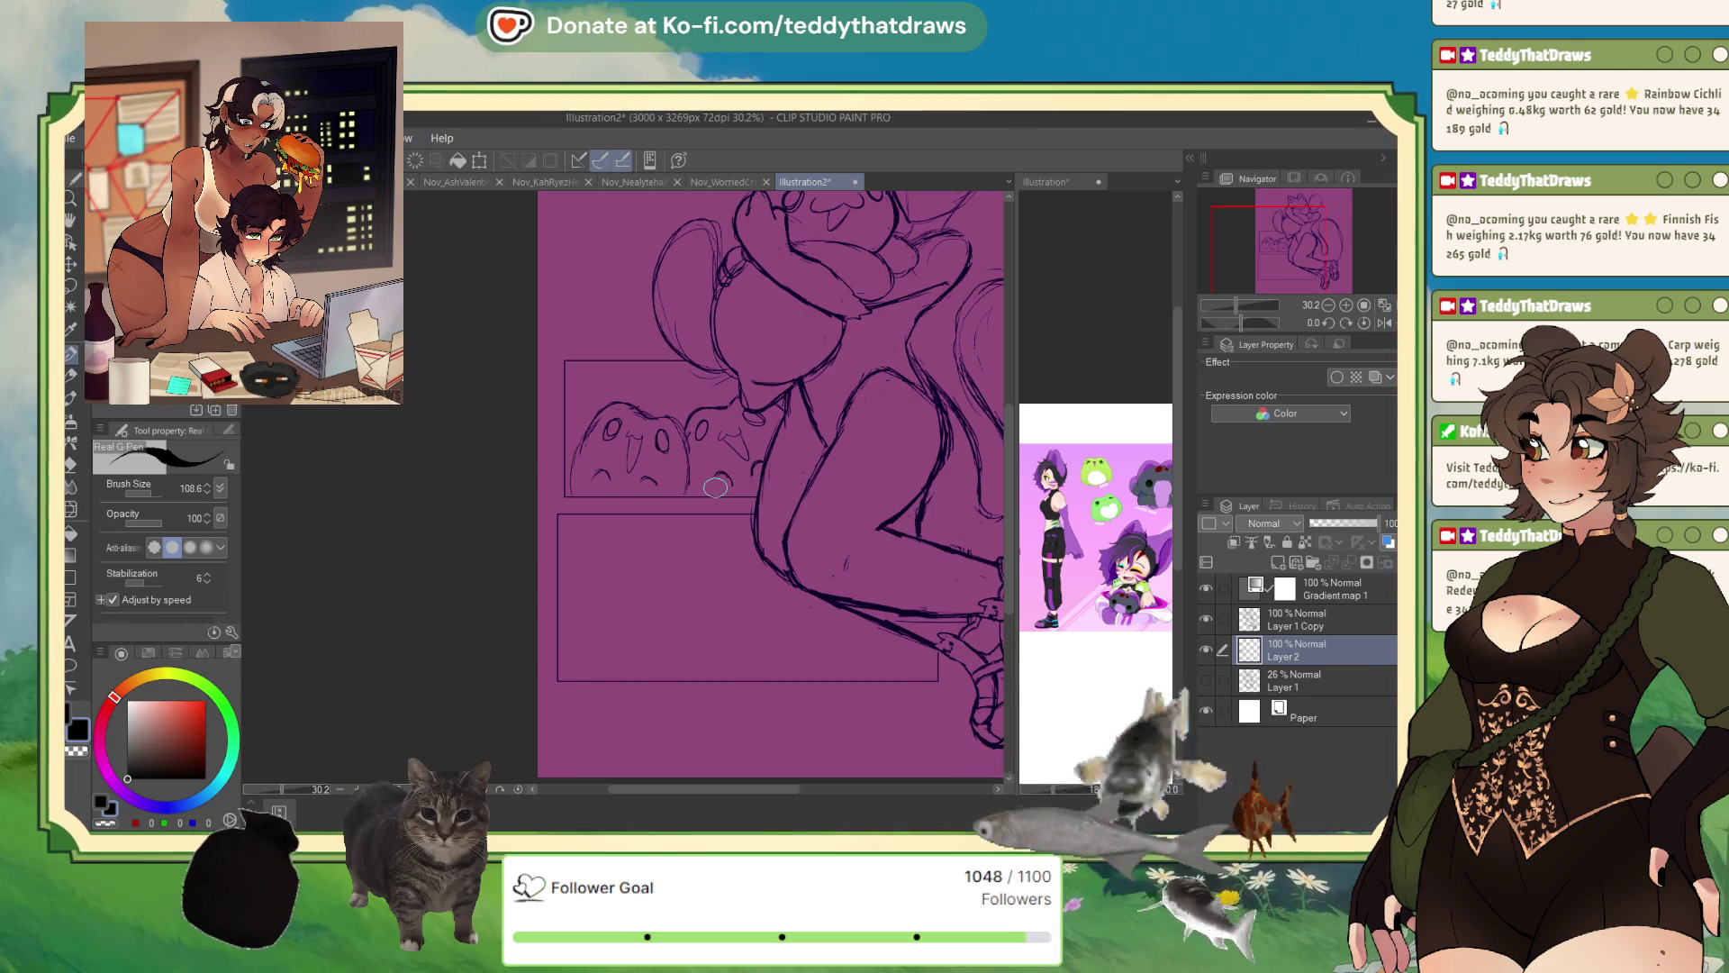
scroll(715, 487, down, 4)
scroll(758, 432, up, 2)
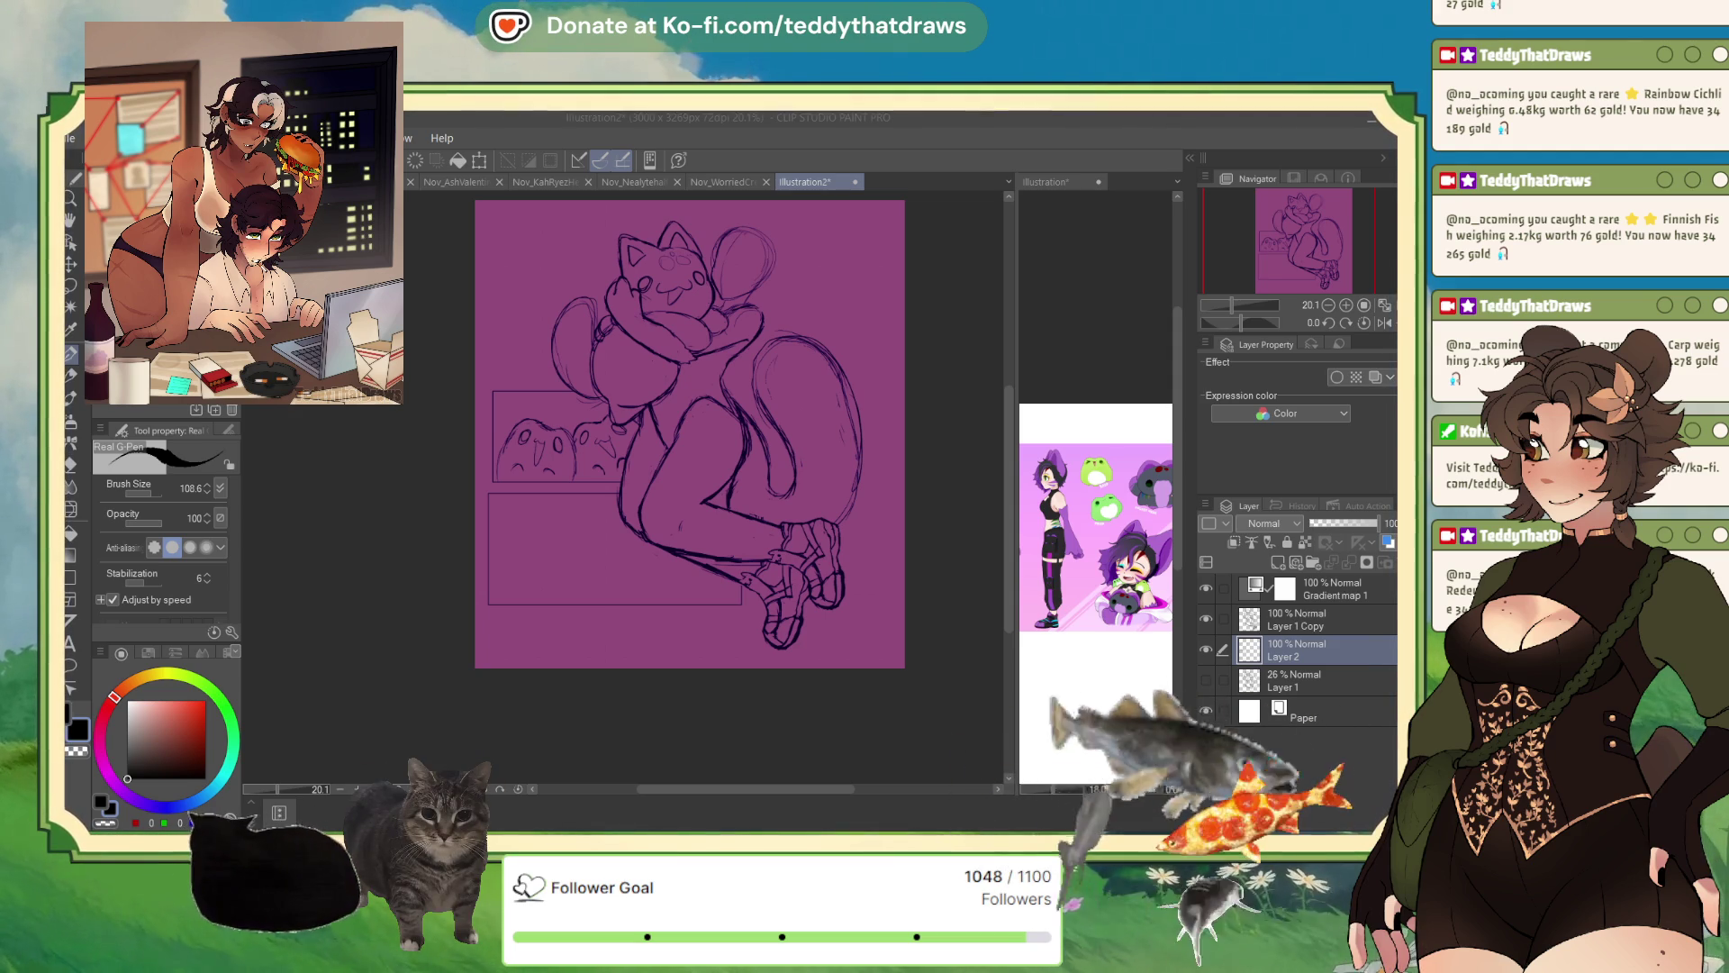
scroll(690, 434, down, 1)
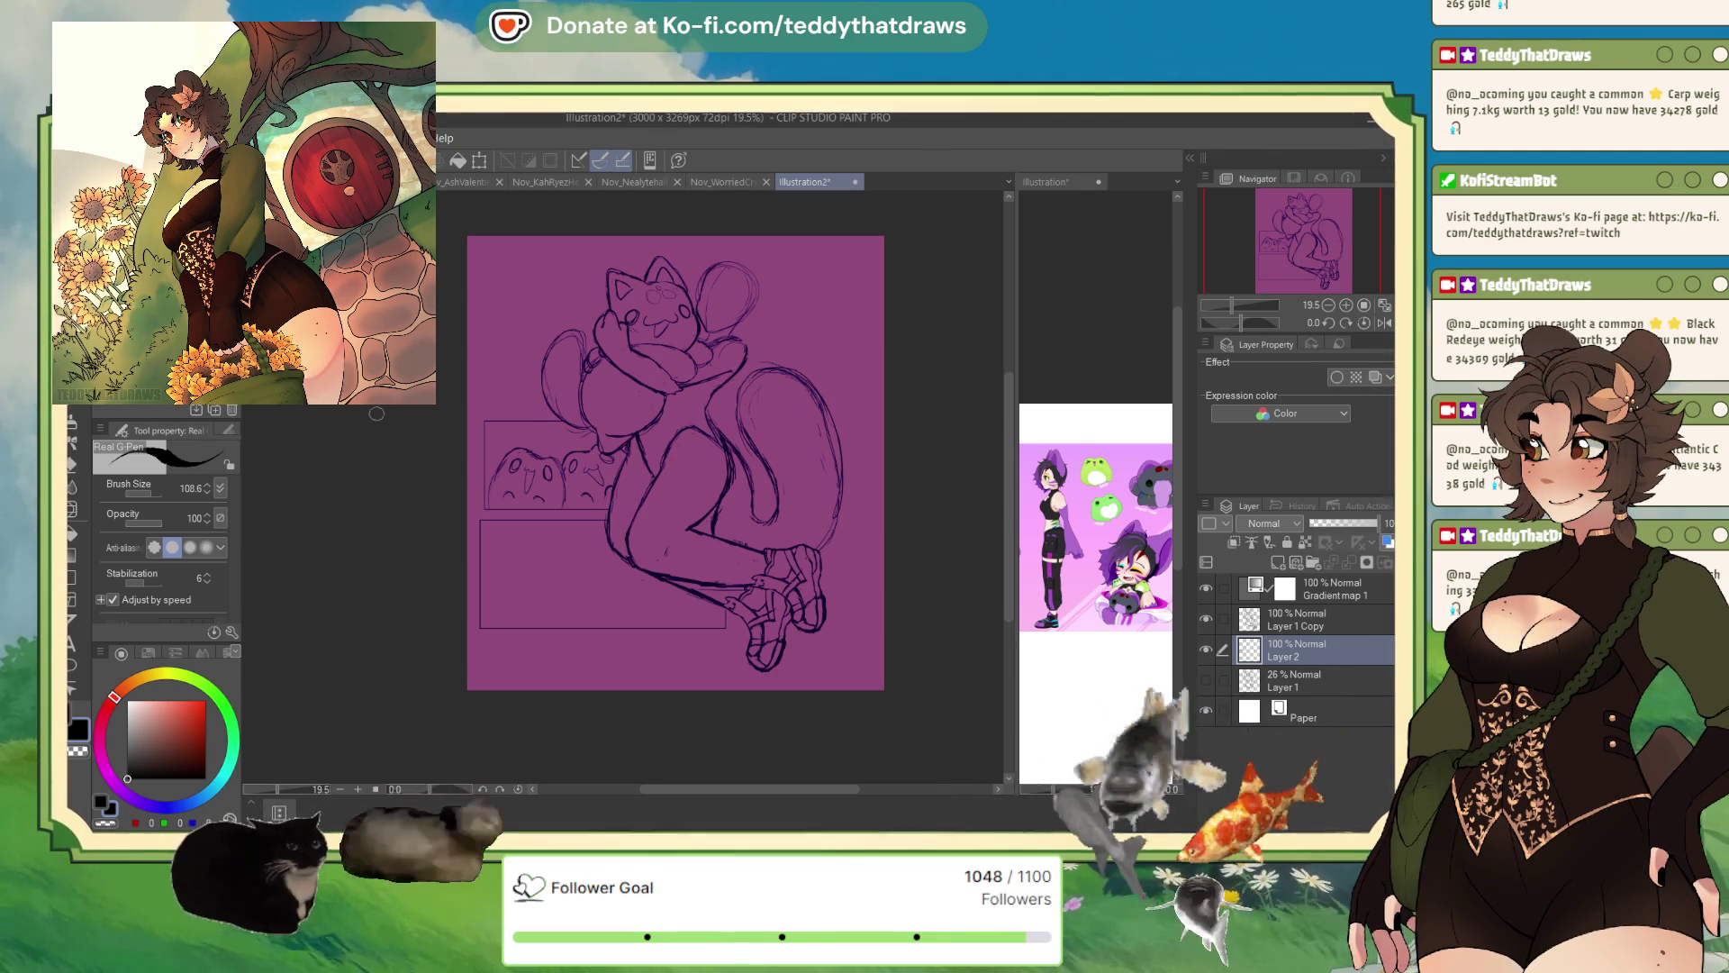
scroll(674, 285, up, 3)
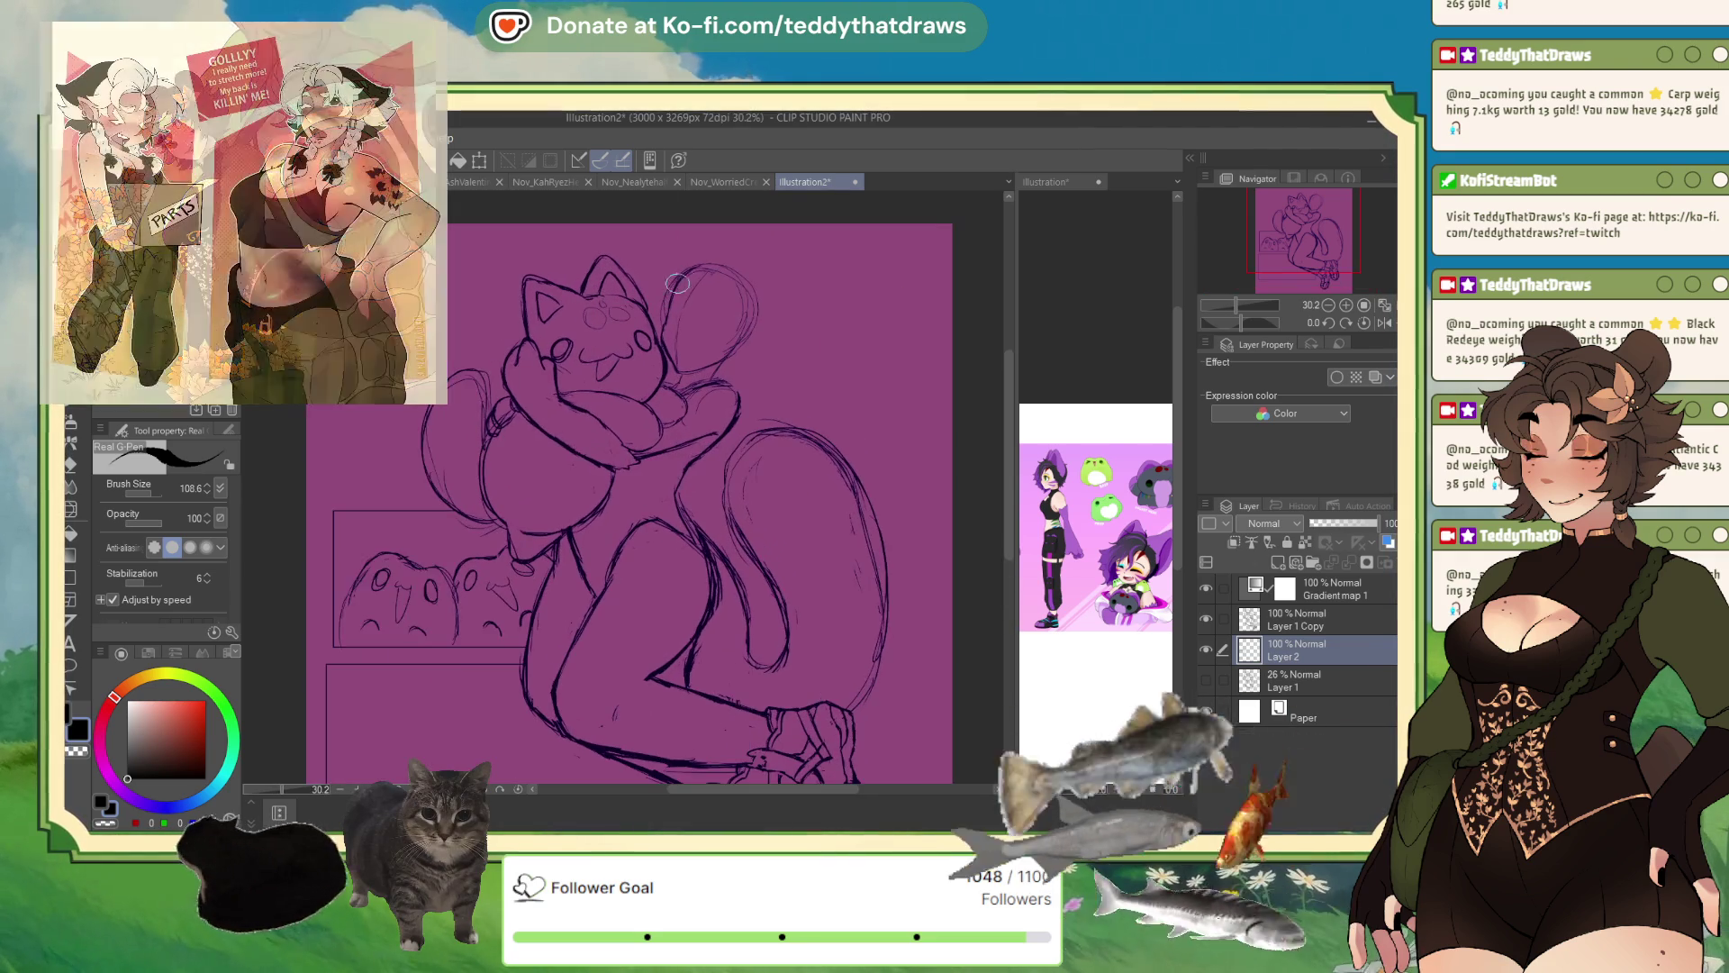
scroll(673, 286, up, 1)
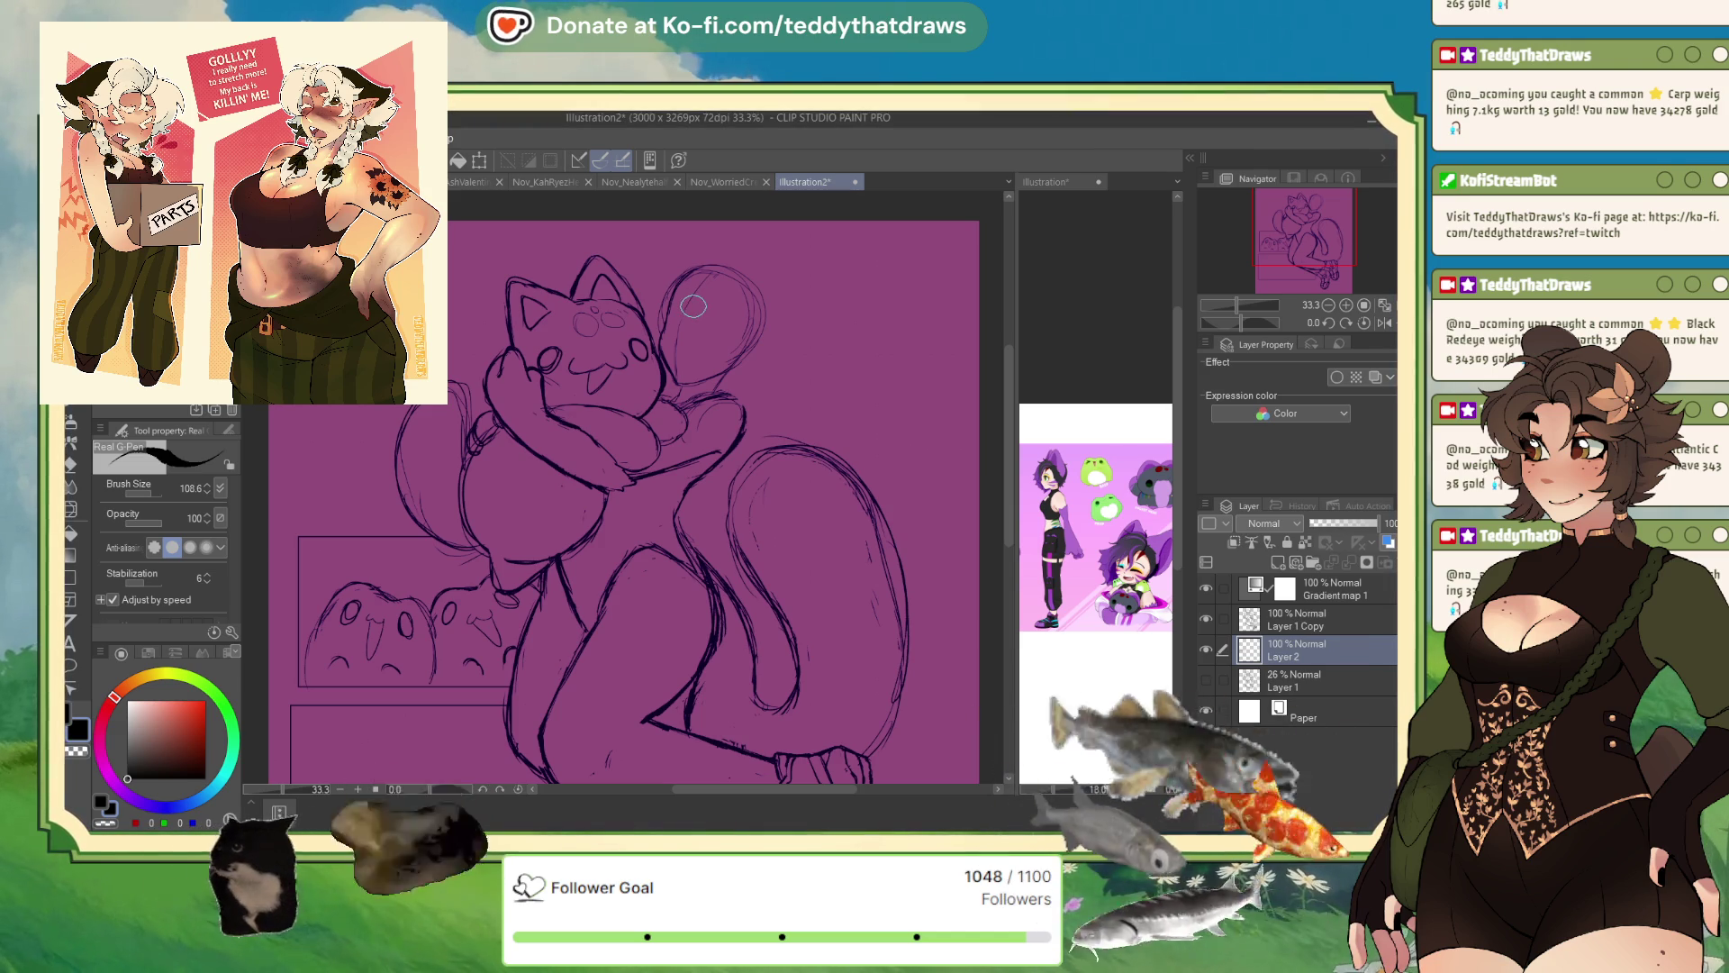
scroll(692, 306, down, 3)
- Add a new raster layer, Layer 3, above Layer 2
click(1205, 648)
scroll(538, 564, down, 1)
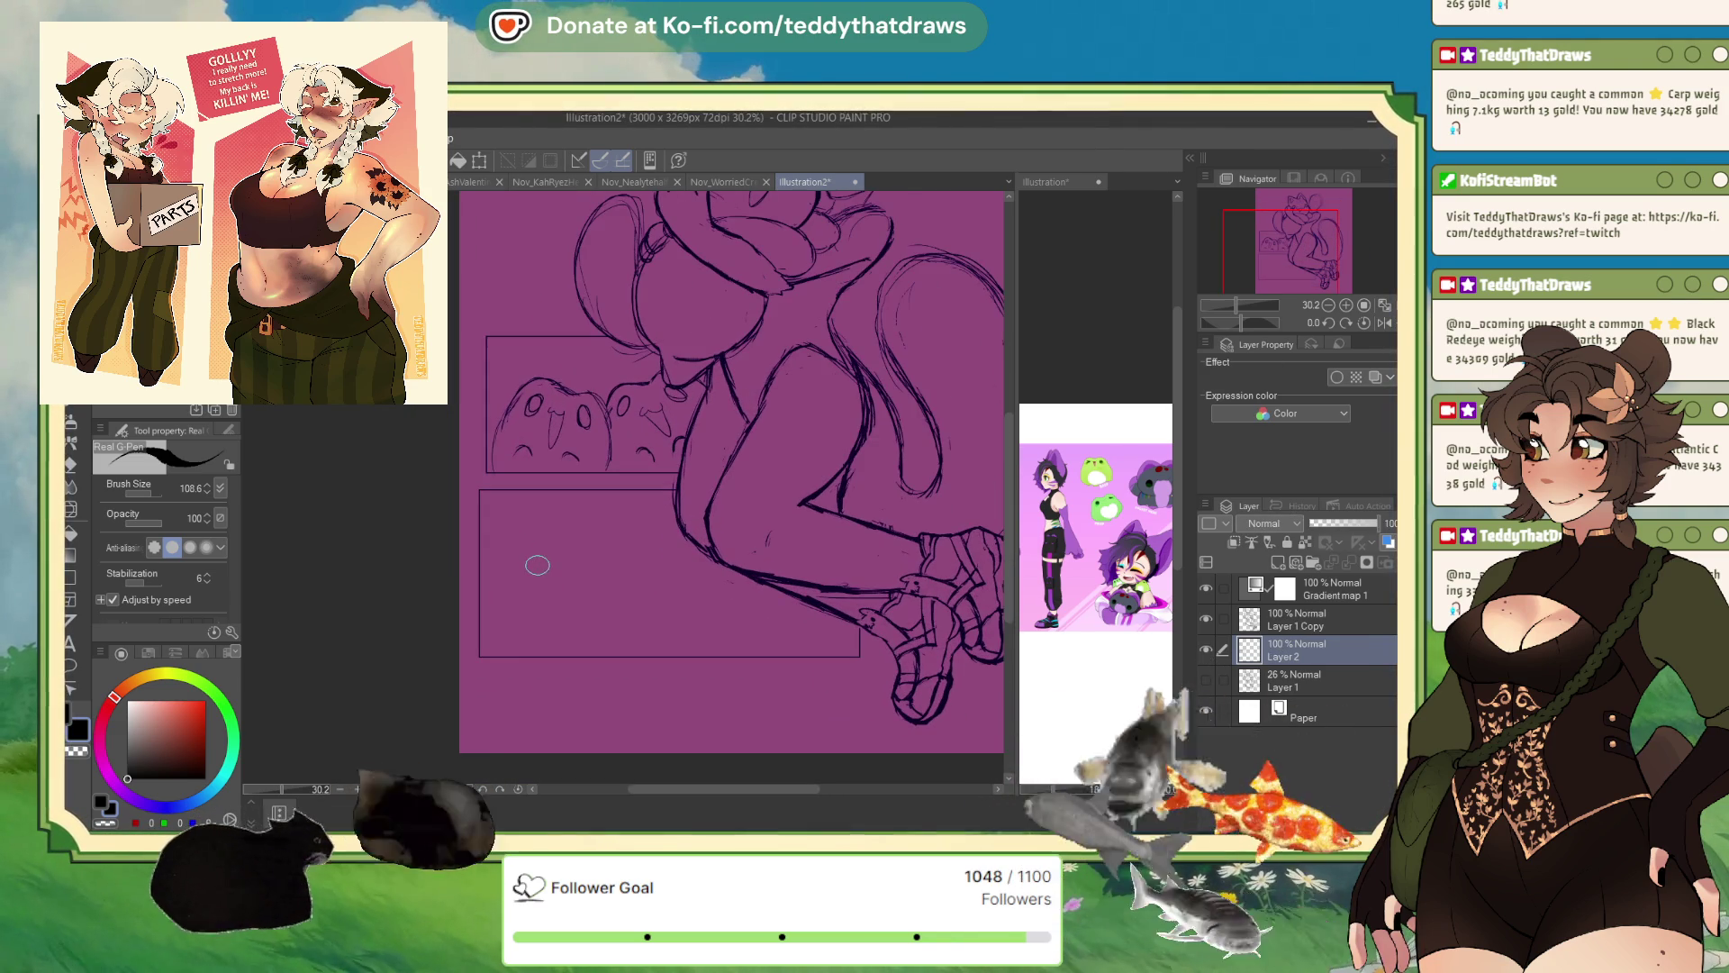
key(ctrl+shift+n)
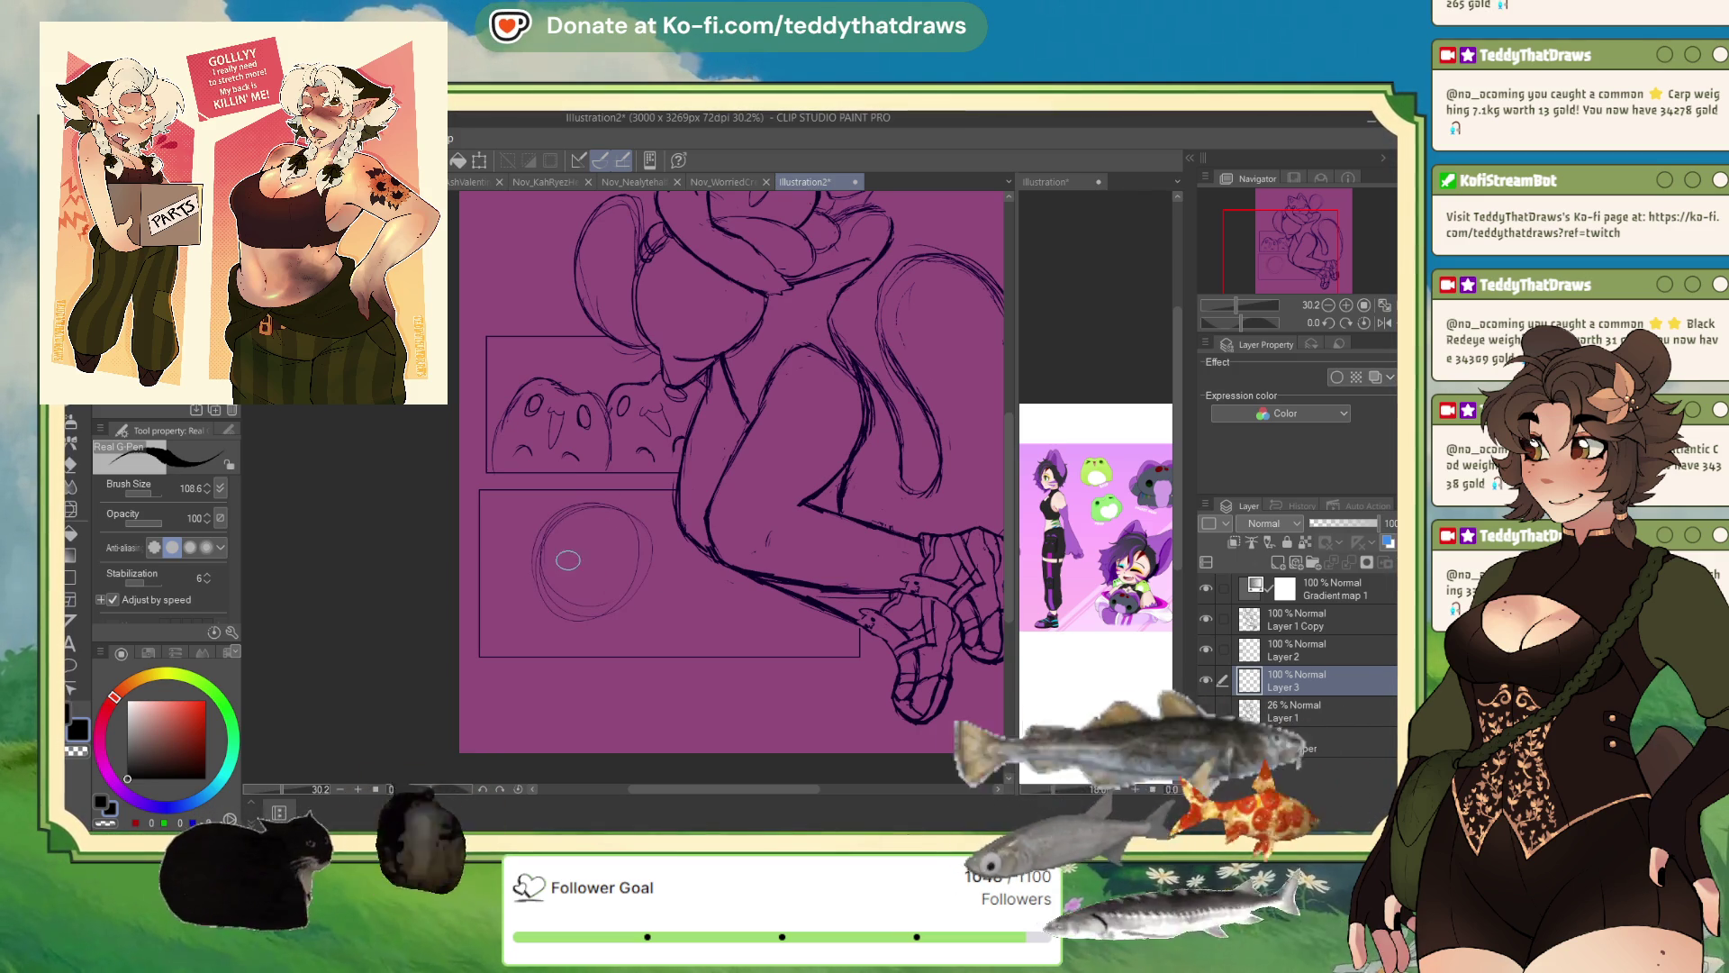
- Sketch a round head in the lower panel and scale it up to about 134%
drag(563, 576, 585, 590)
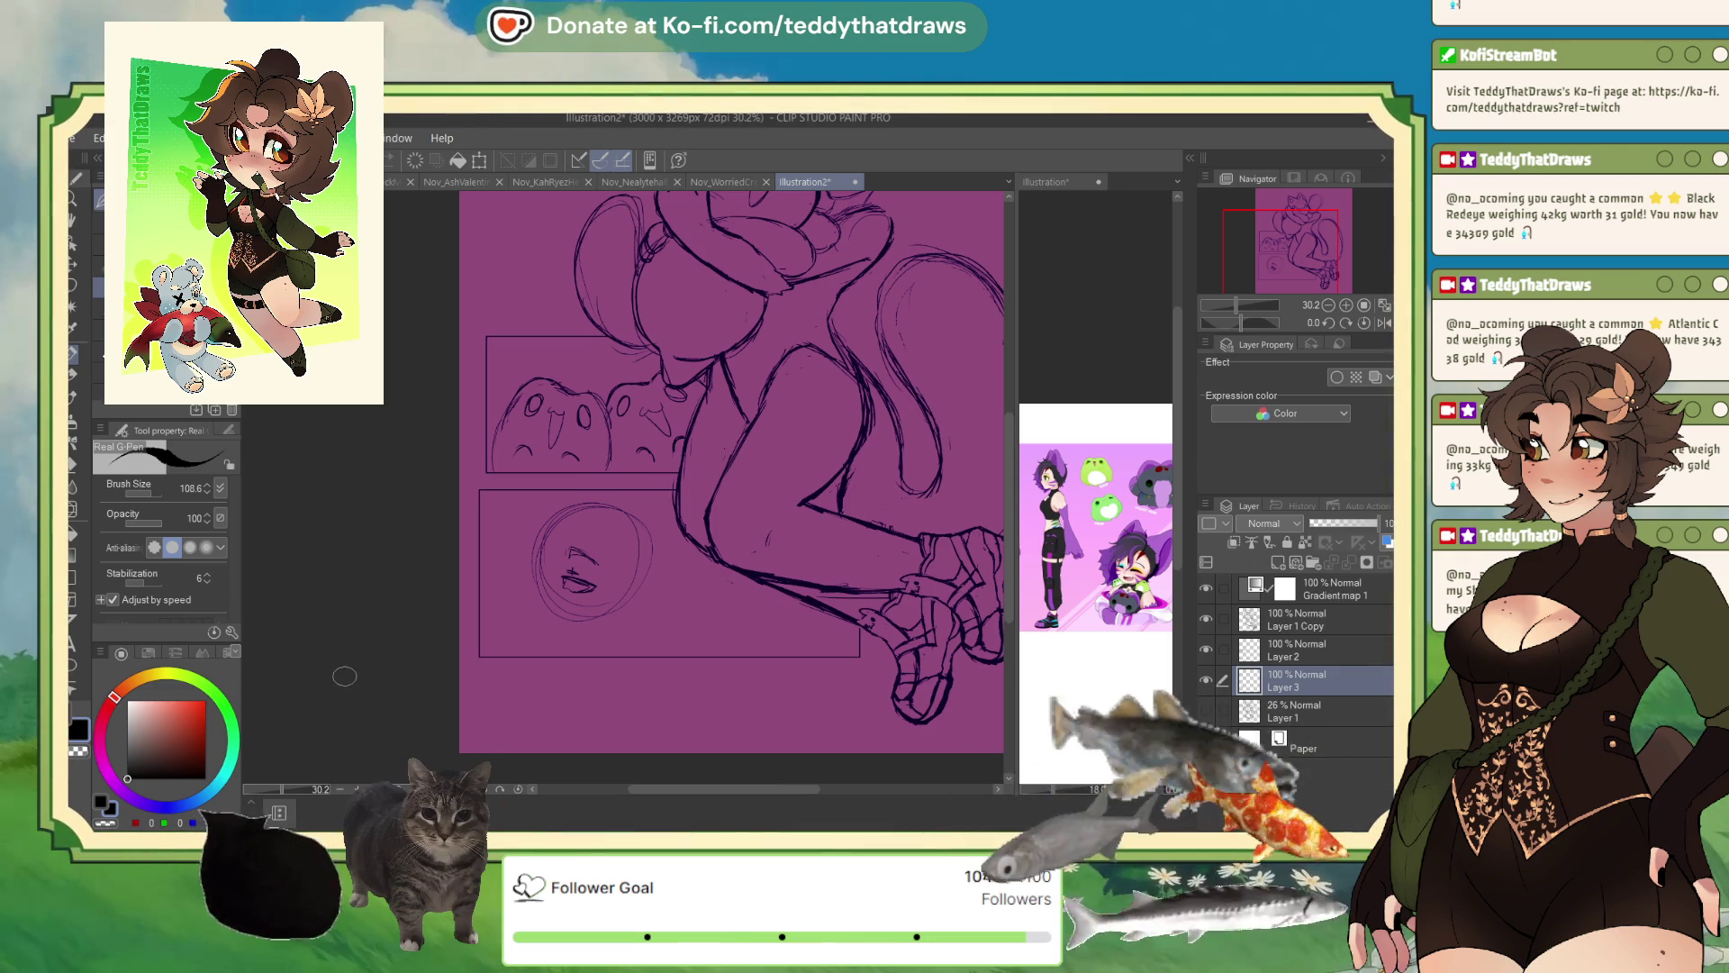
key(ctrl+t)
drag(674, 467, 689, 464)
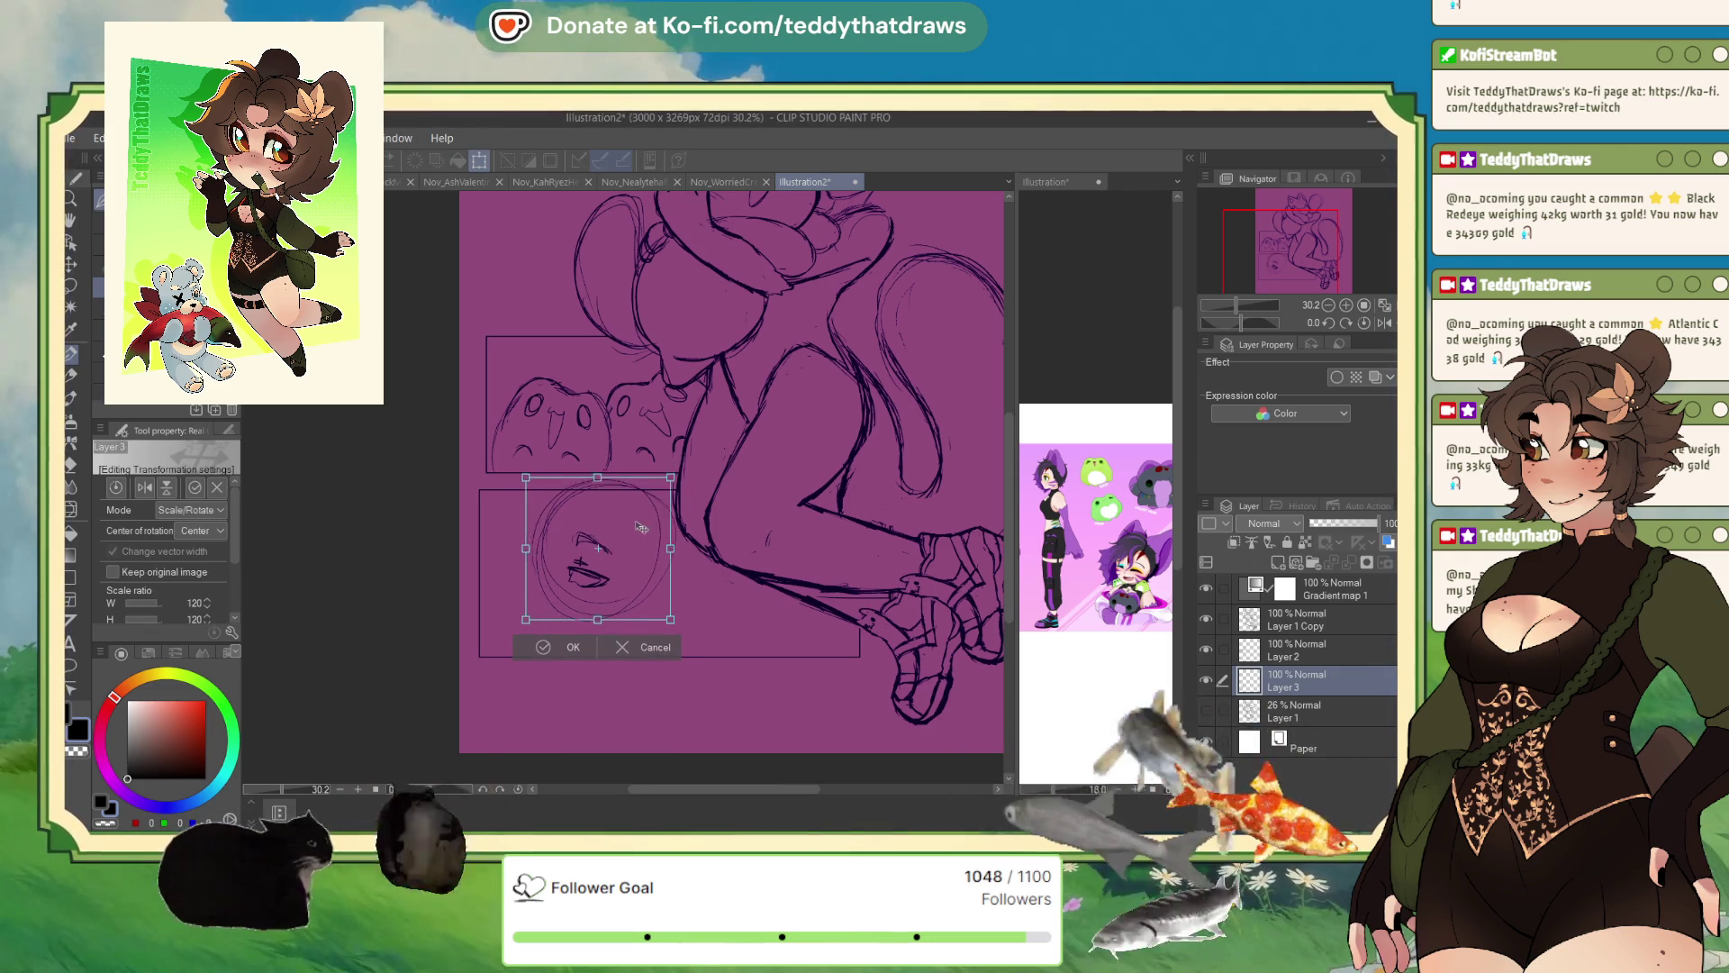
- Lower the enlarged head, undo its eye and mouth strokes, and tilt the circle slightly clockwise
drag(653, 527, 654, 542)
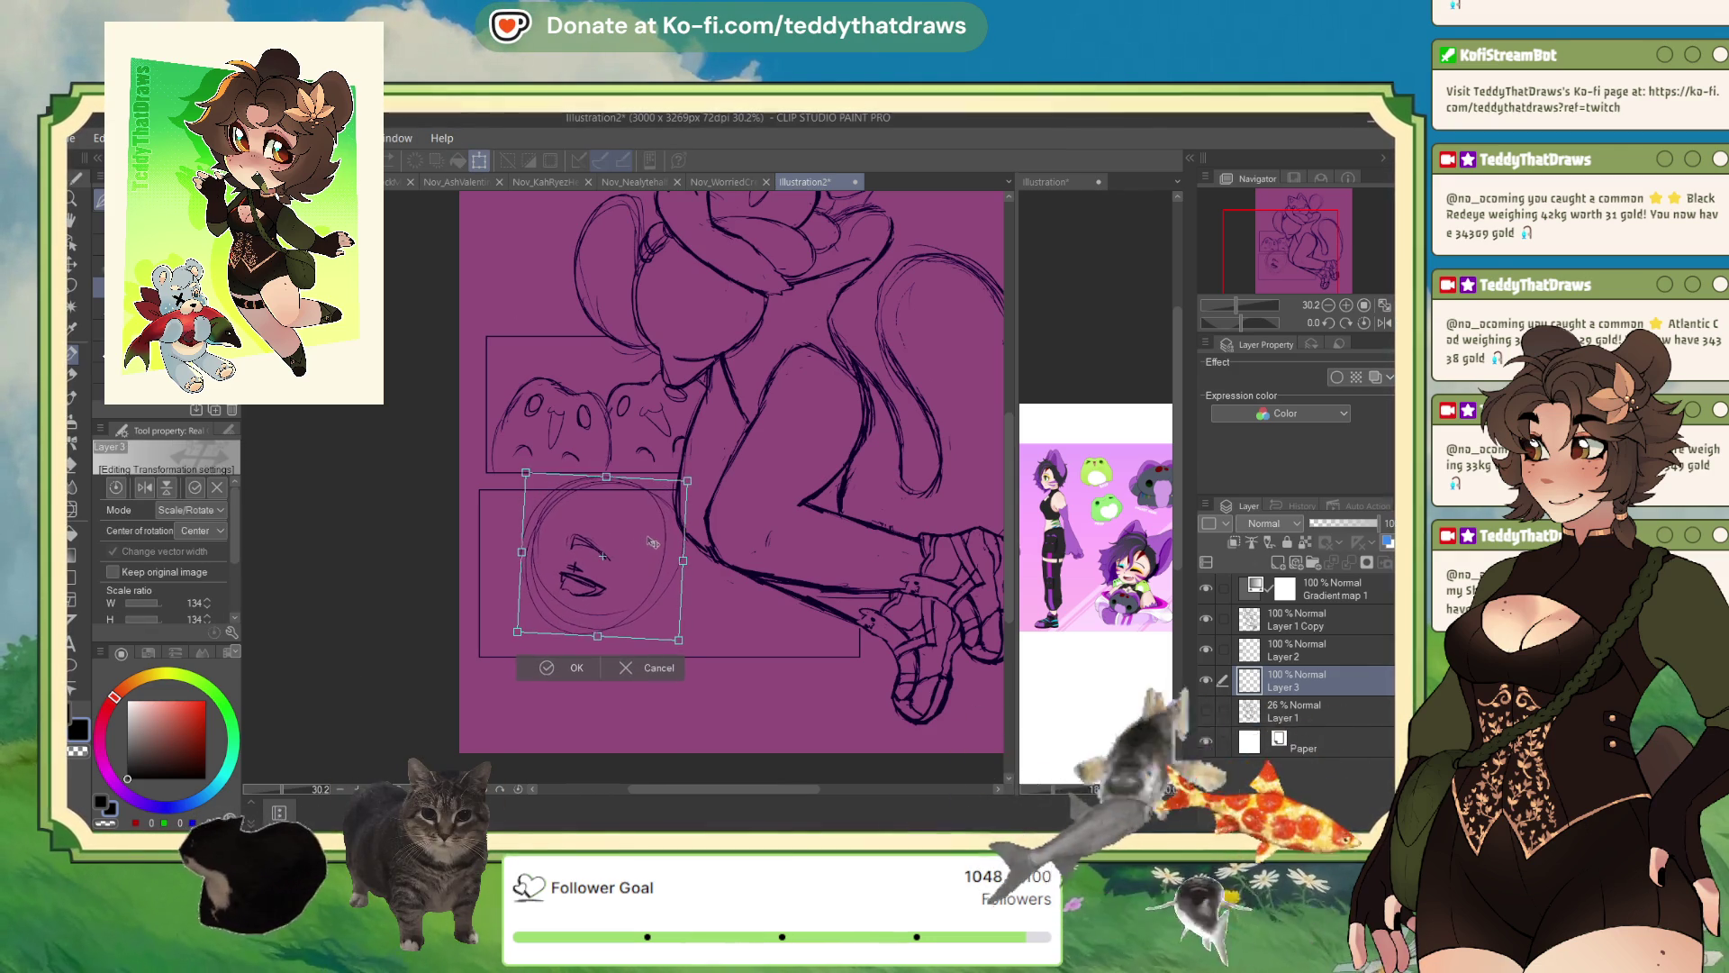
click(560, 668)
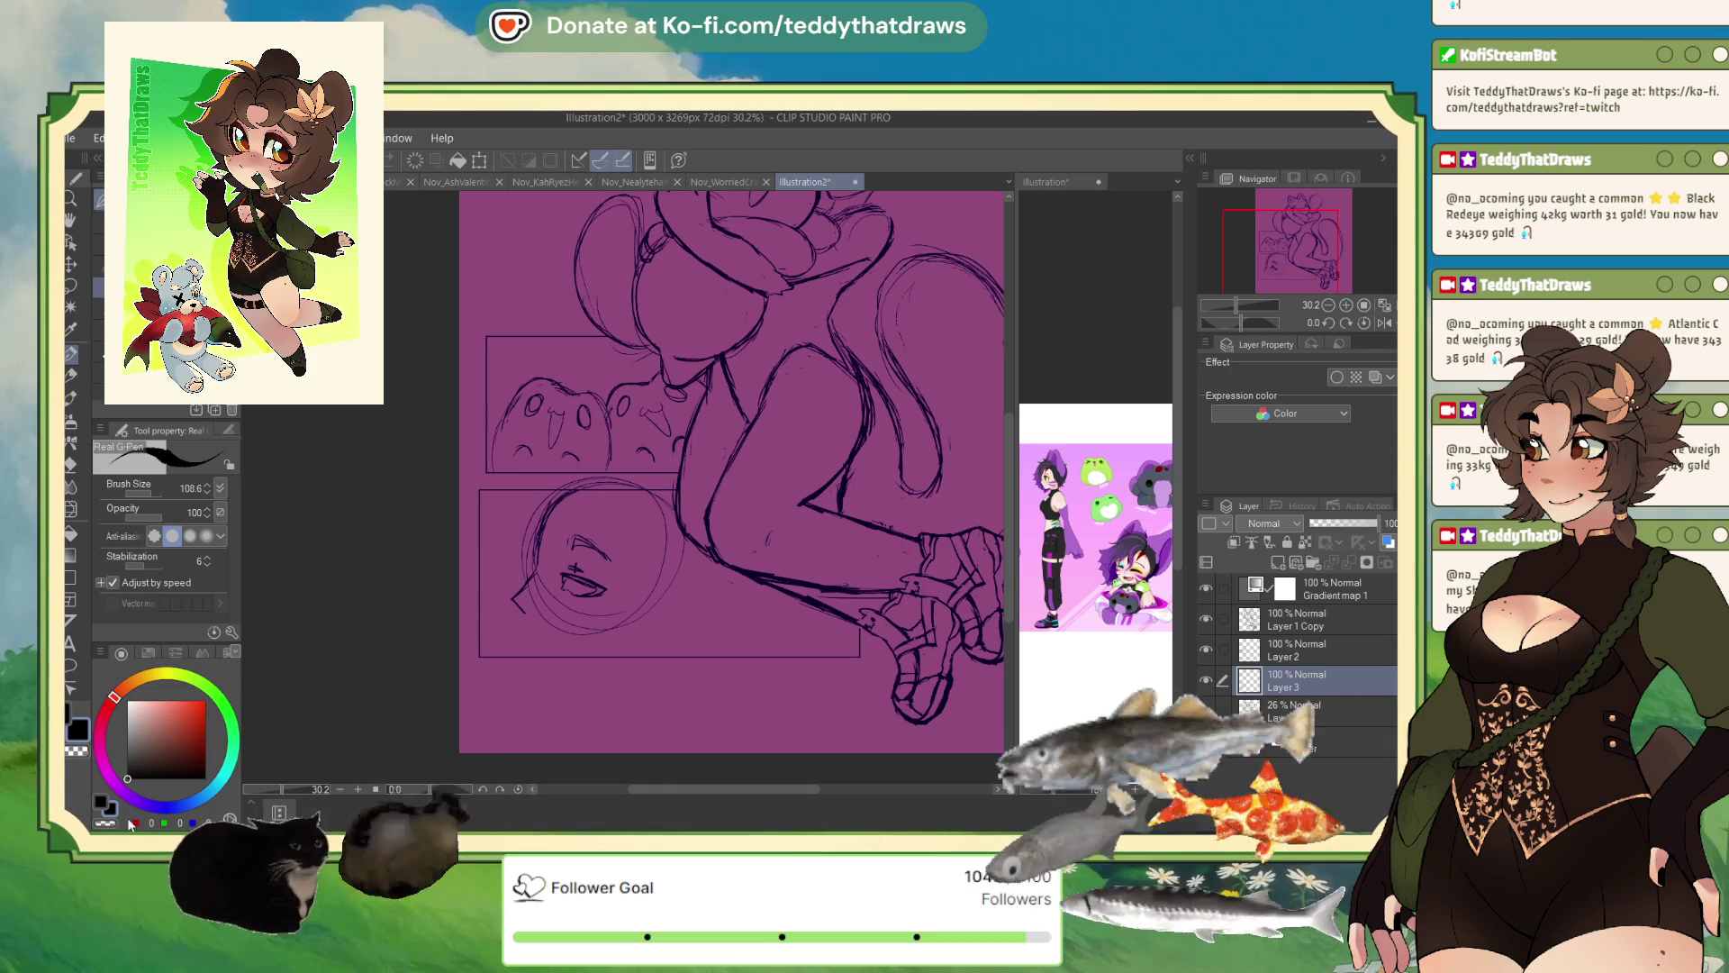
key(ctrl+z)
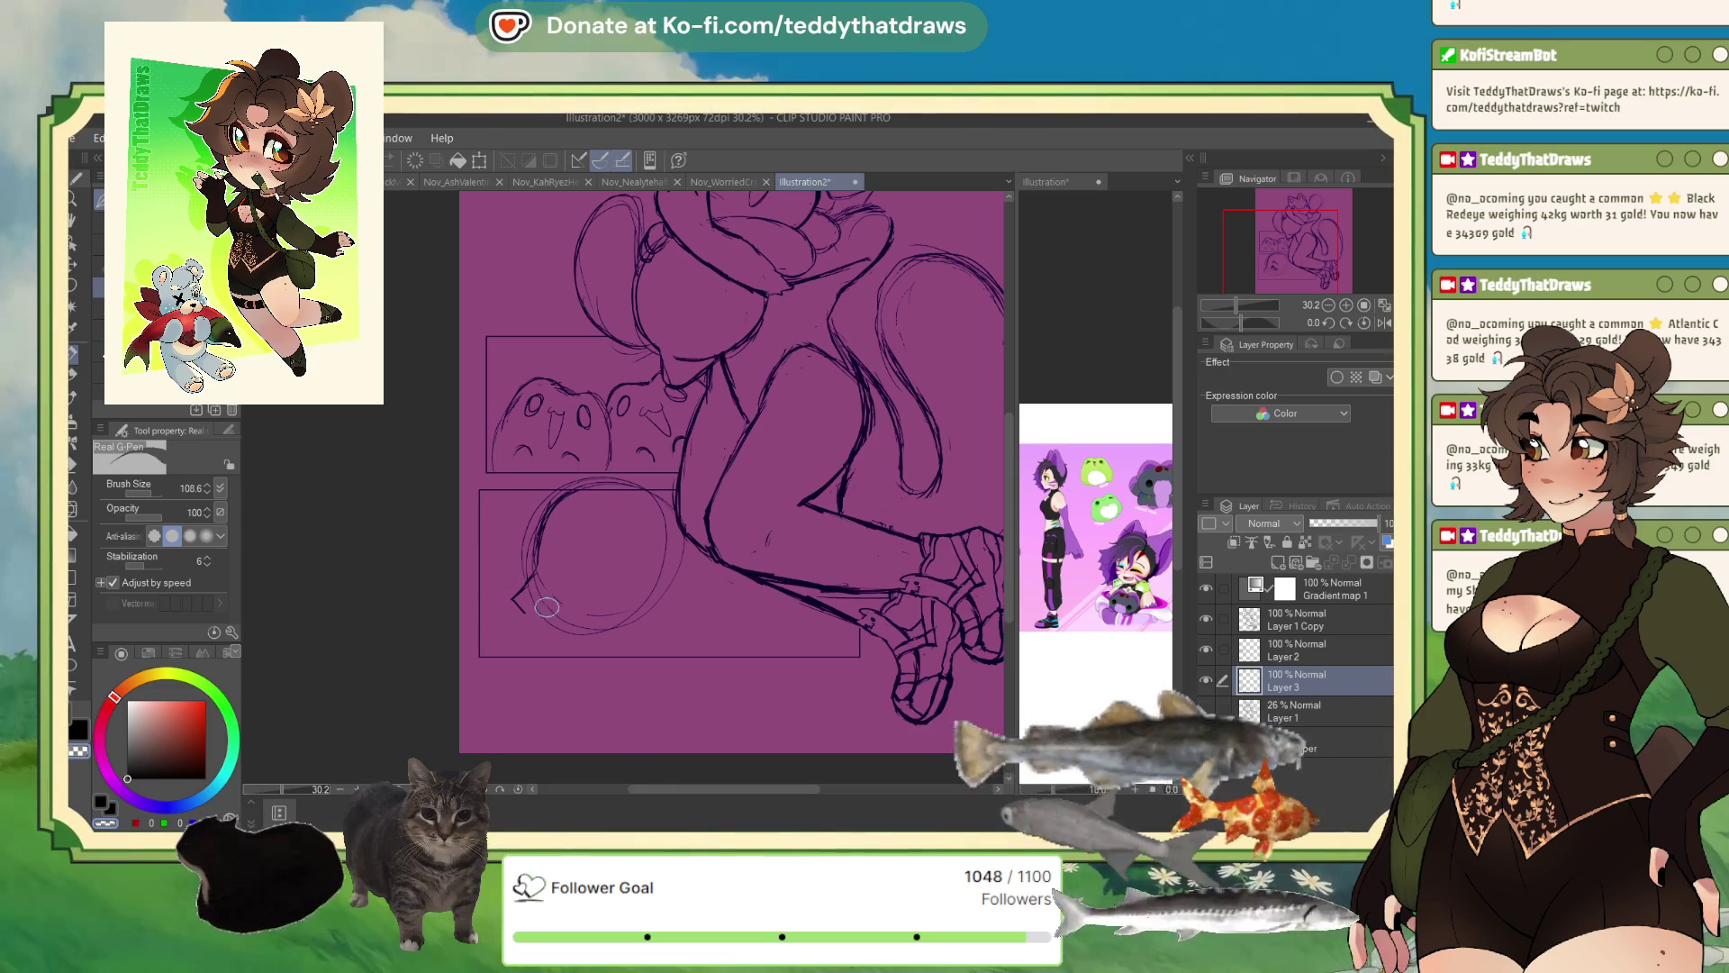
key(ctrl+z)
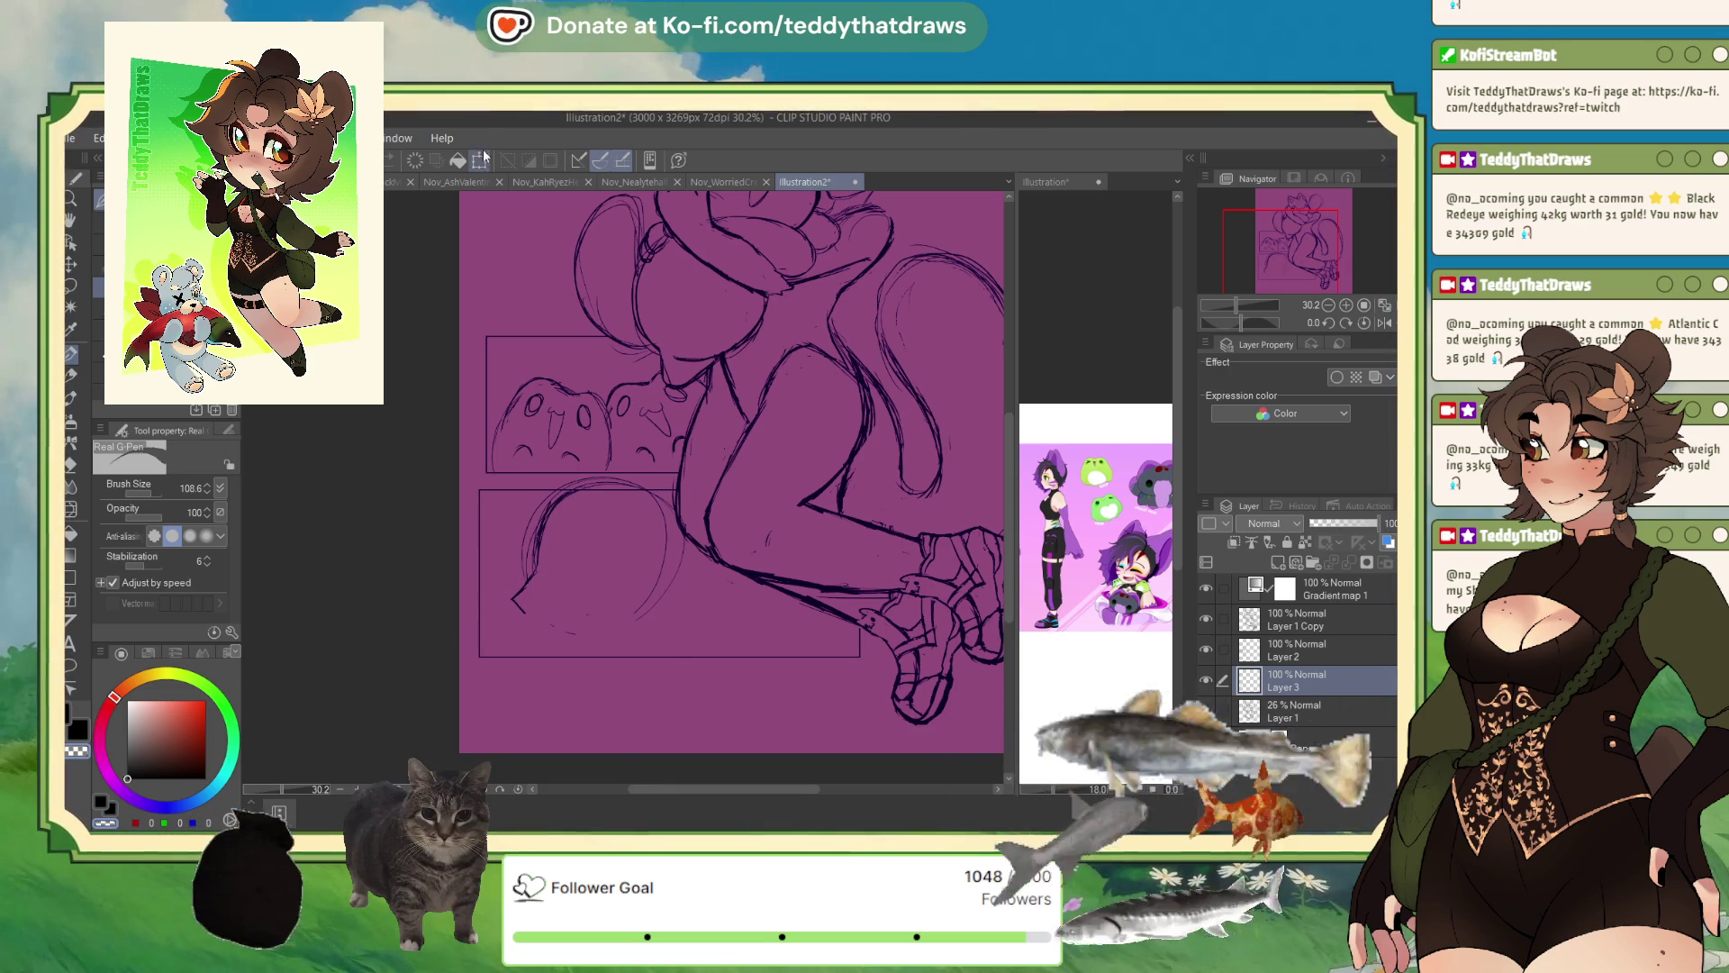
key(ctrl+t)
drag(659, 601, 651, 606)
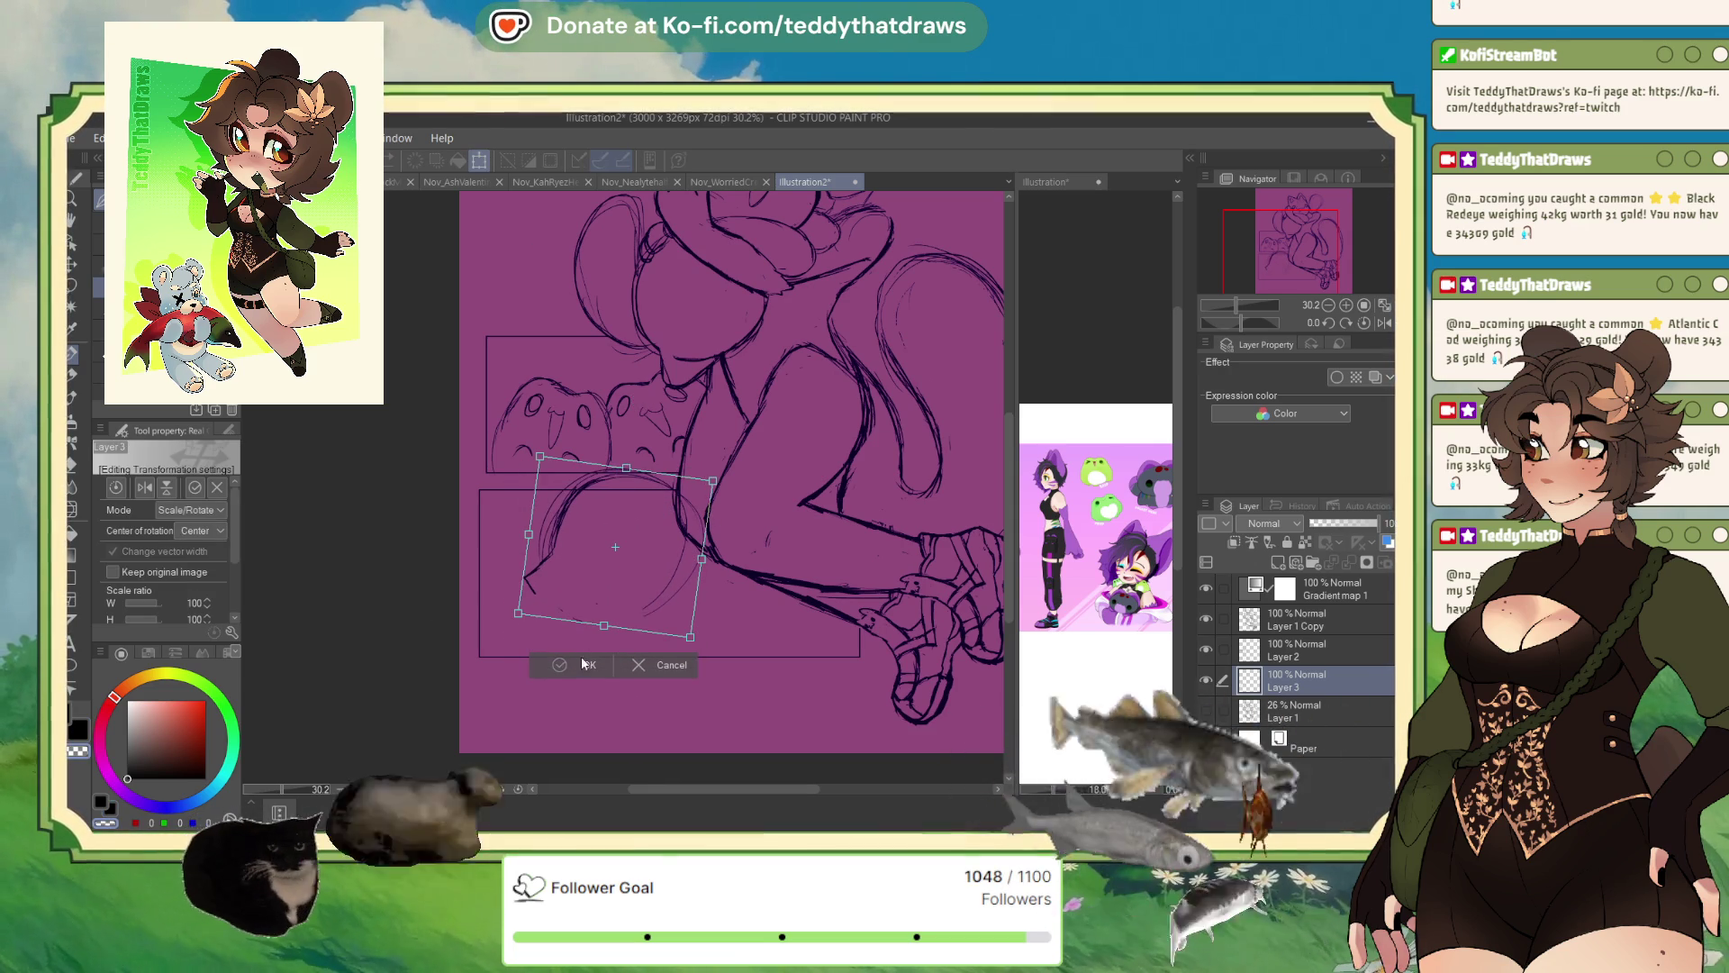
key(Return)
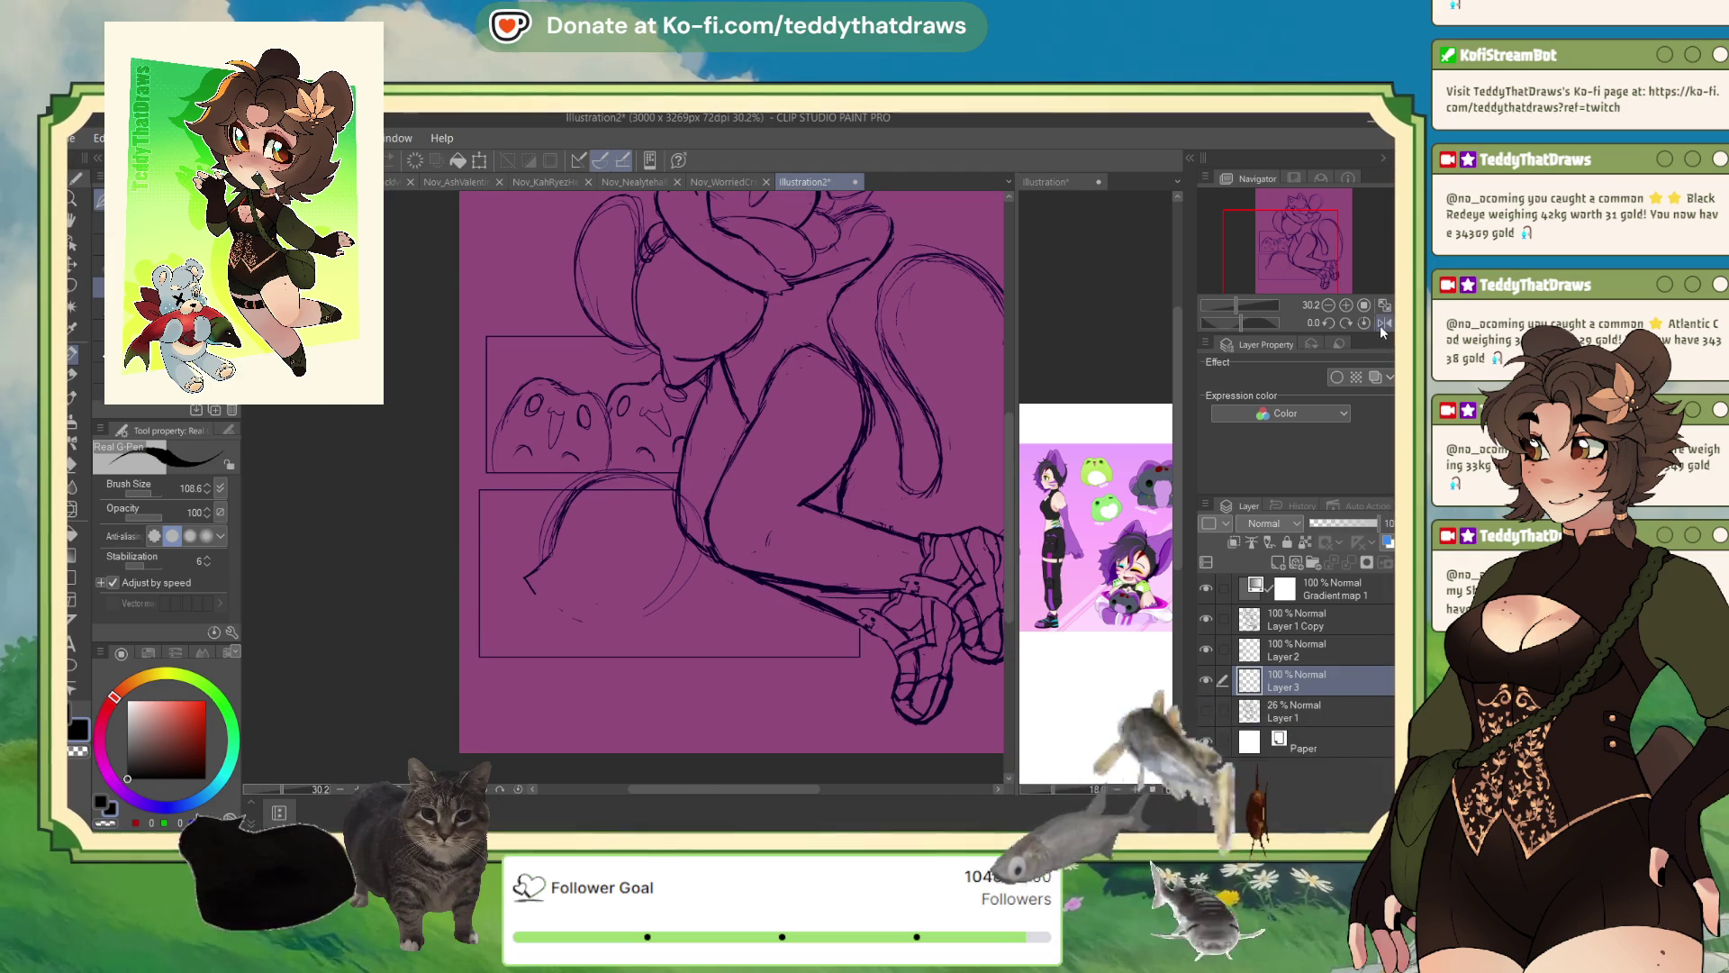
- Draw the face profile outline, neck line and facial details, checking in the mirrored view
key(h)
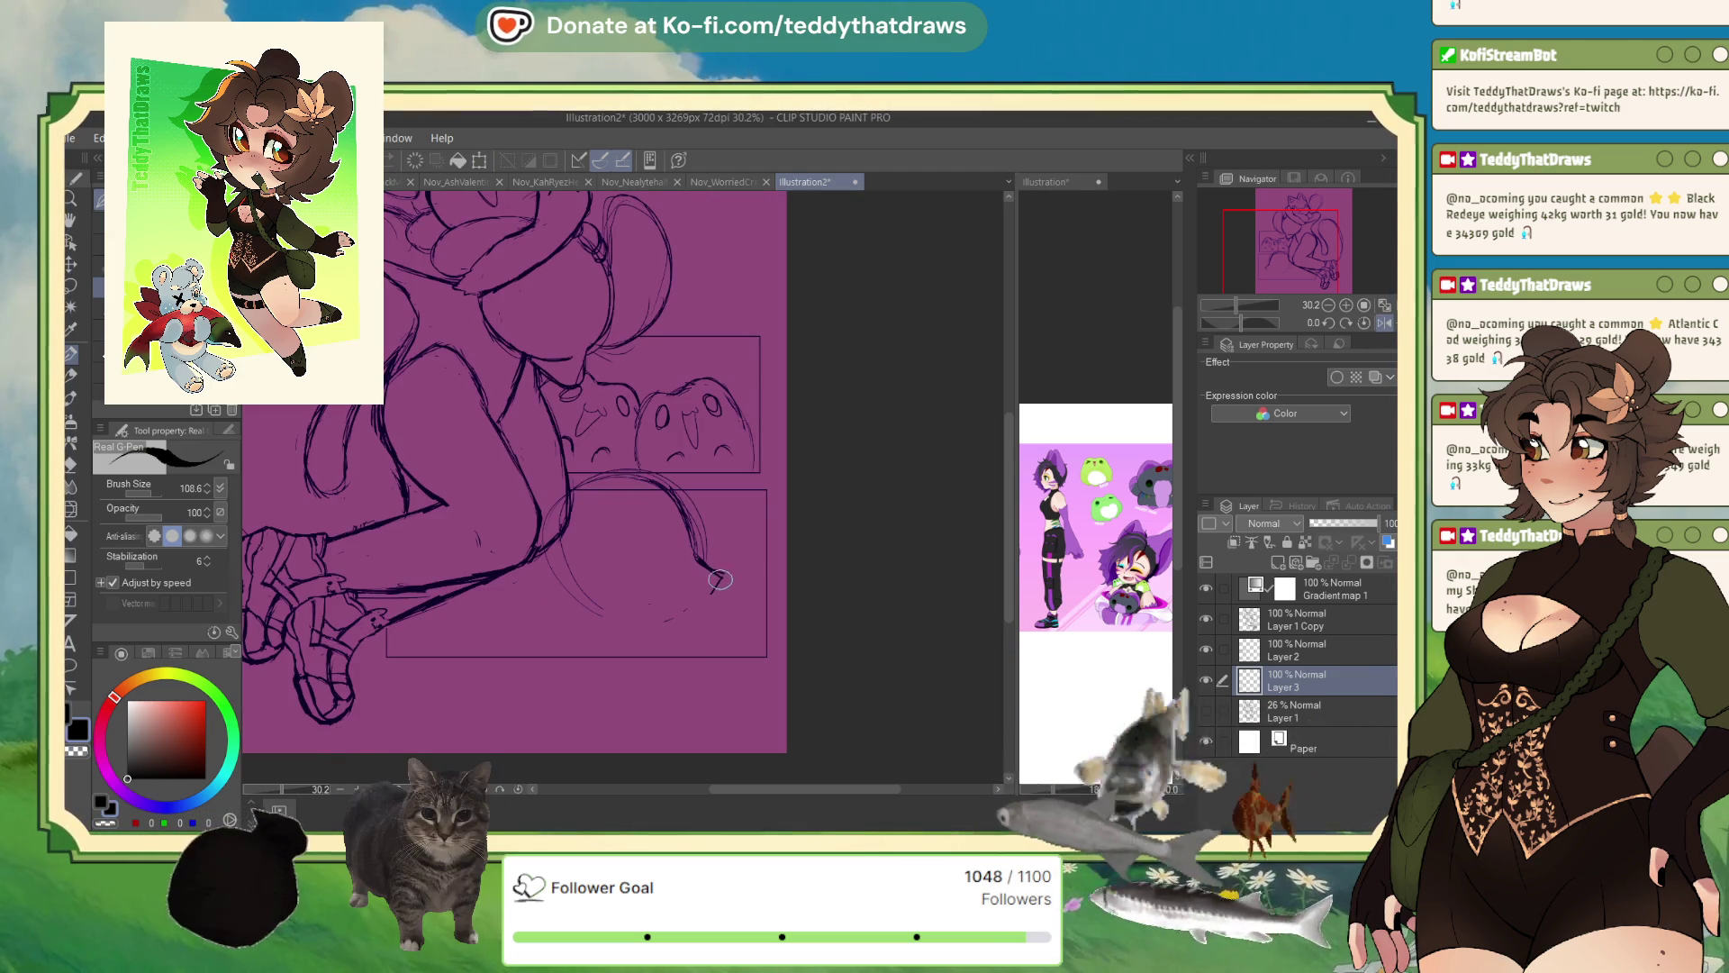
mouse_move(720, 572)
mouse_down()
mouse_move(697, 638)
mouse_move(662, 650)
mouse_move(693, 651)
mouse_up()
drag(601, 565, 609, 609)
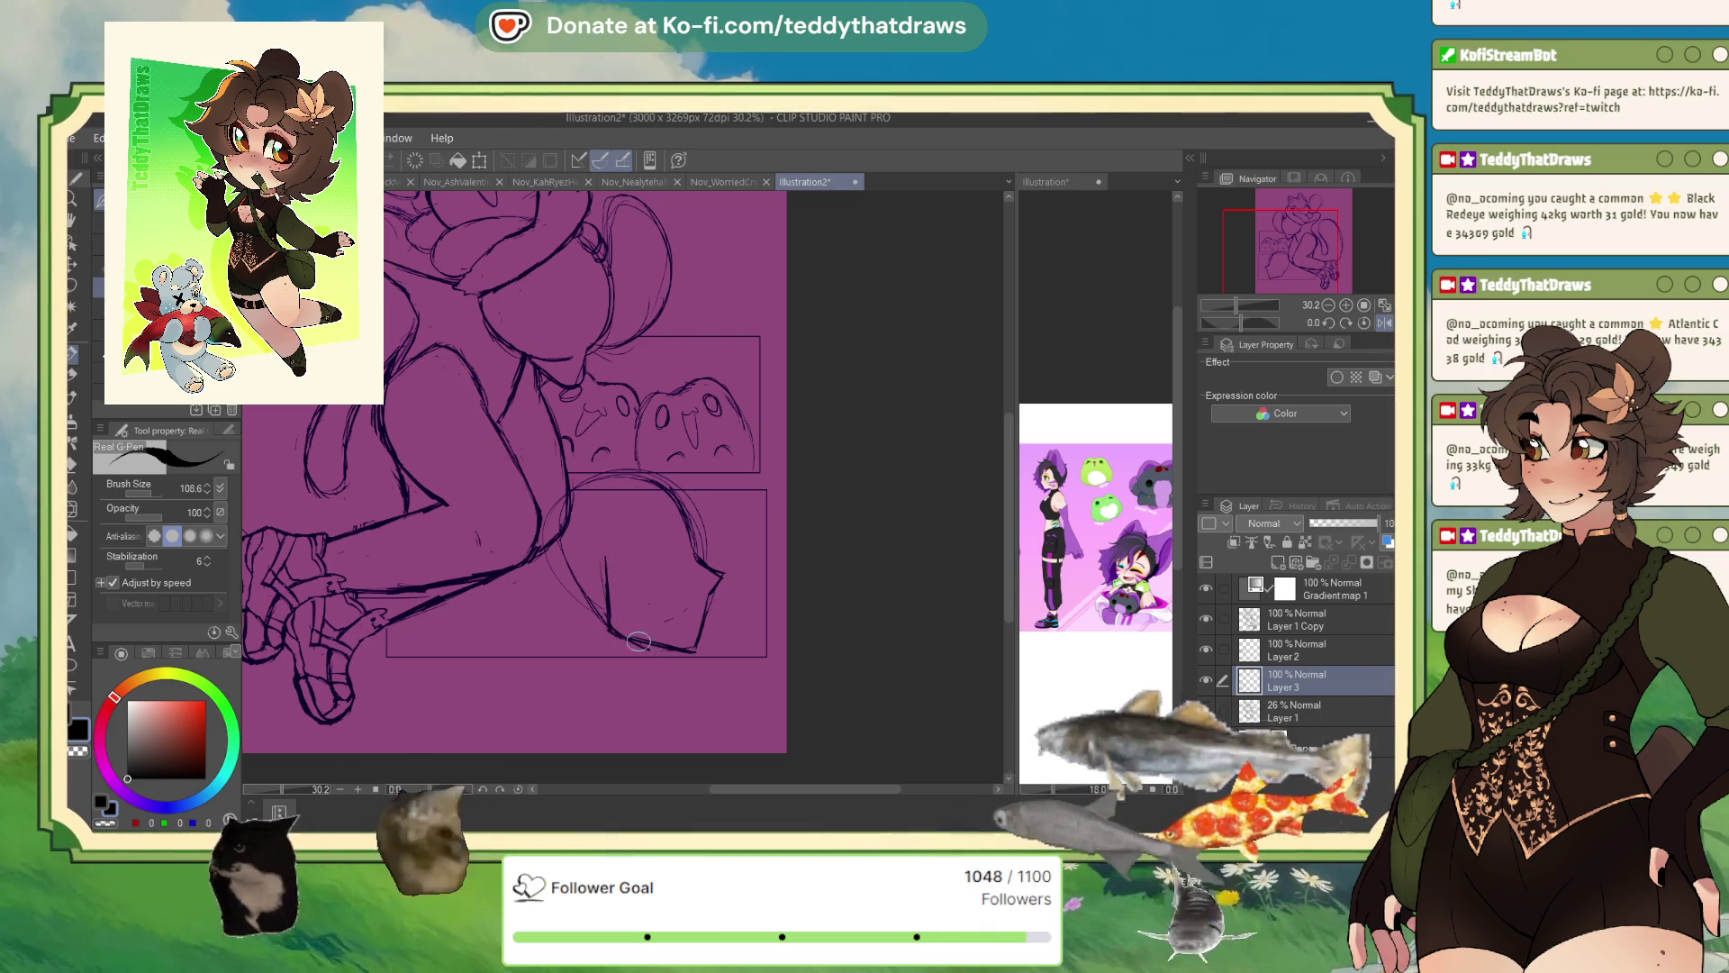
click(1384, 324)
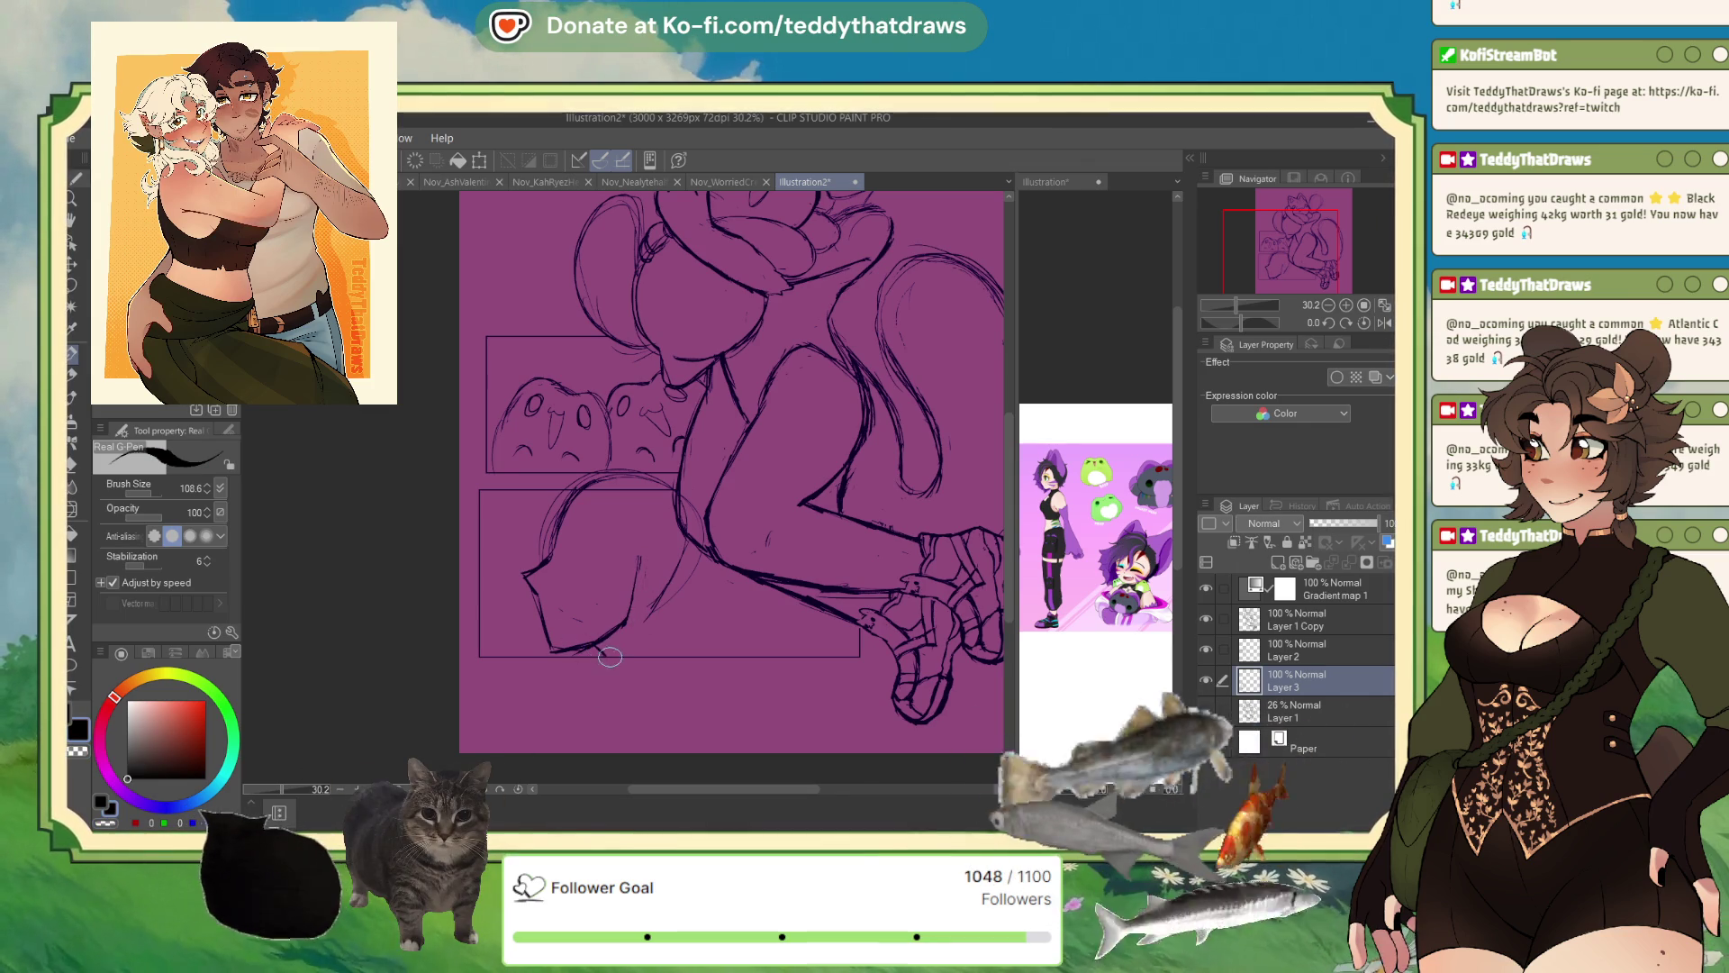
drag(662, 577, 687, 650)
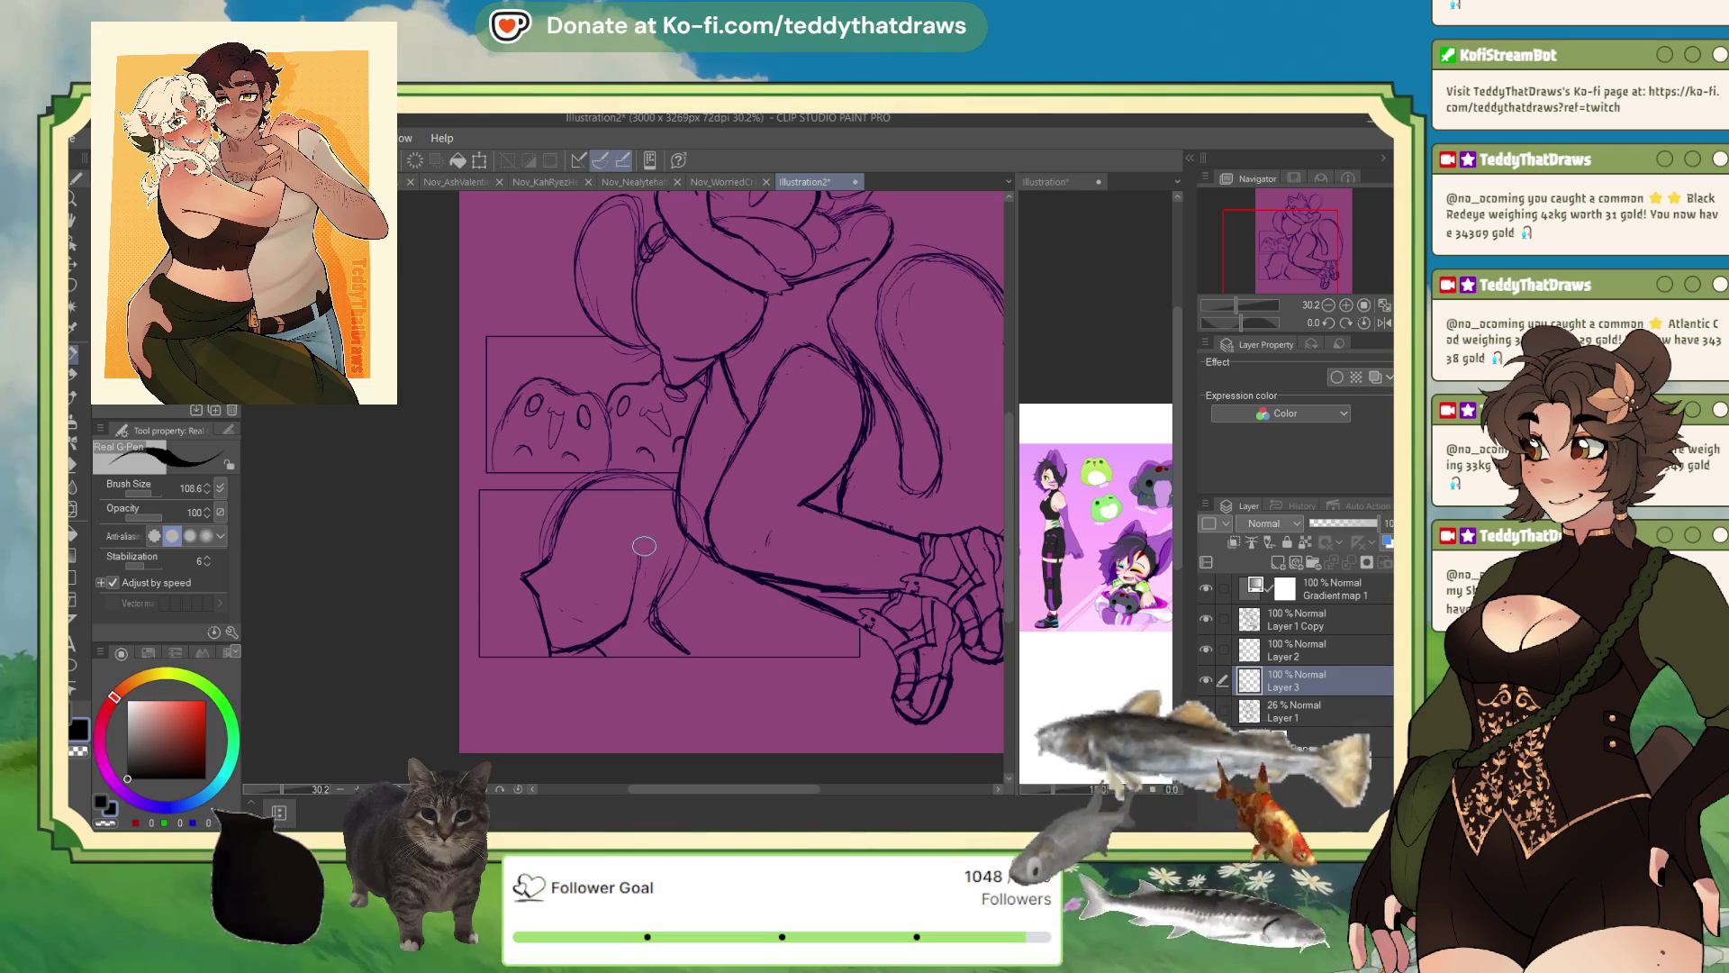
drag(567, 539, 591, 559)
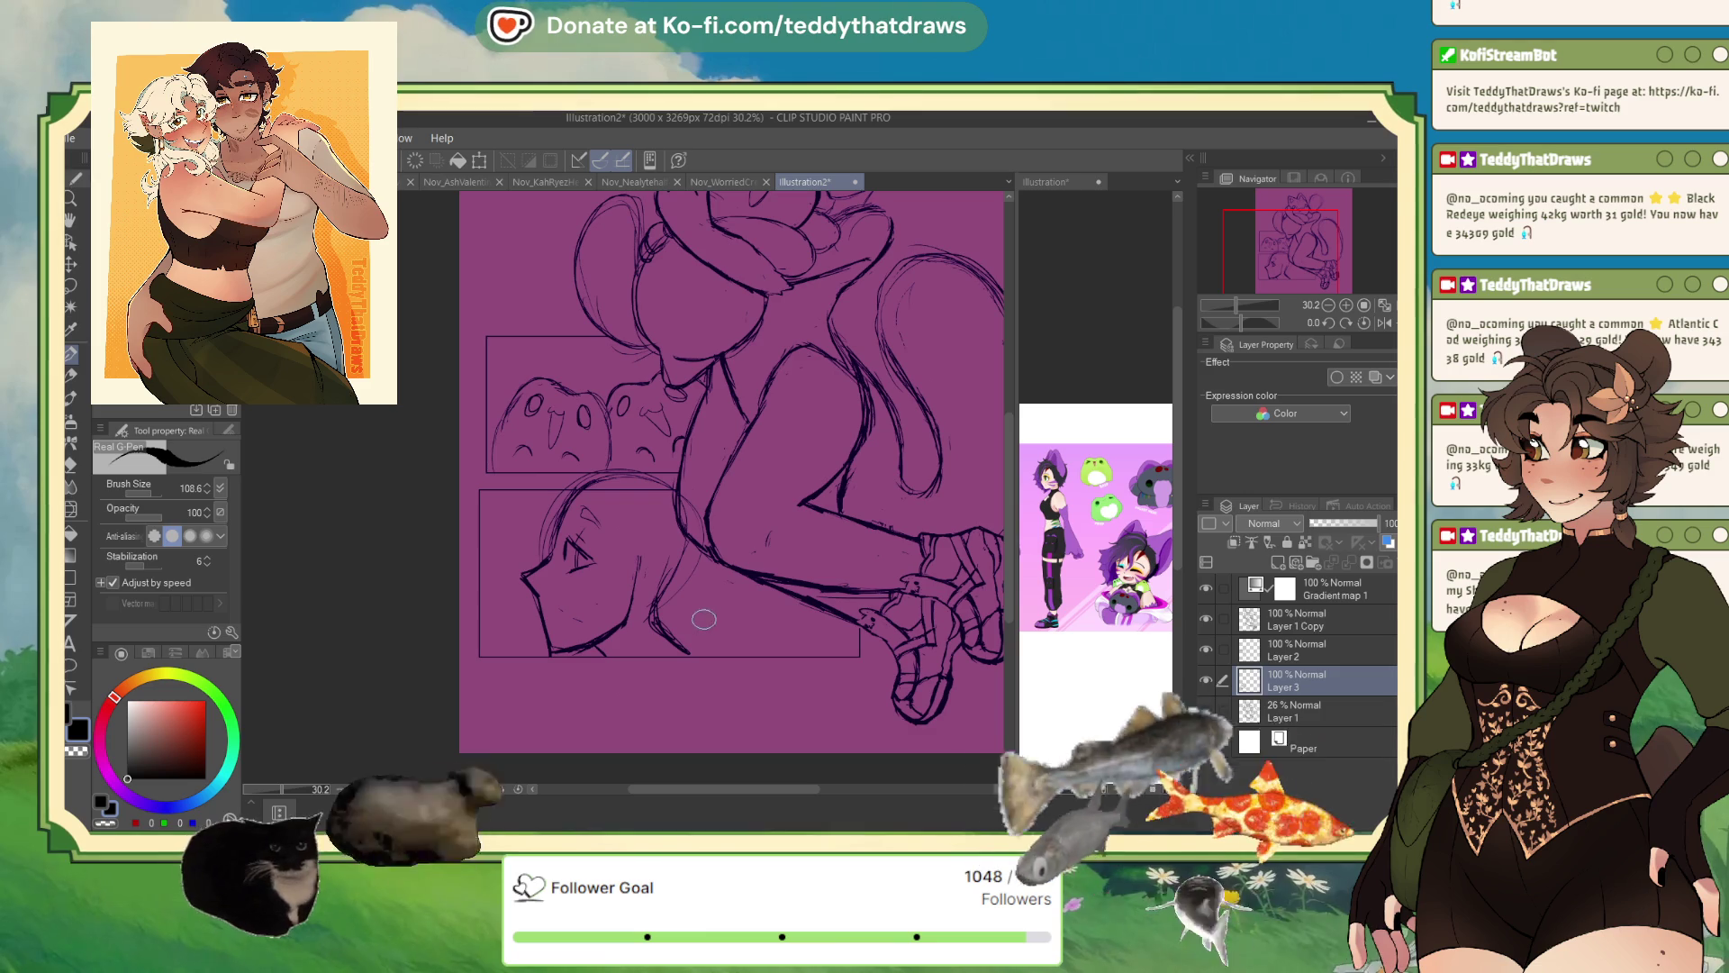
- Tilt the face sketch slightly and sketch curved shapes beside it
click(479, 160)
drag(686, 538, 682, 548)
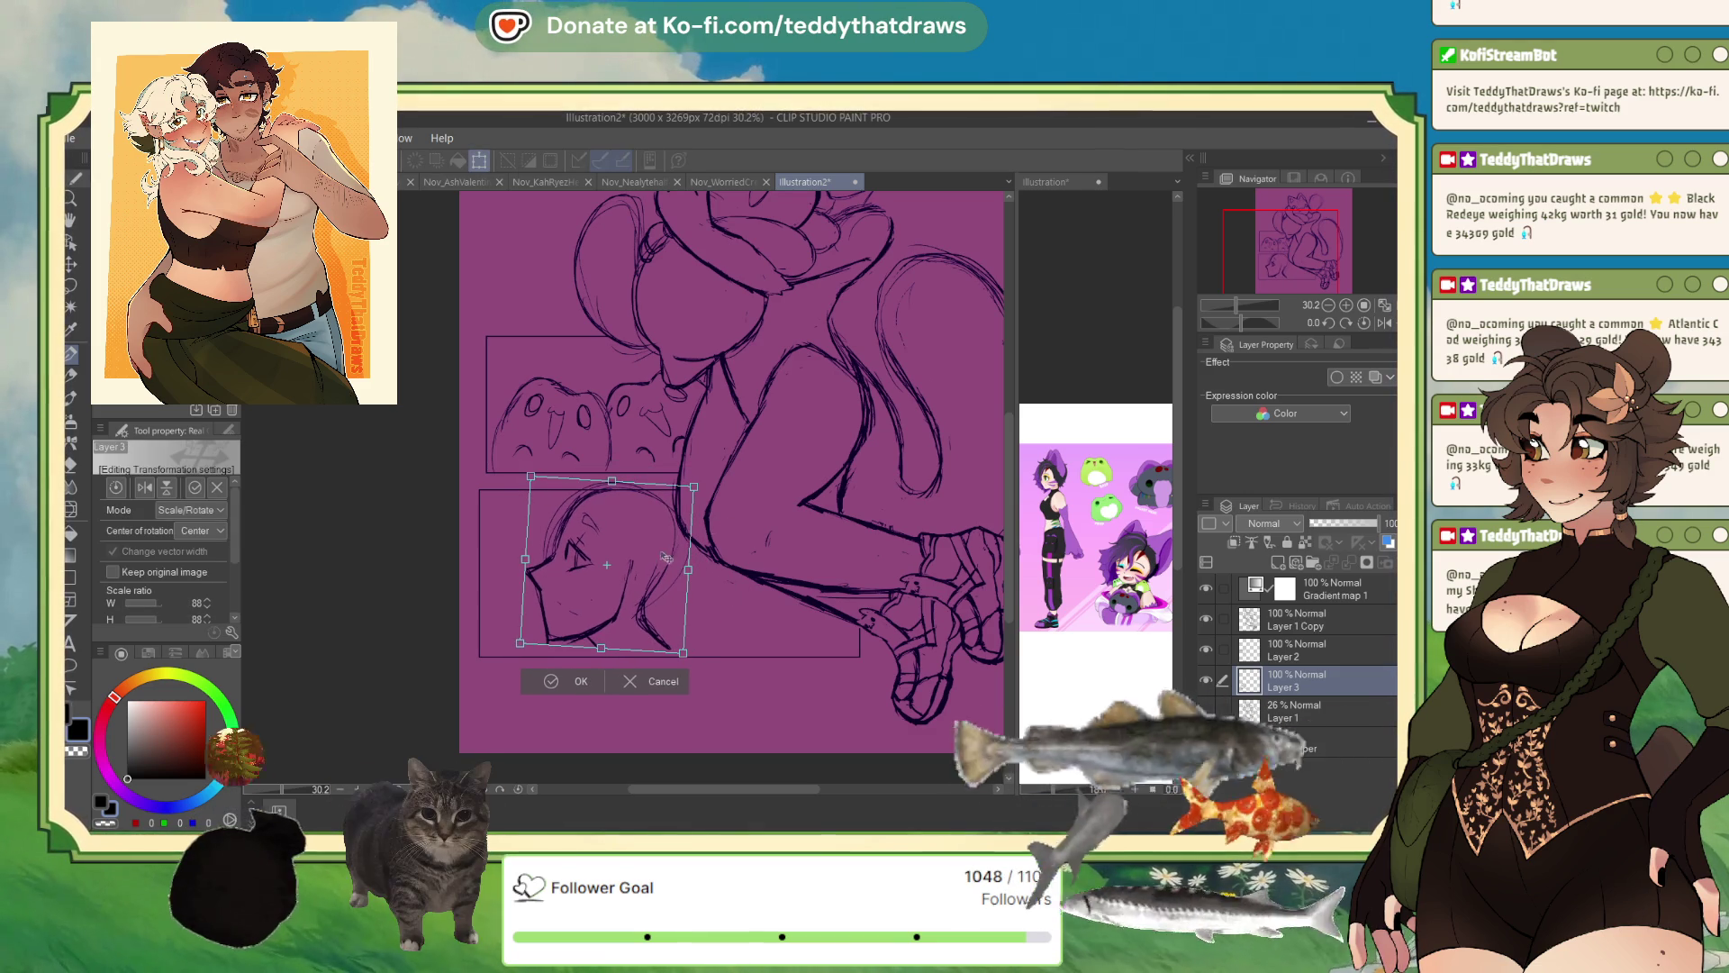
click(574, 680)
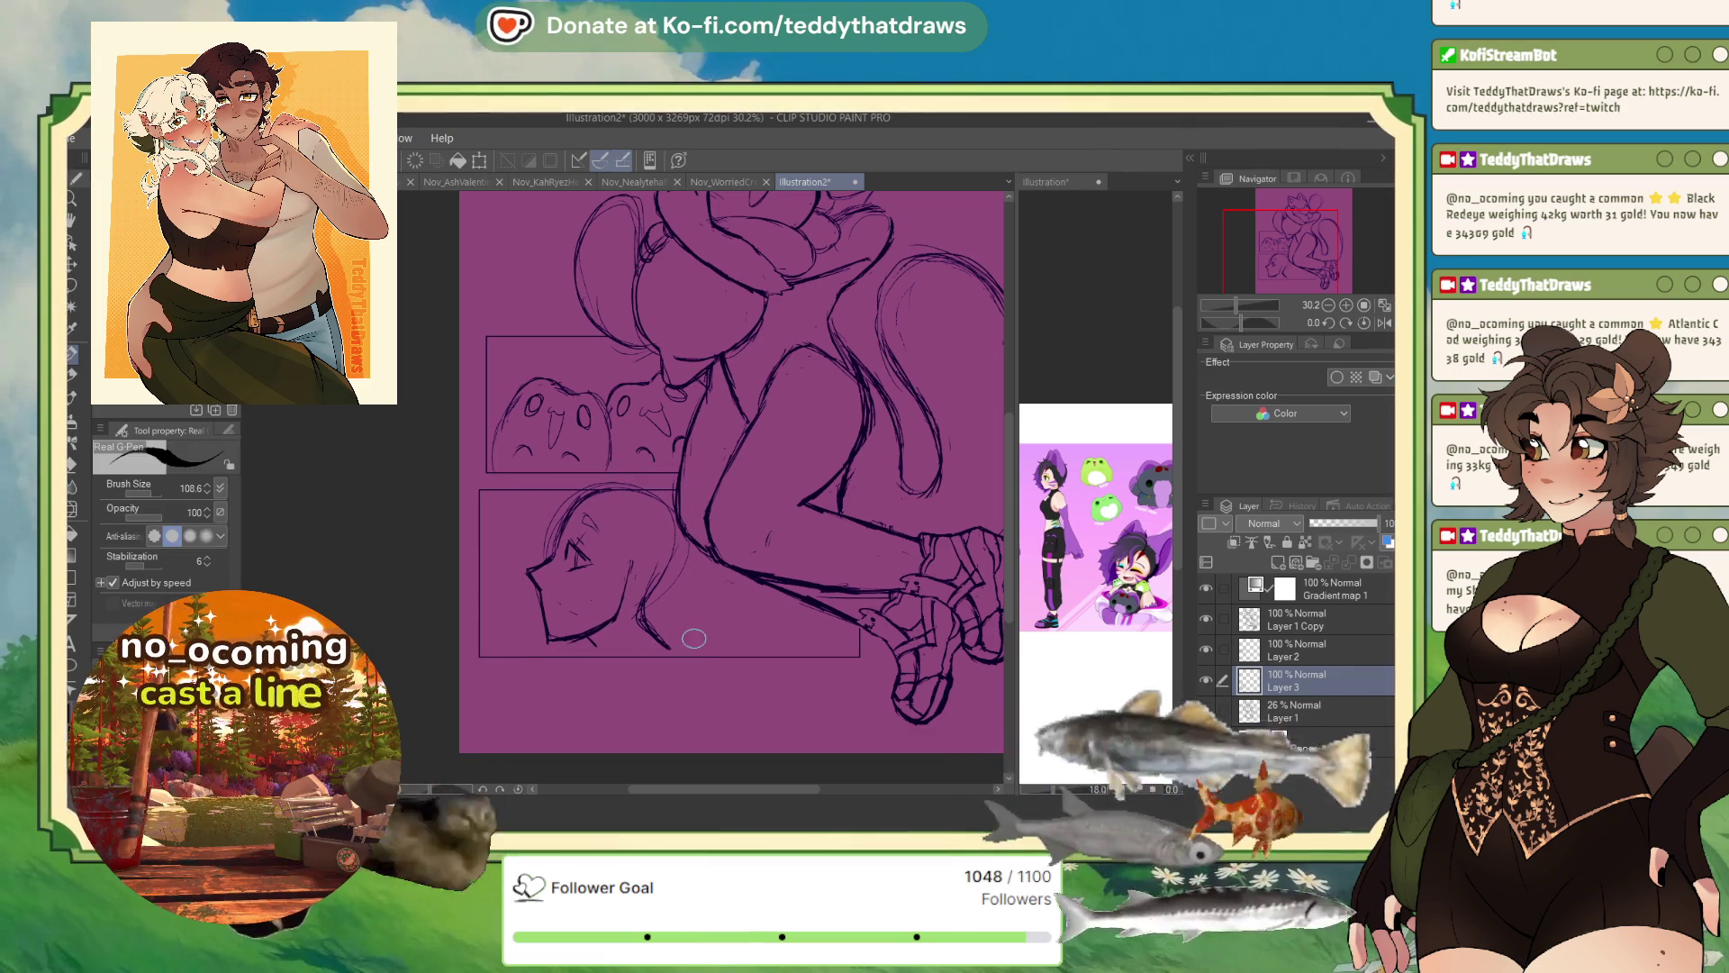
drag(698, 642, 800, 650)
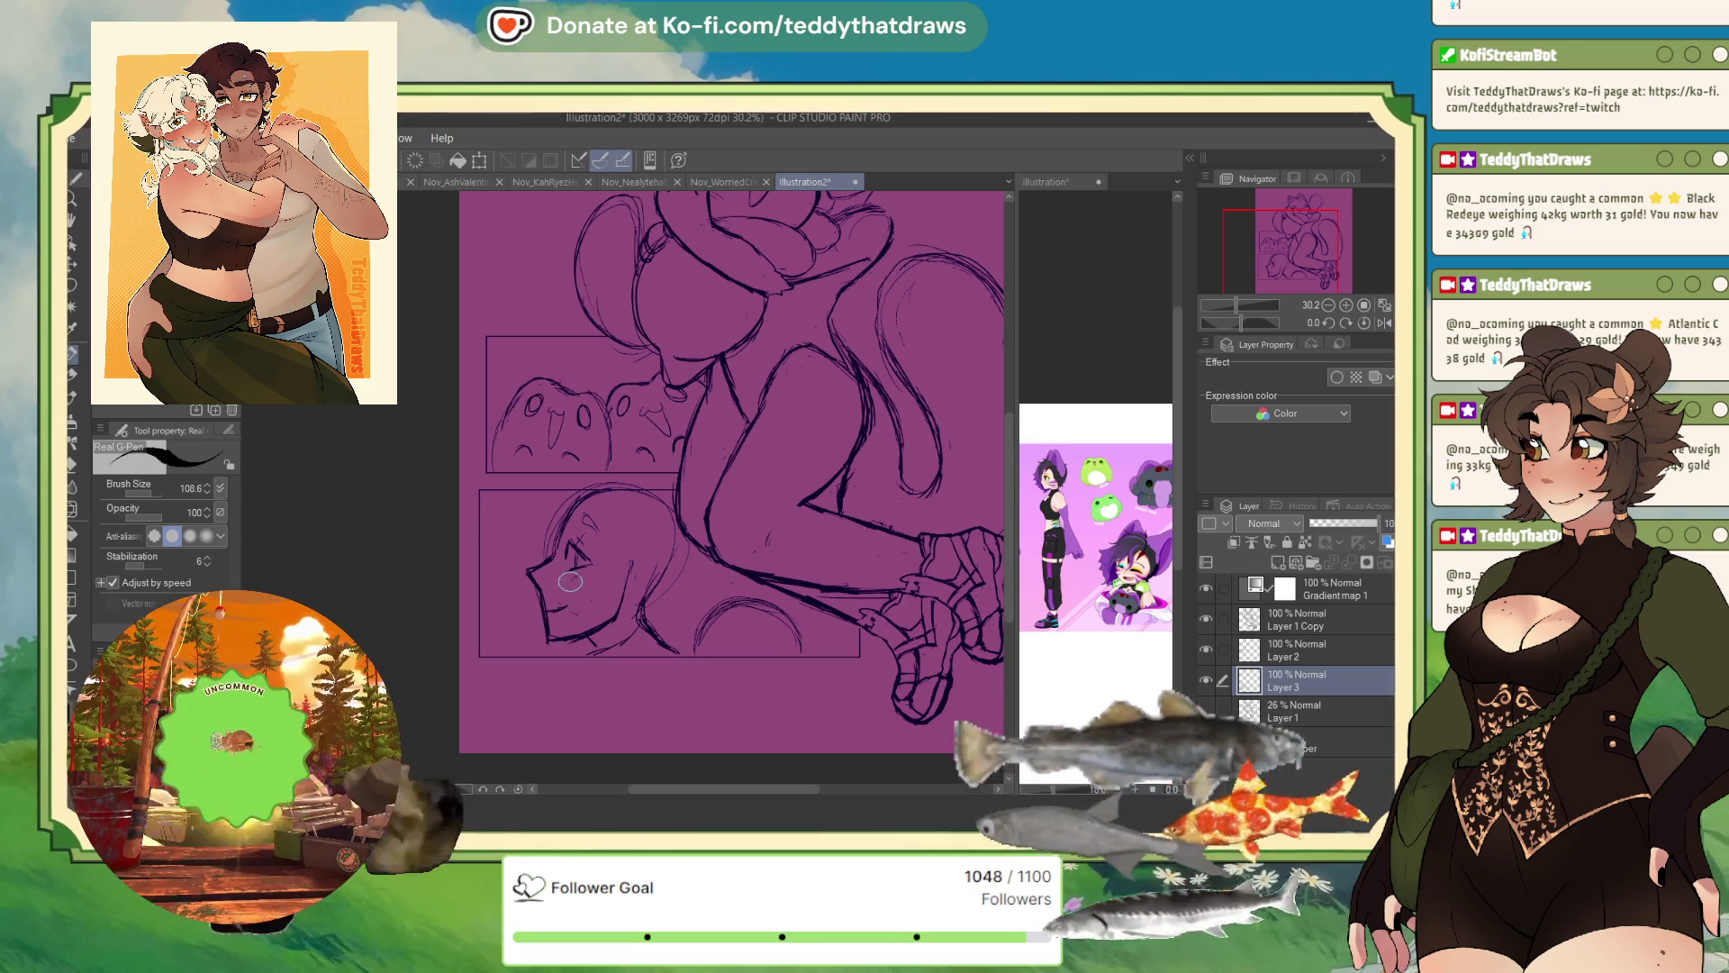
click(1383, 323)
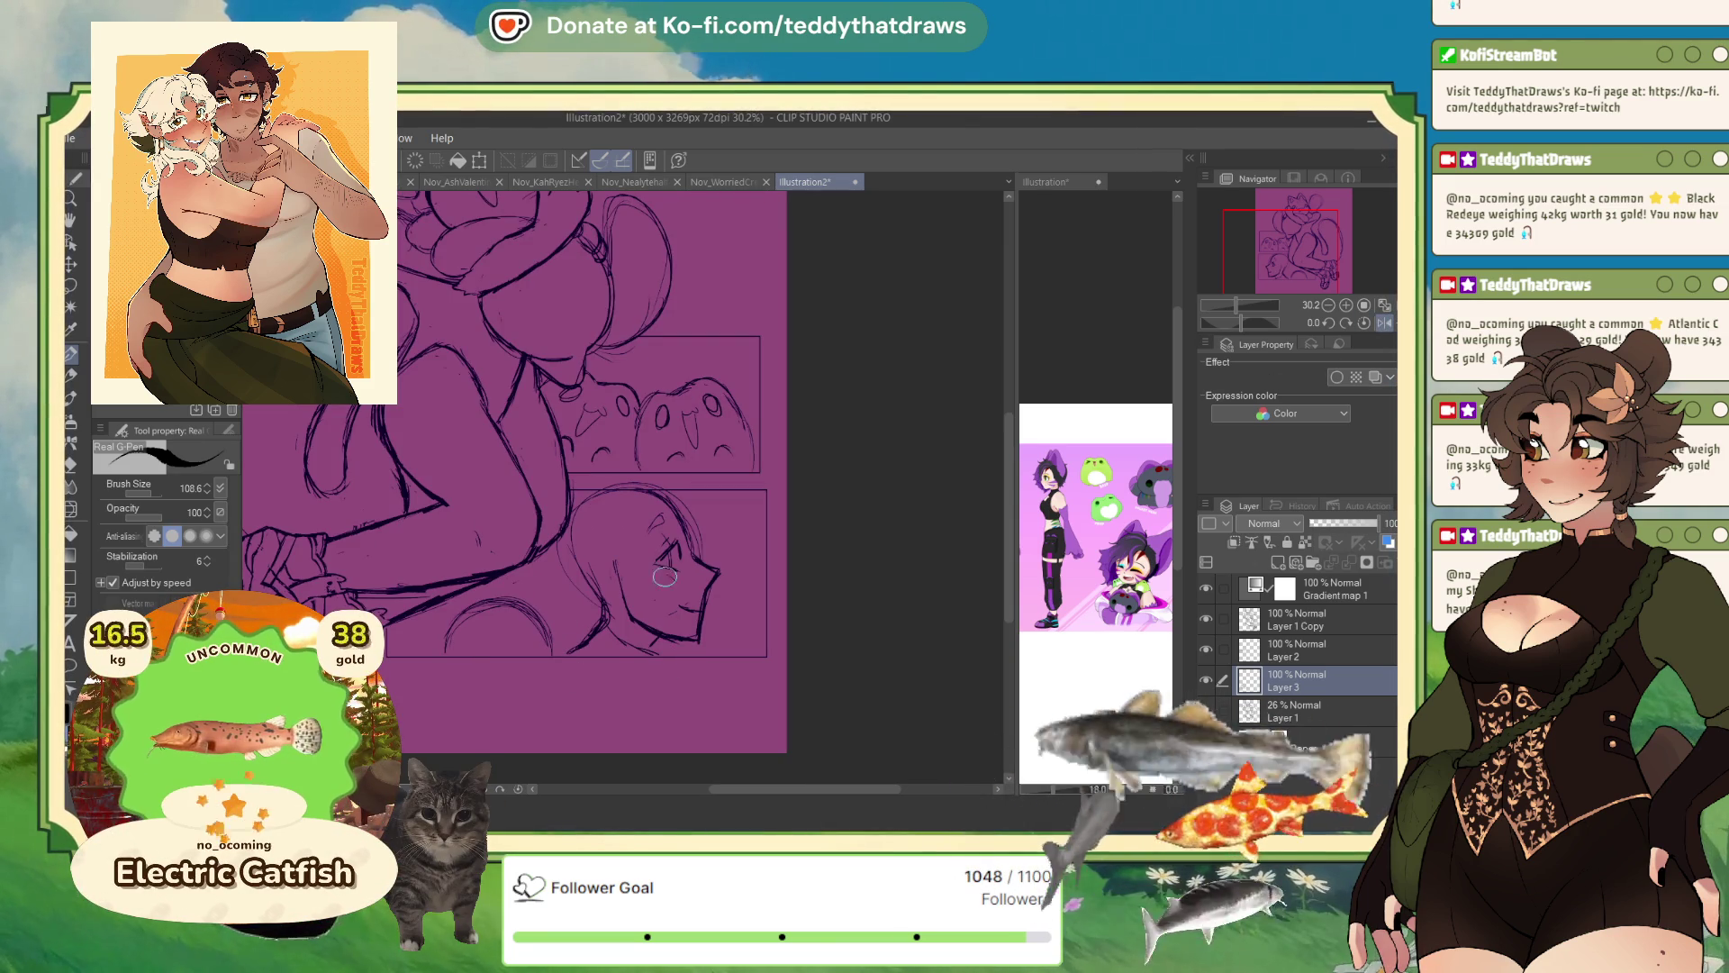
scroll(683, 592, down, 3)
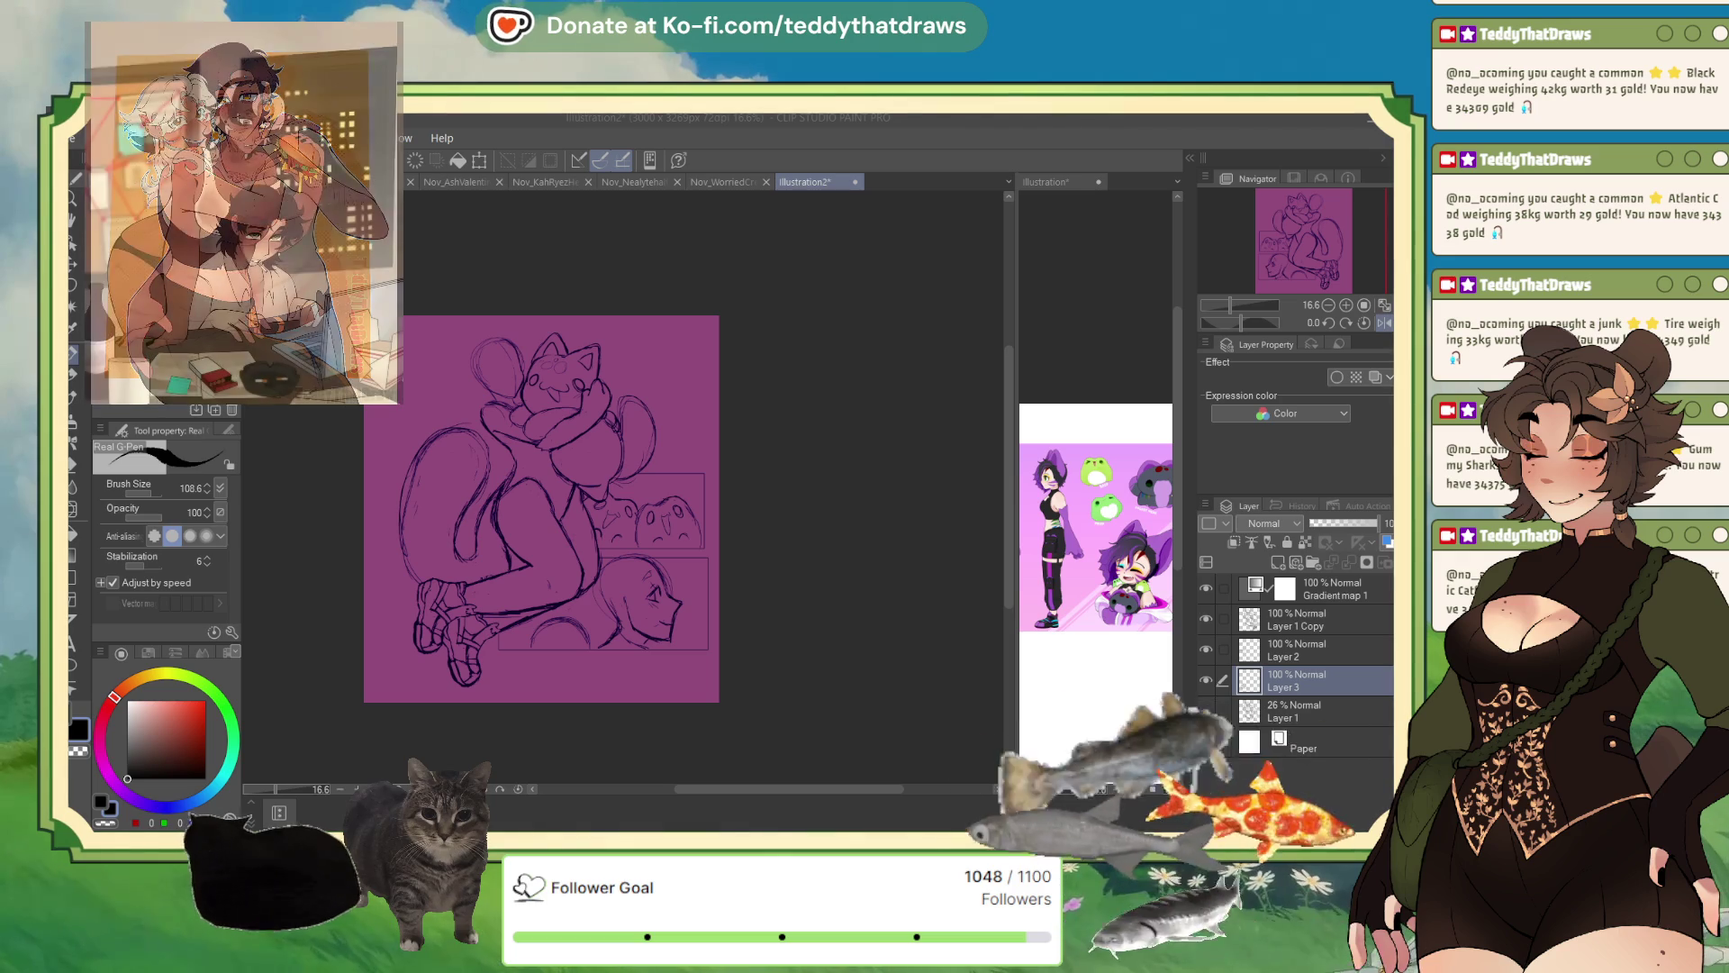
- Unflip the canvas view and zoom to 33.3% around the lower-left panel's face profile
scroll(586, 556, up, 1)
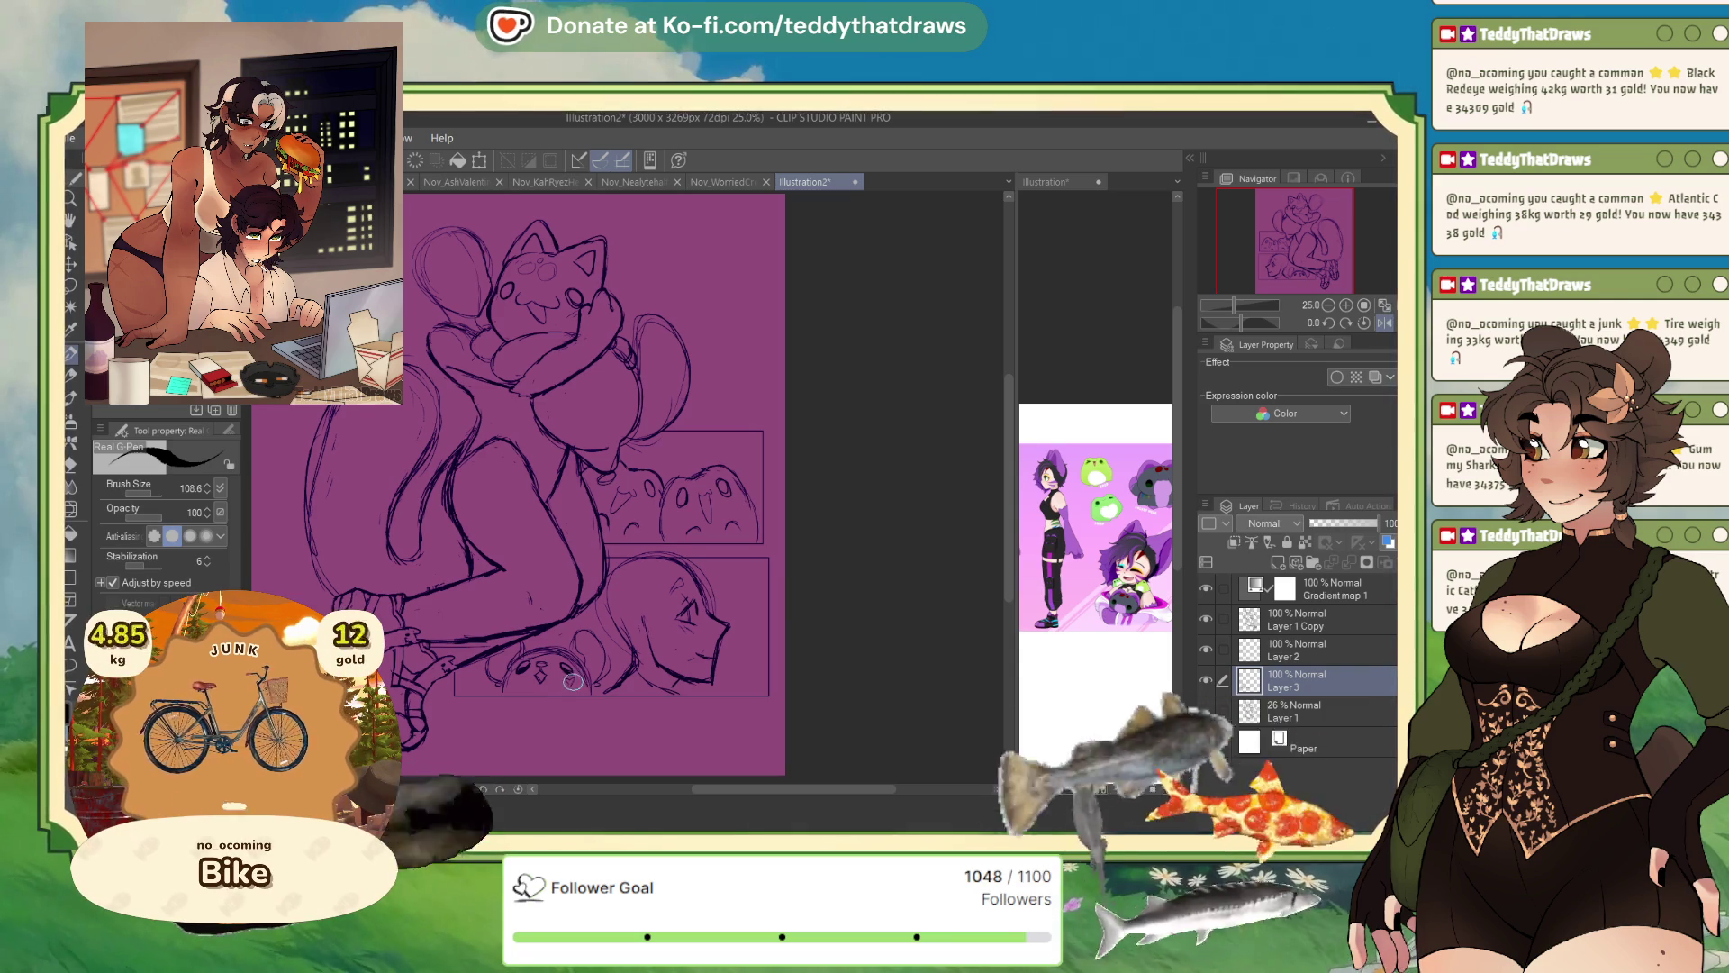
click(1385, 322)
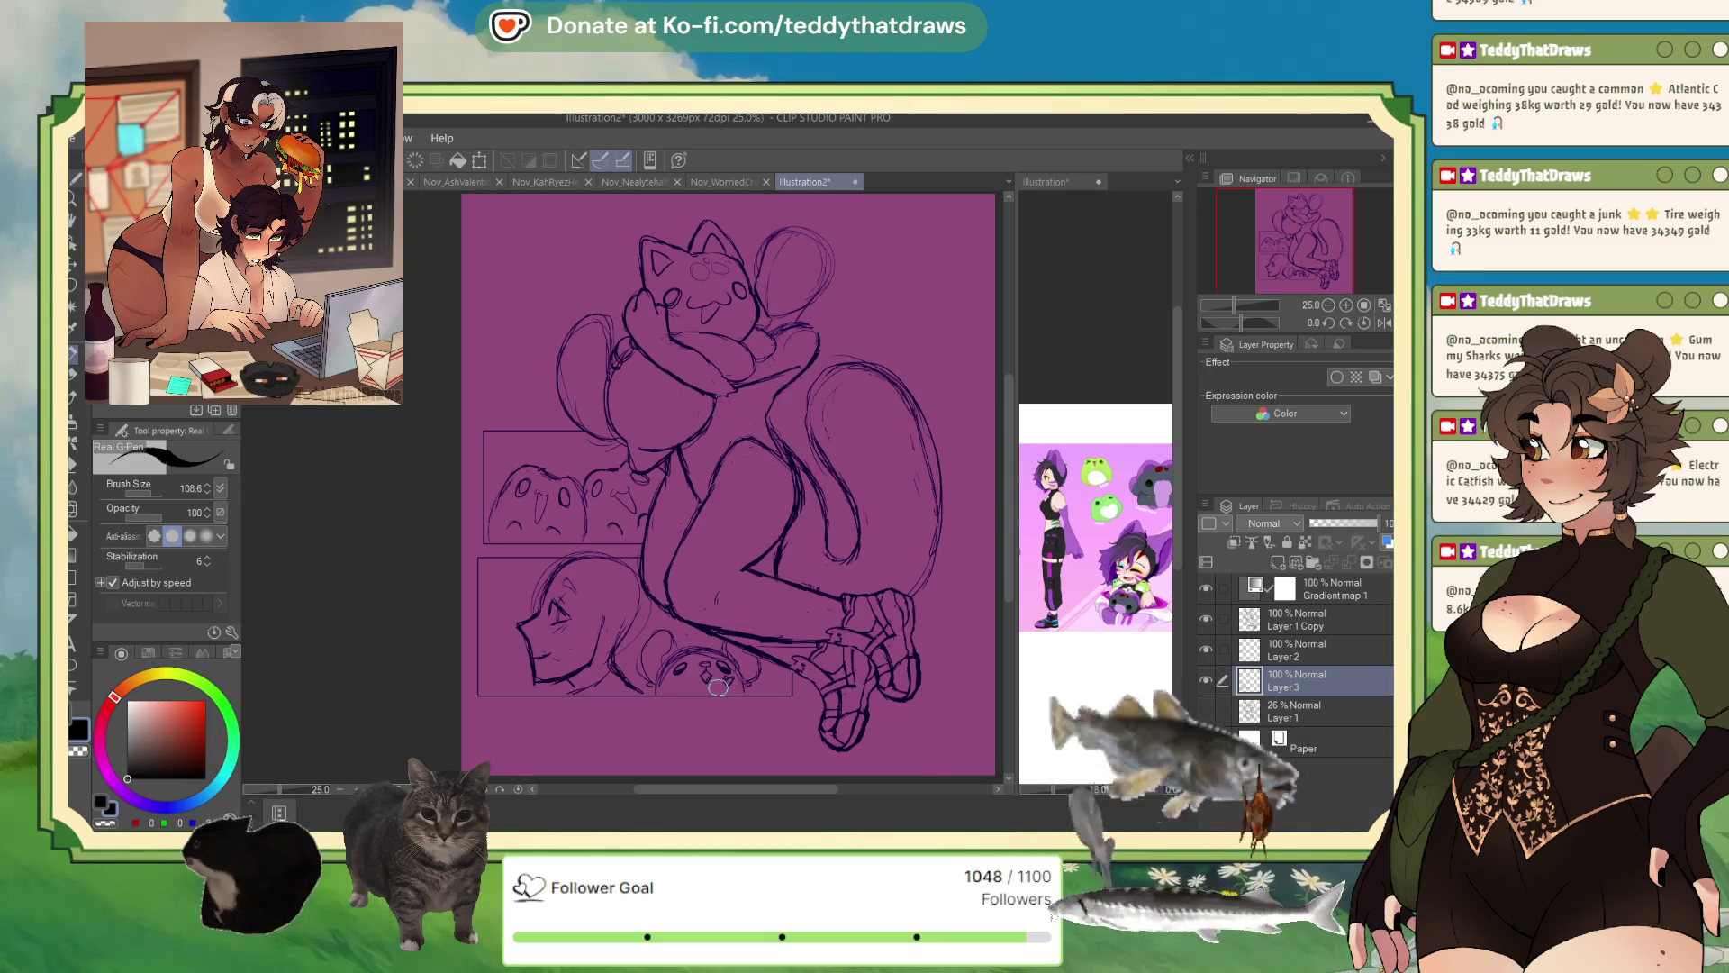
scroll(818, 690, up, 1)
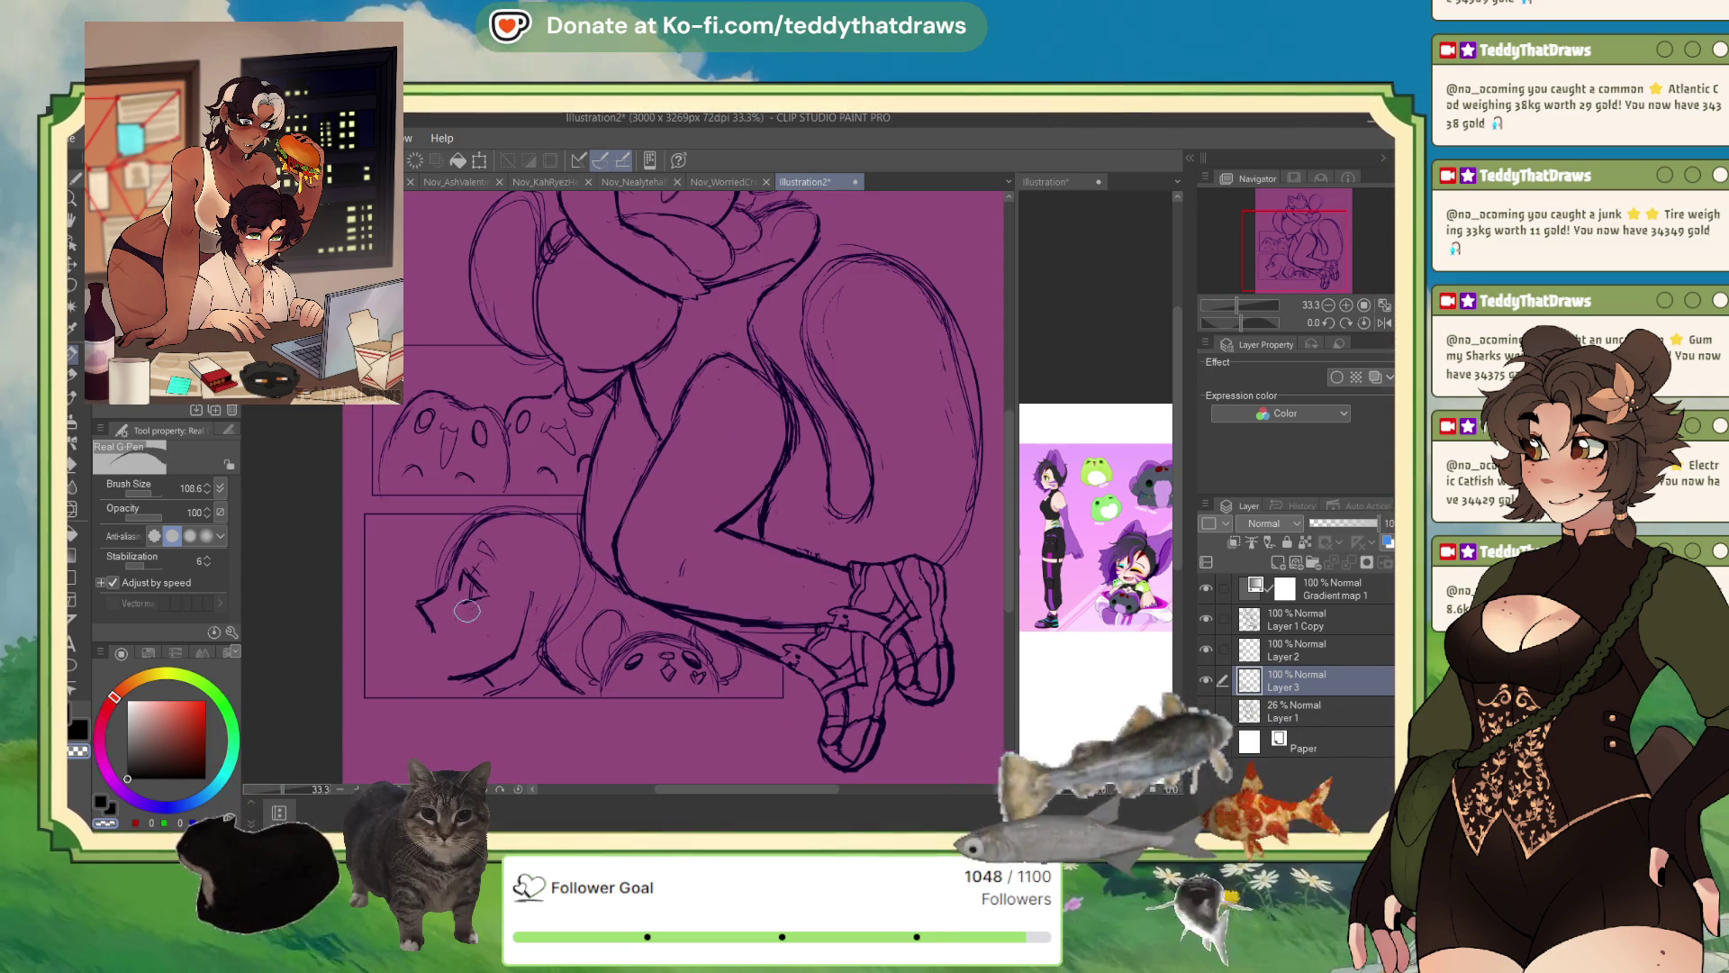
- Sketch the face's left contour and head curve, then shift the sketch about 40 px left
drag(486, 590, 464, 598)
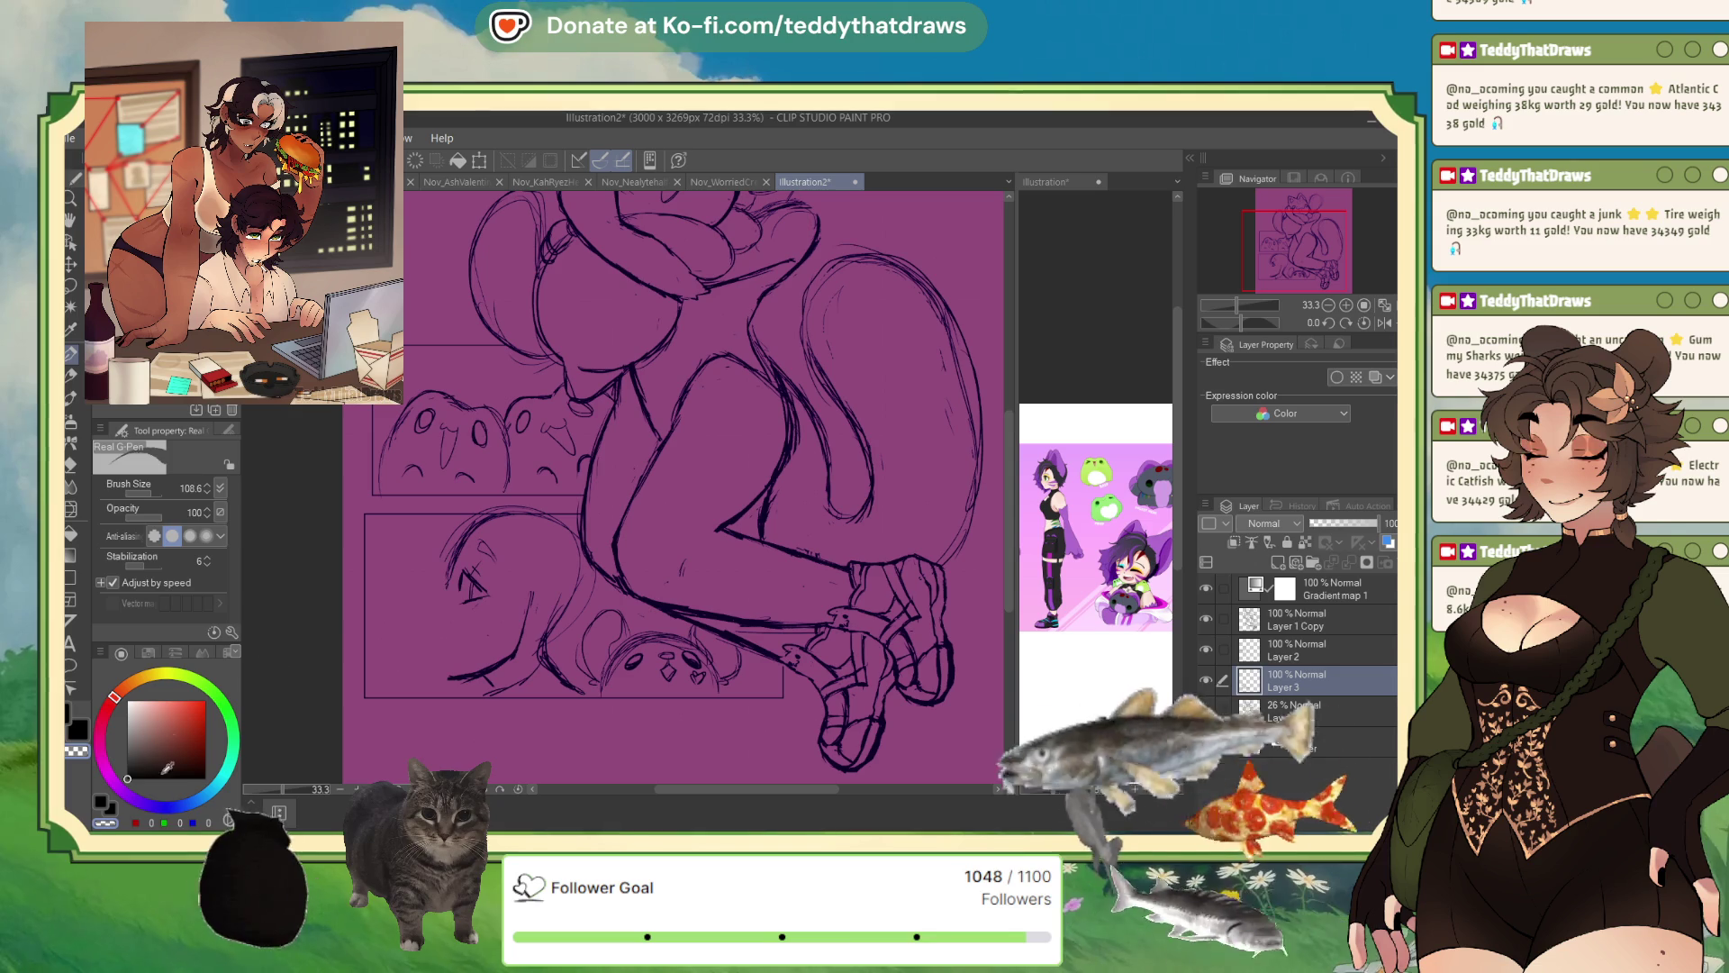
drag(453, 583, 445, 680)
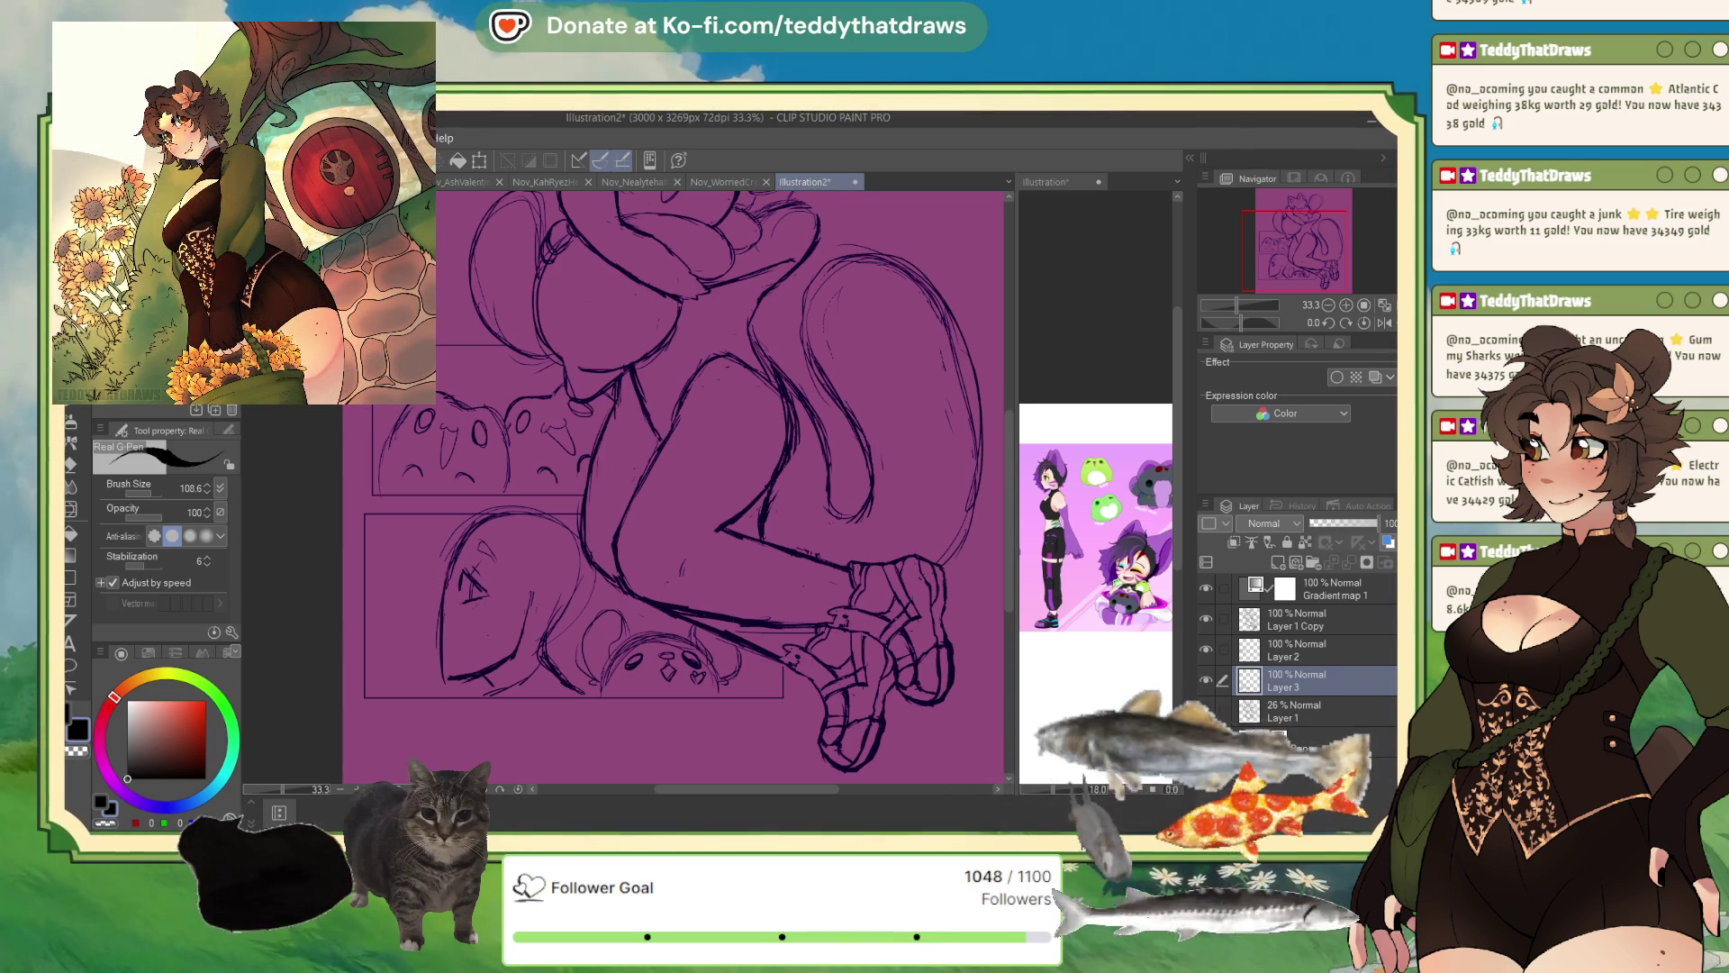
drag(615, 560, 571, 592)
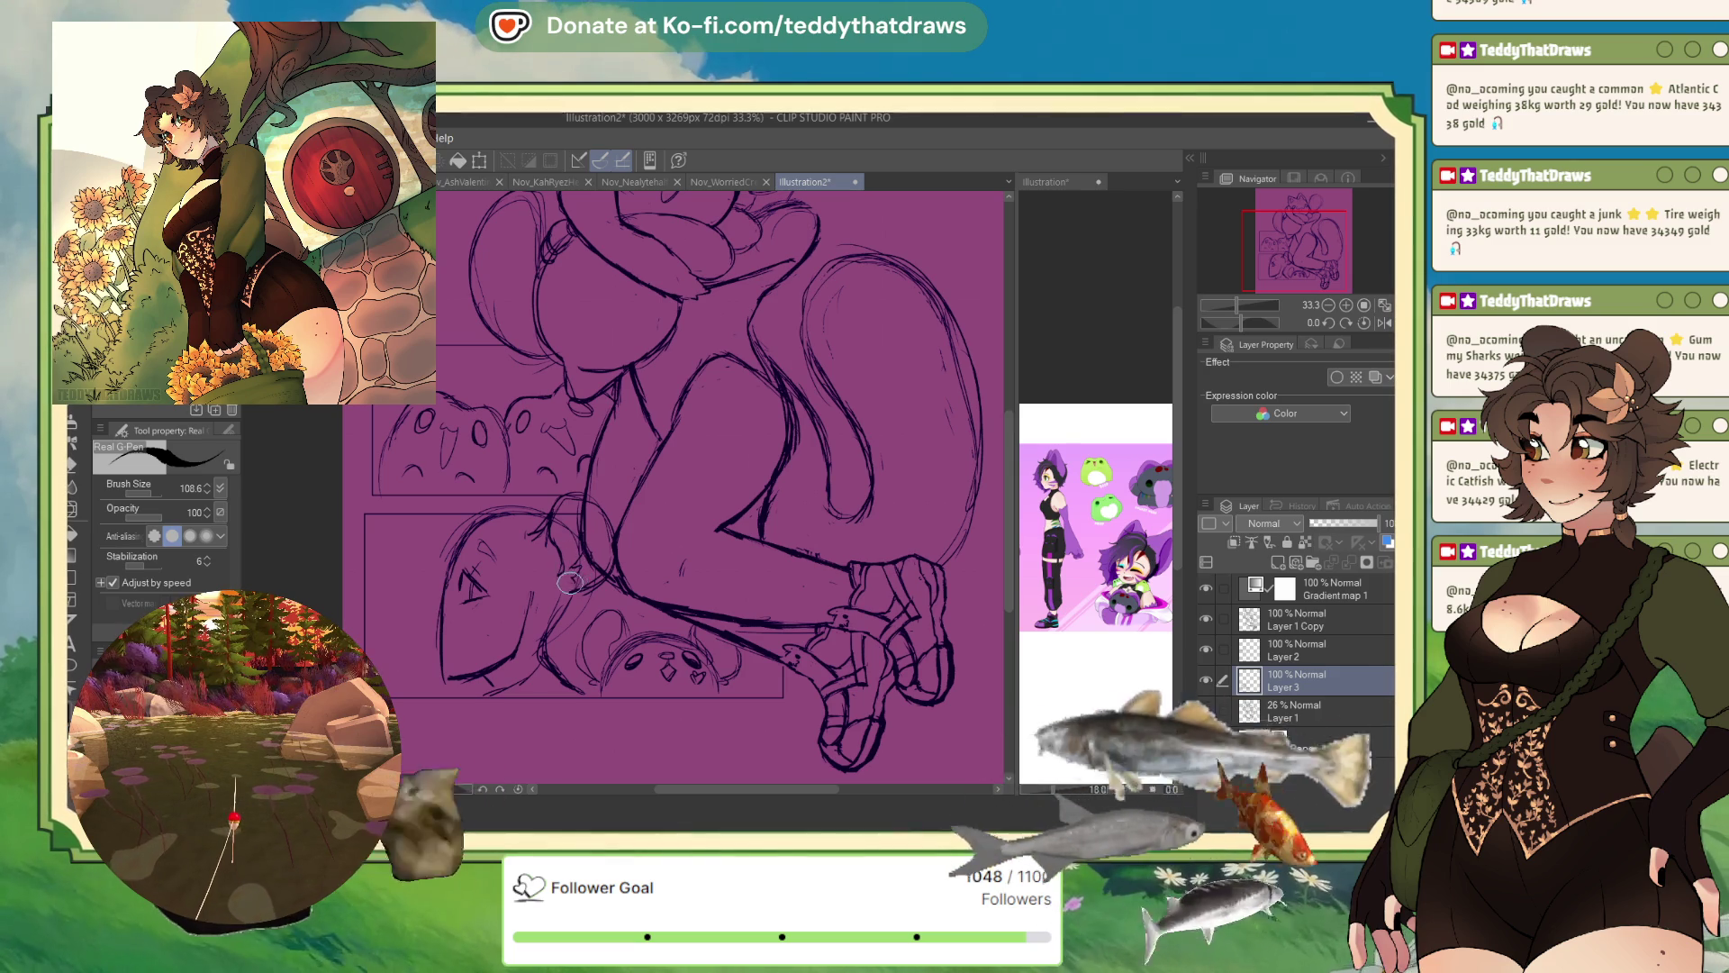
key(ctrl+t)
drag(572, 616, 537, 619)
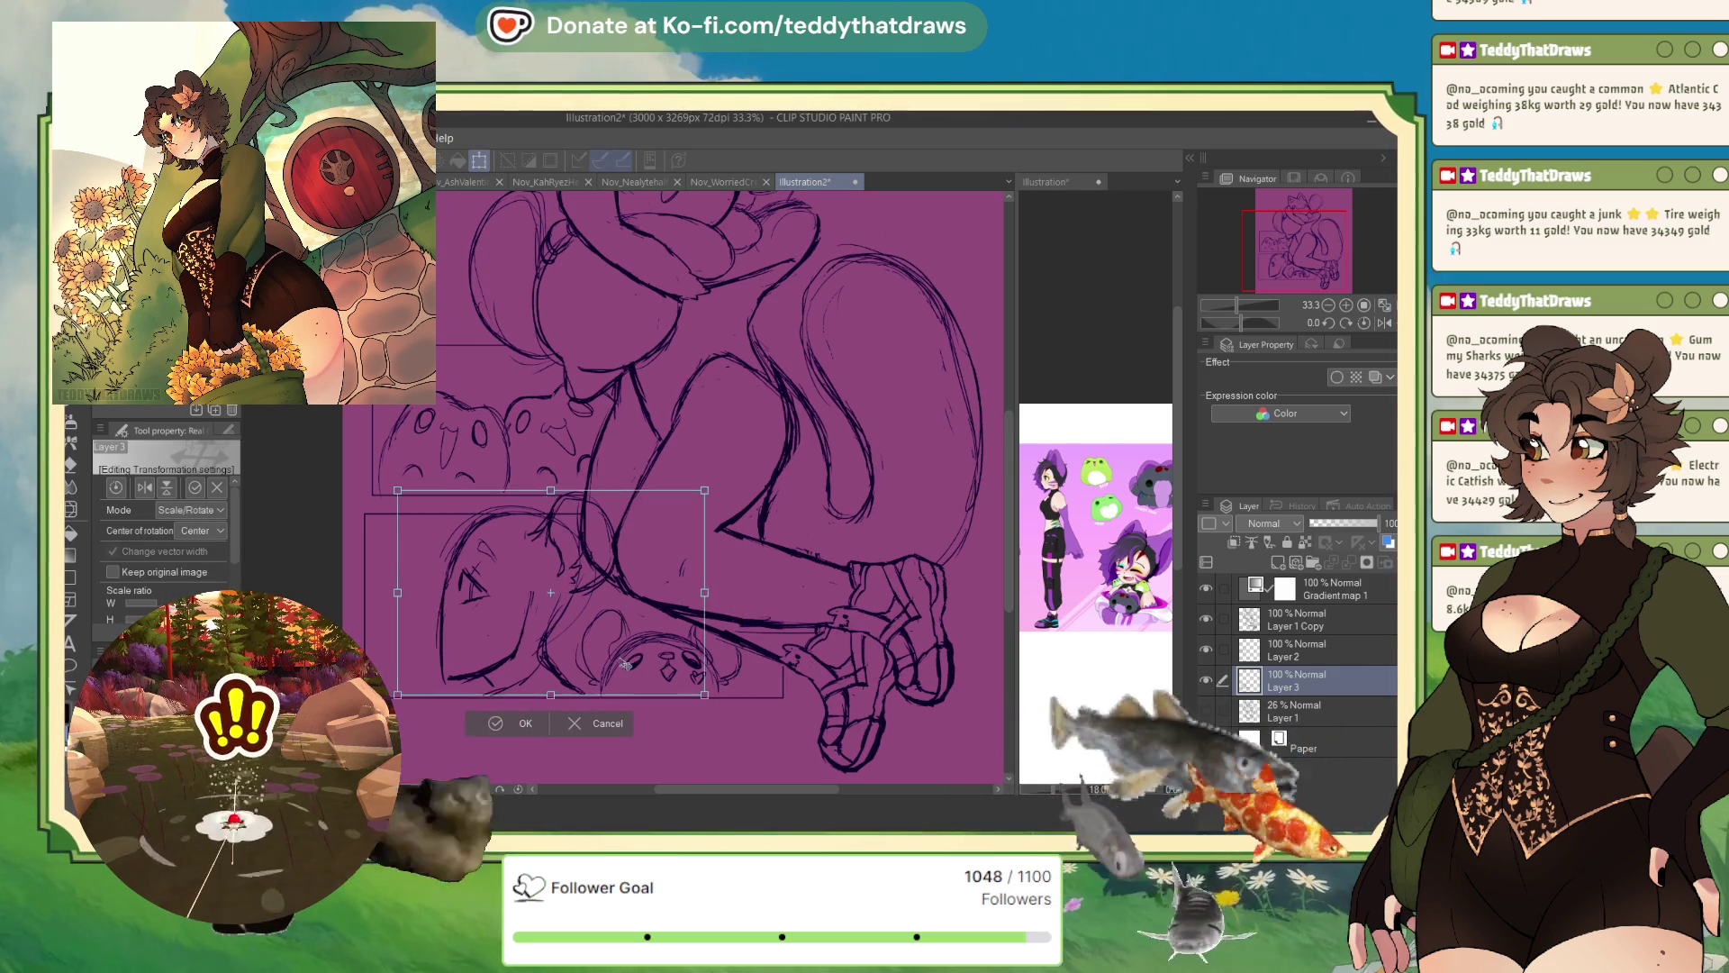
key(Return)
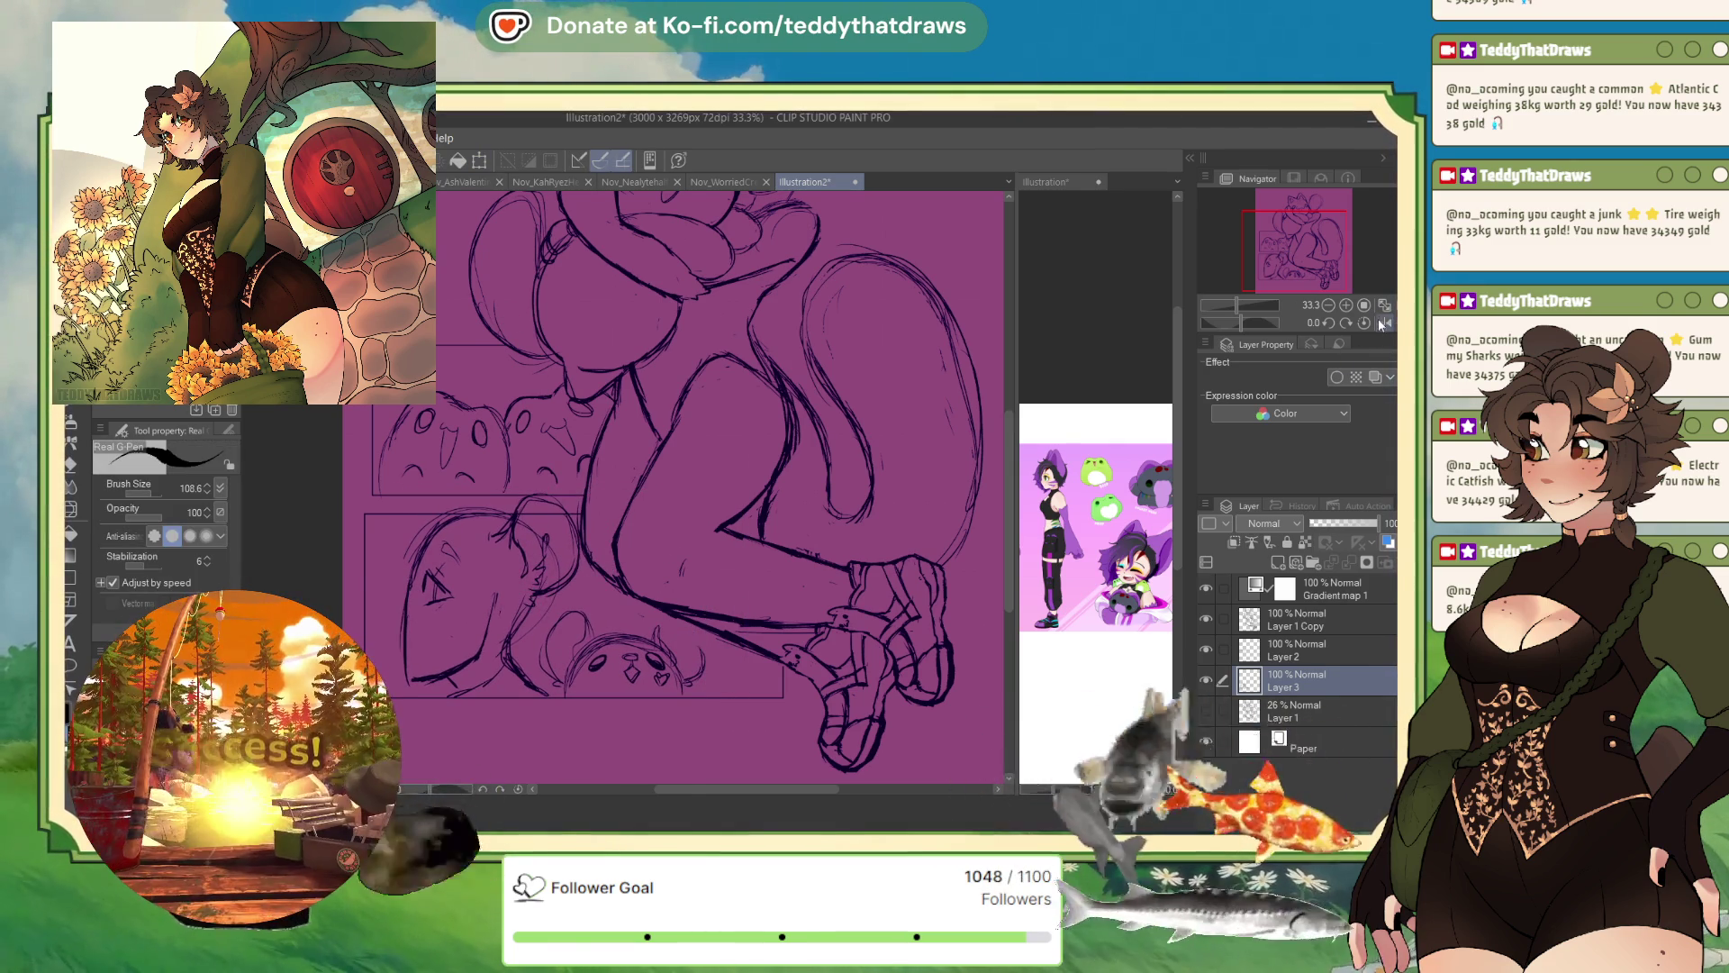
- Redraw the eye marks on the face while checking in the mirrored view
click(1381, 322)
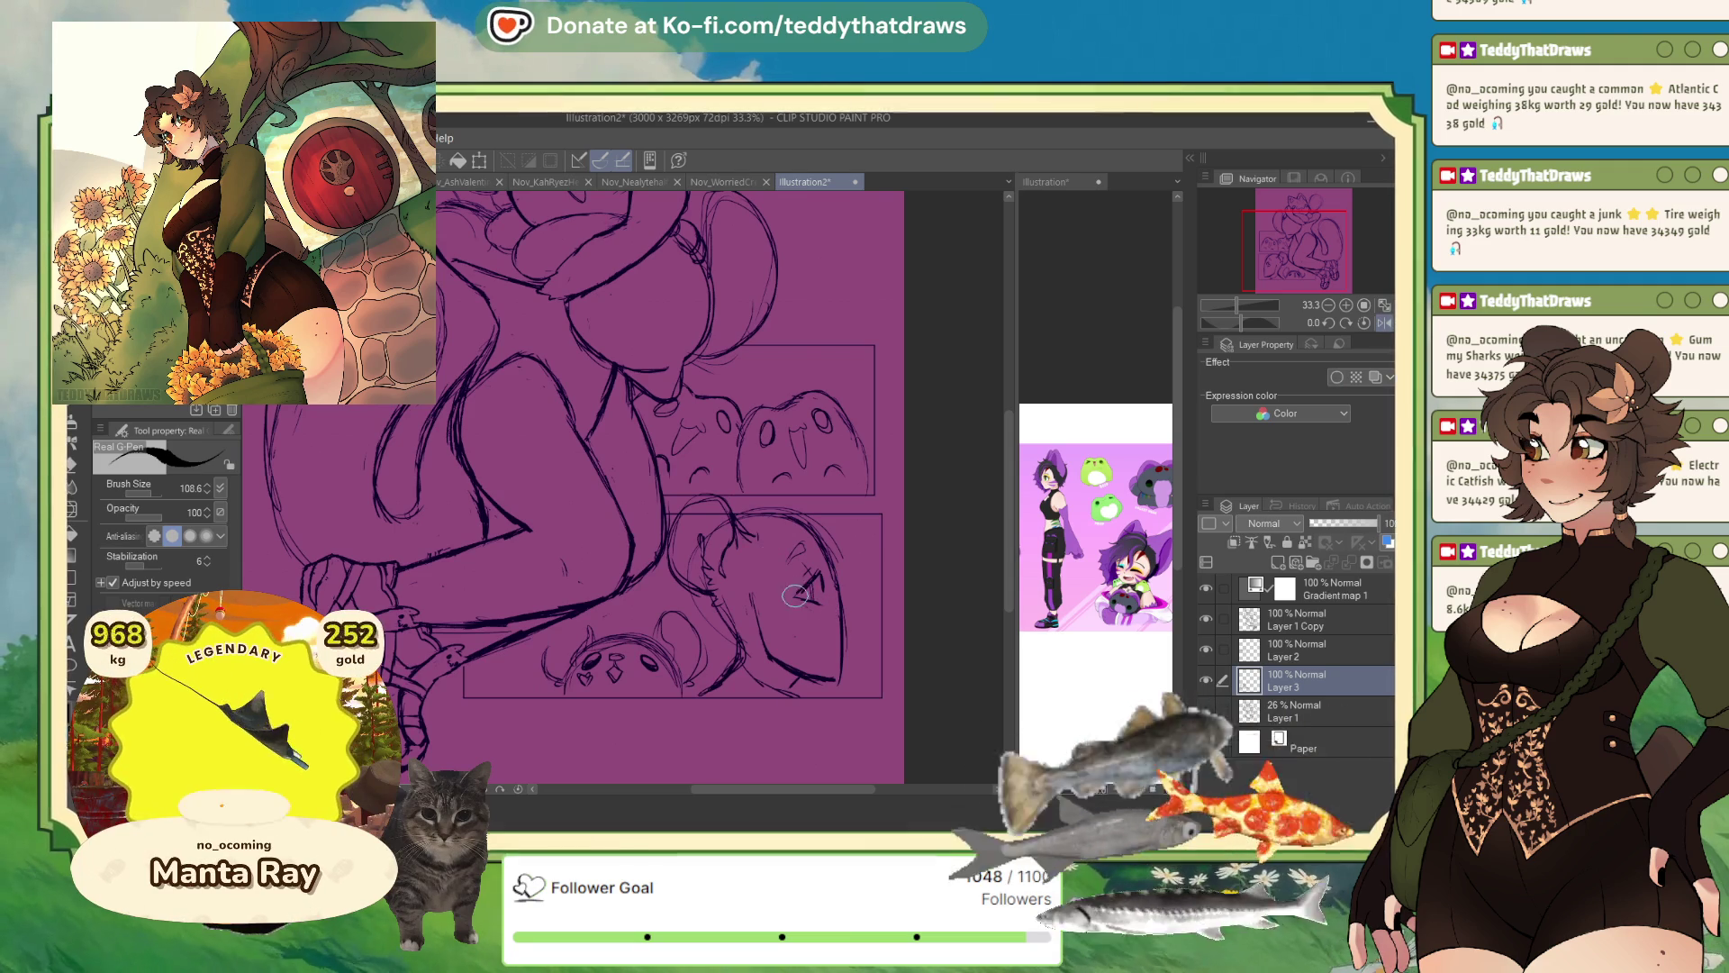
drag(803, 579, 817, 573)
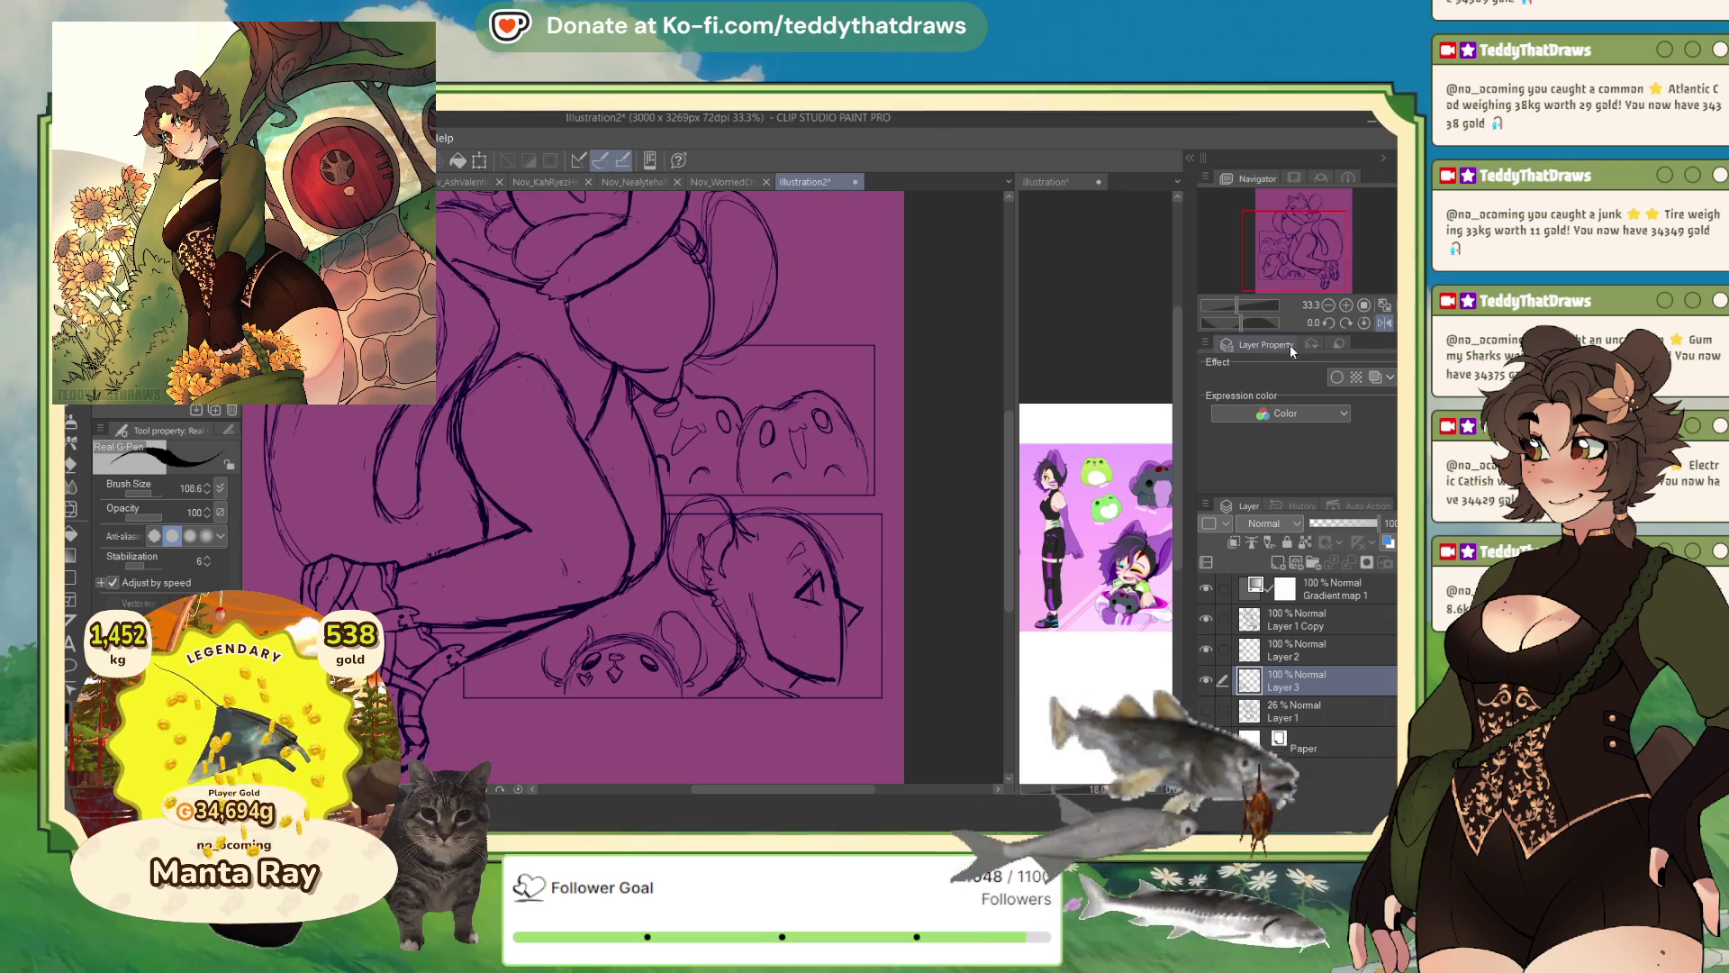
click(1382, 323)
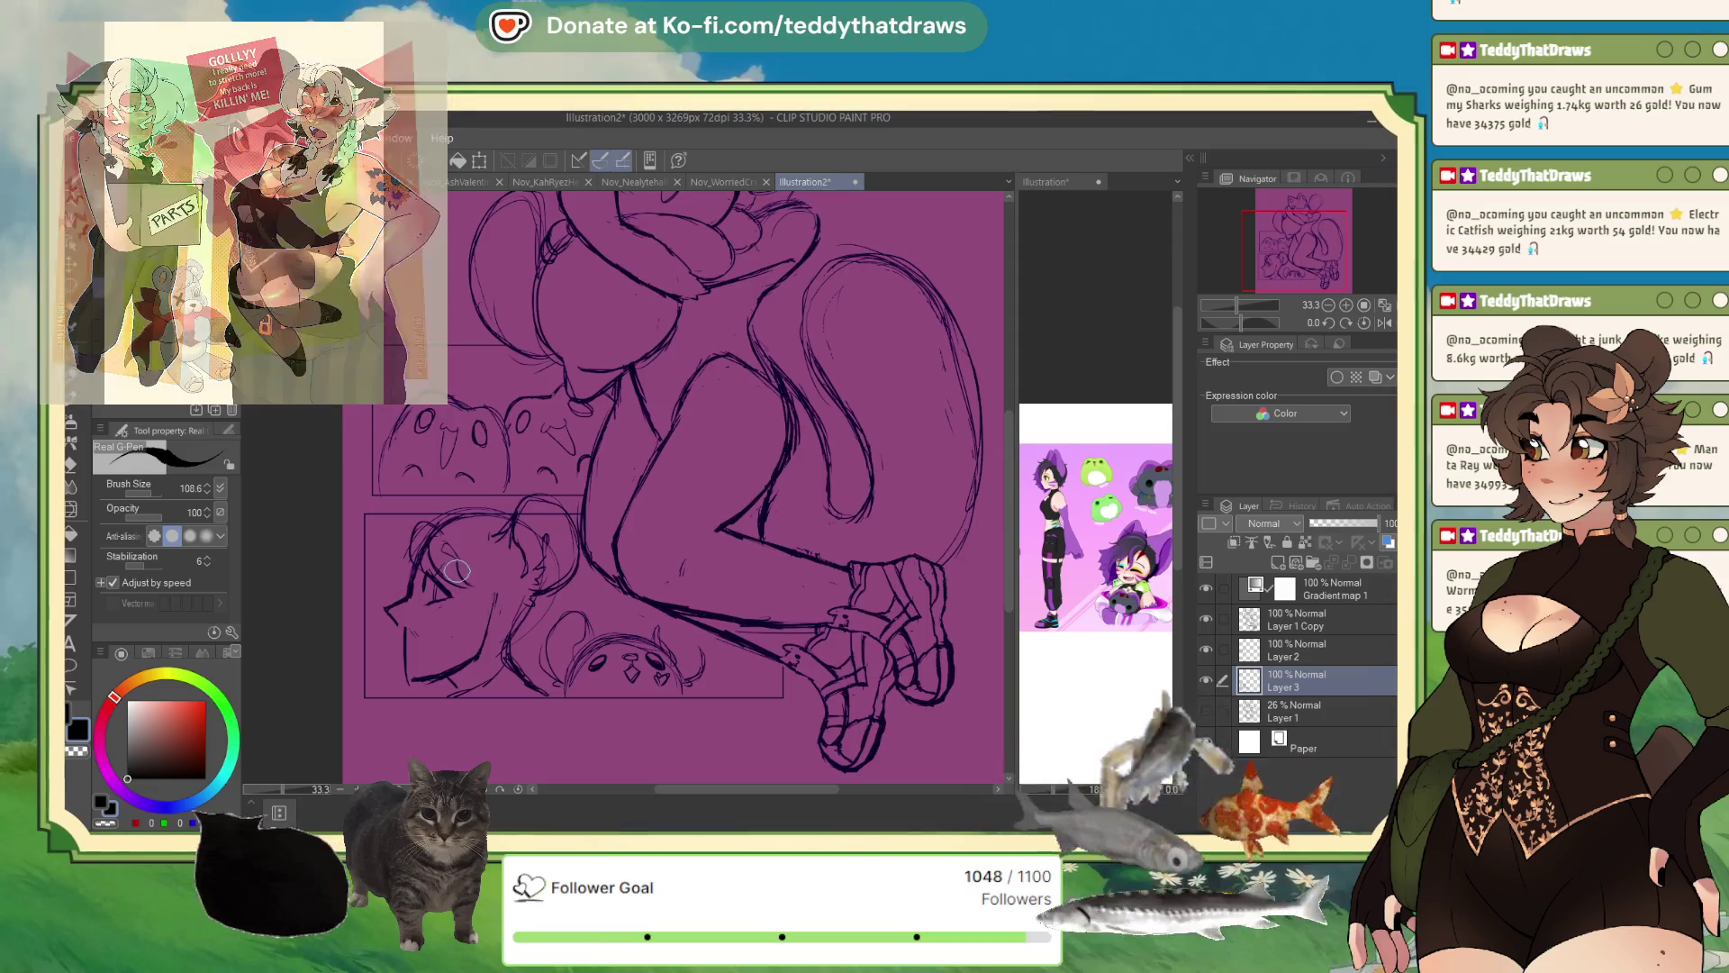
- Mirror the canvas horizontally to check the profile face's proportions
key(h)
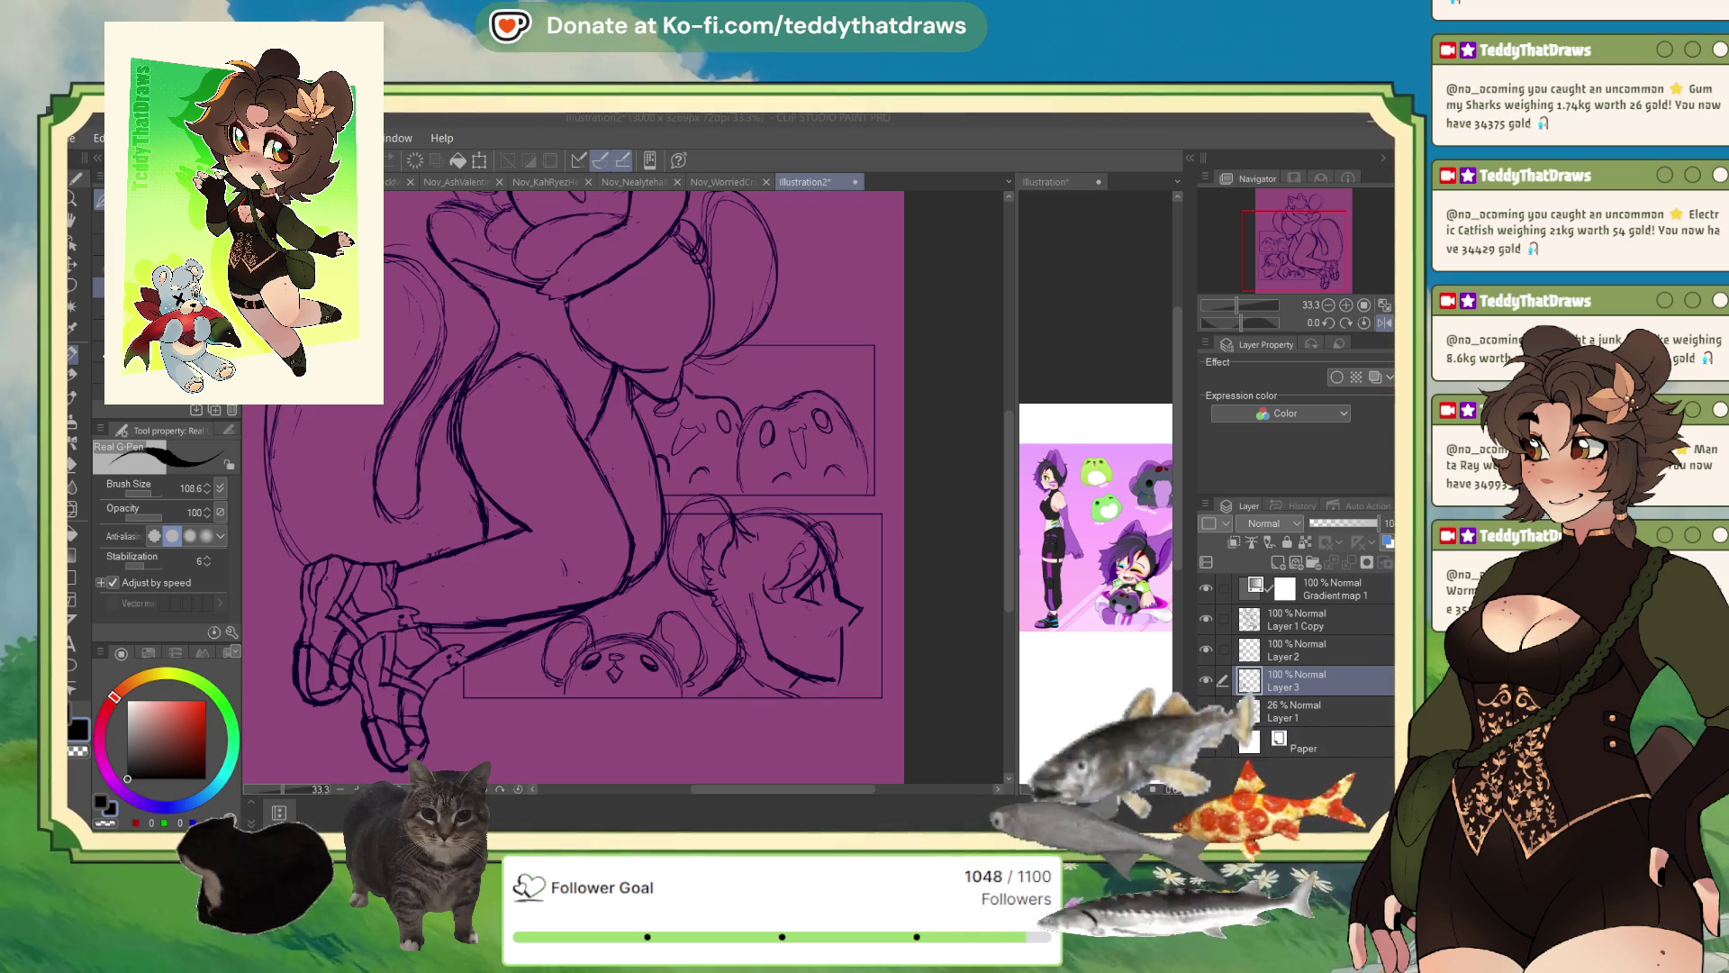
- Switch the drawing colour to black, then inspect the sketch mirrored and rotated about 115 degrees
click(1385, 323)
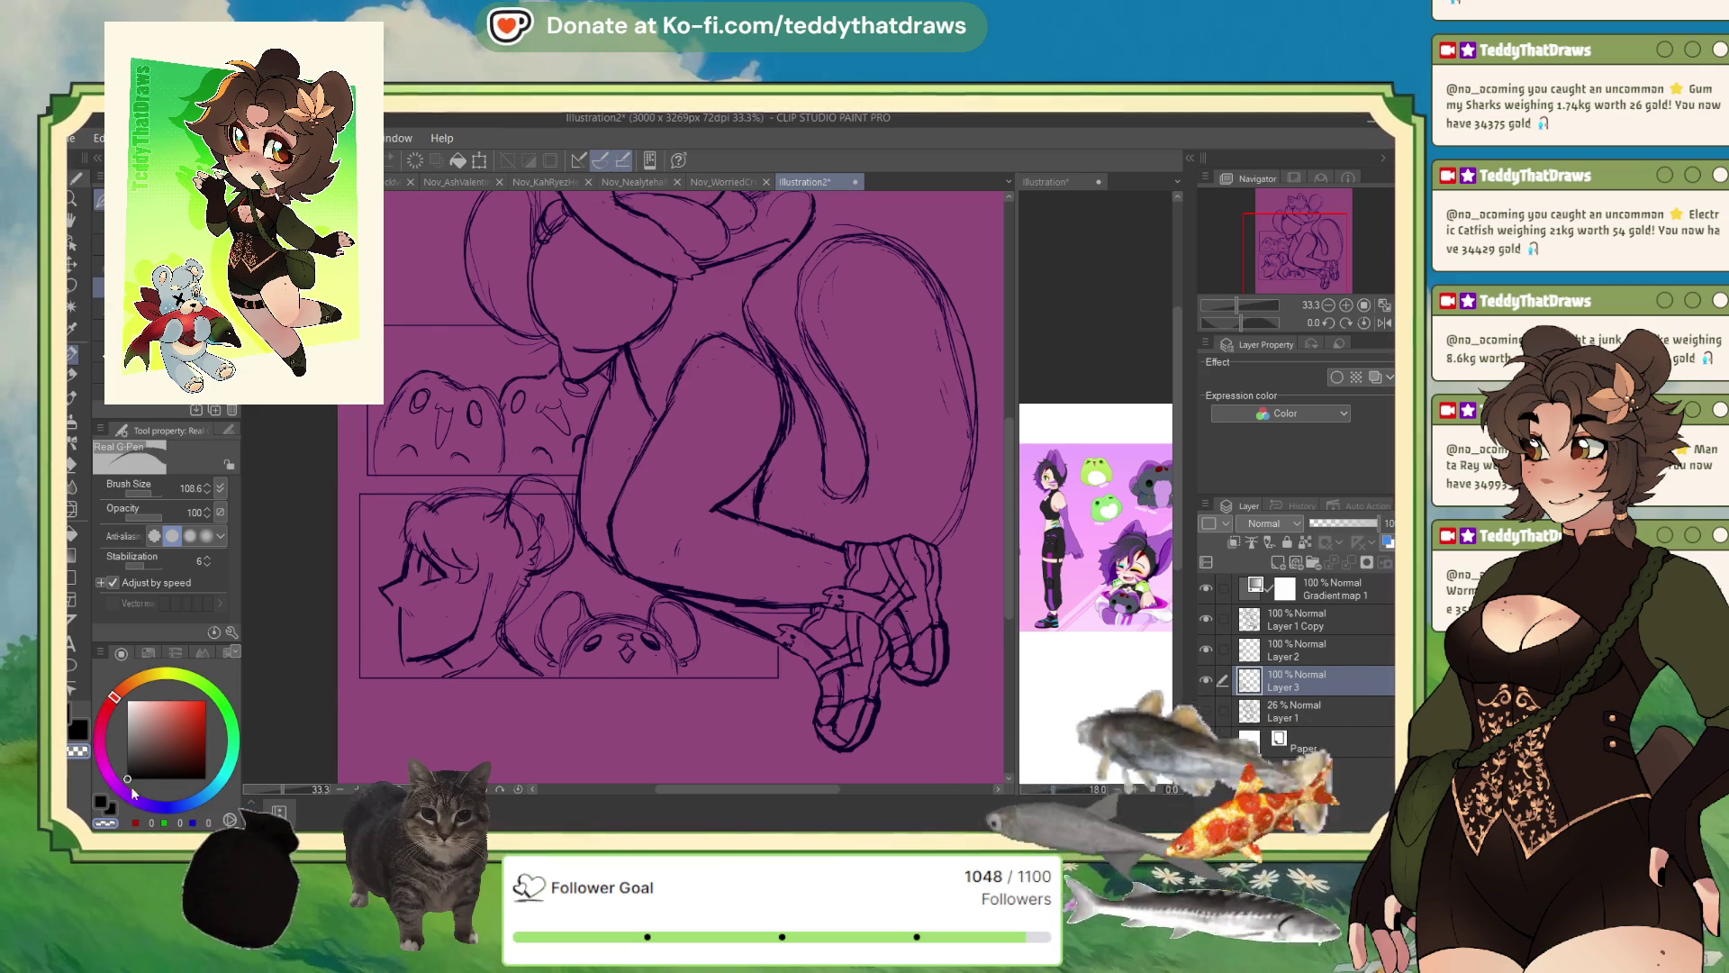
key(c)
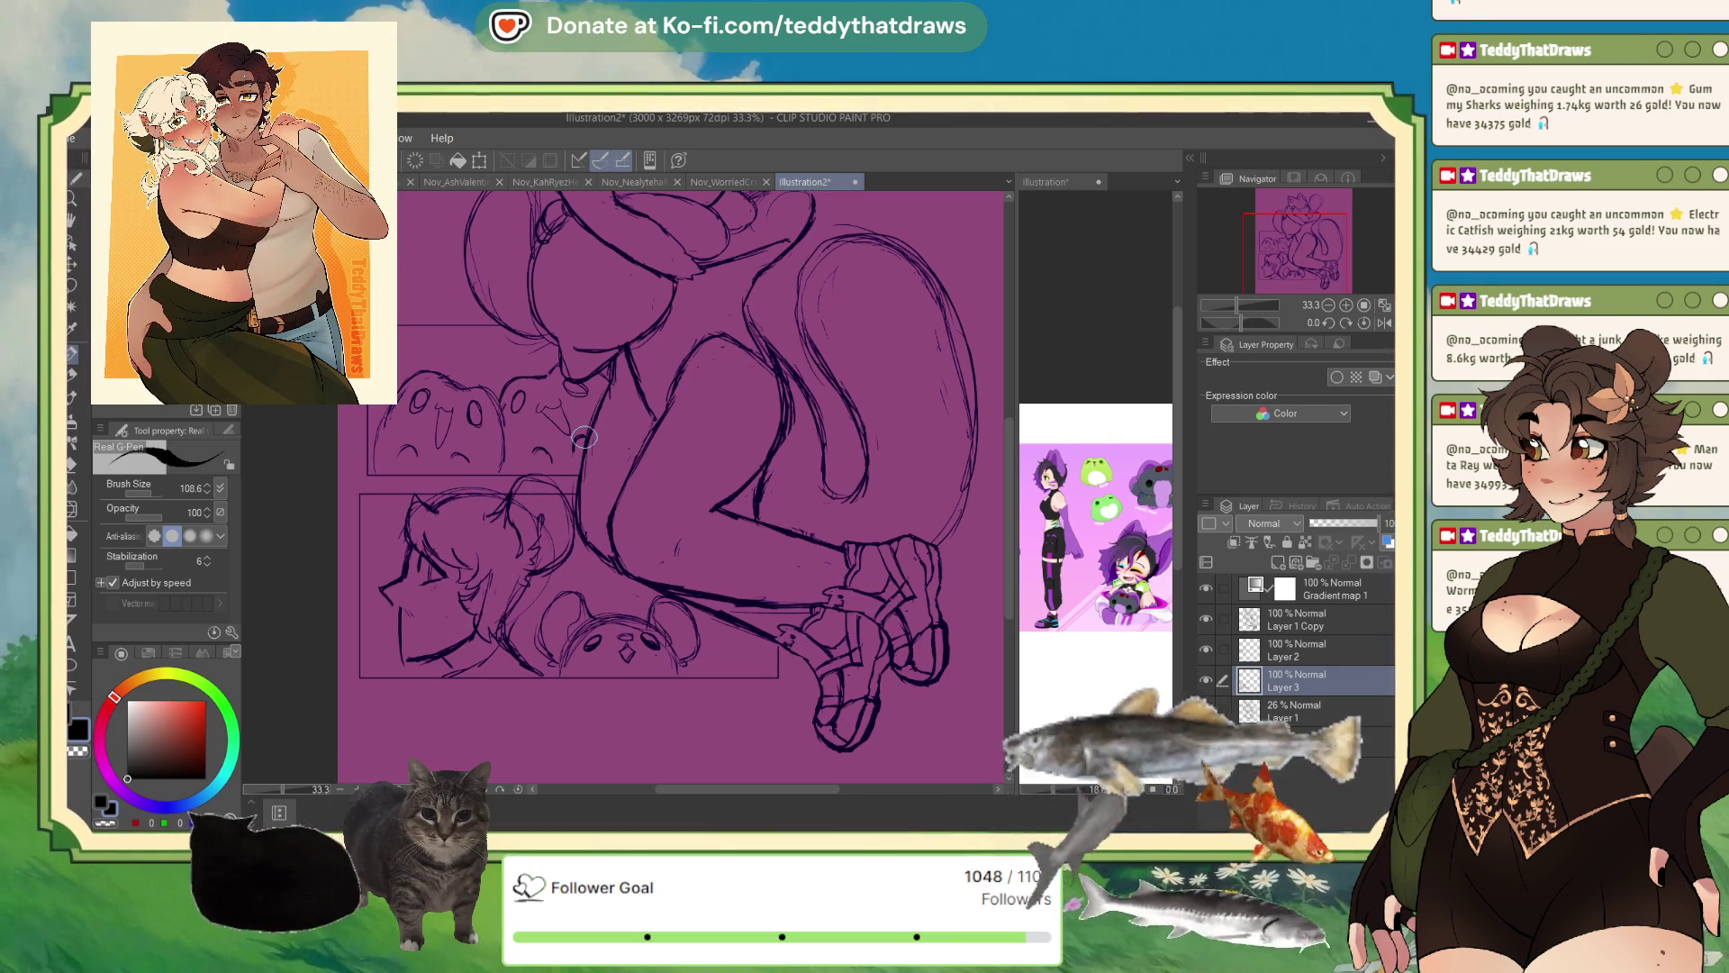
click(1384, 324)
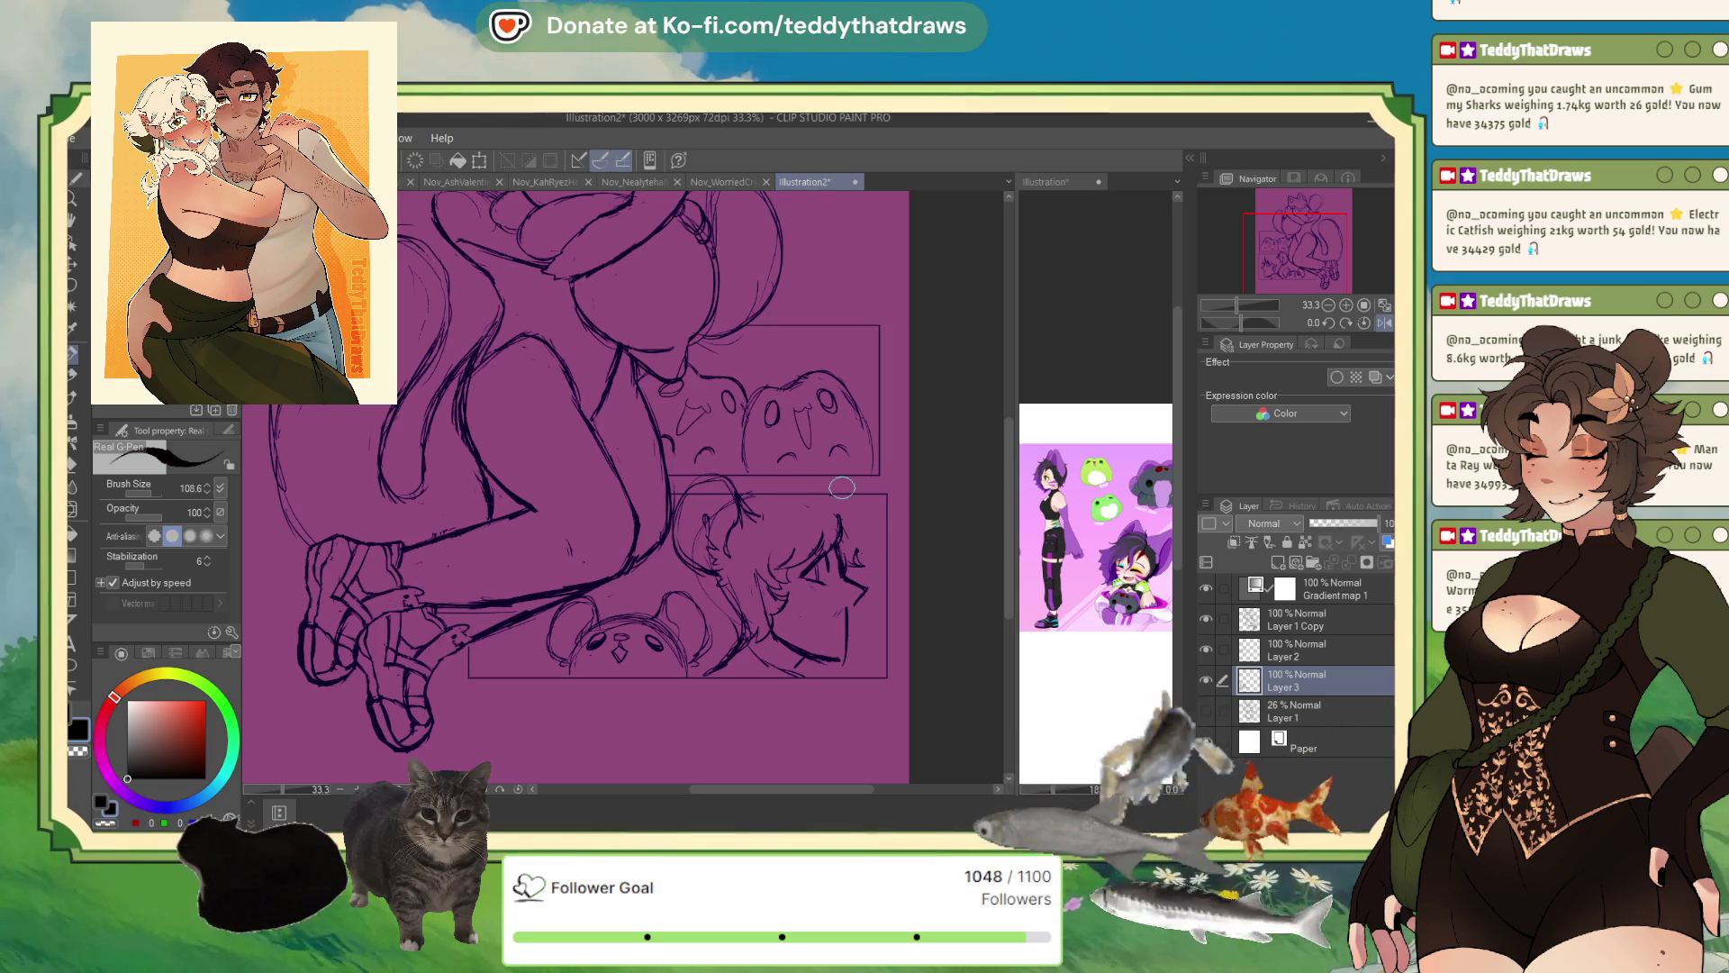
drag(1243, 323, 1216, 323)
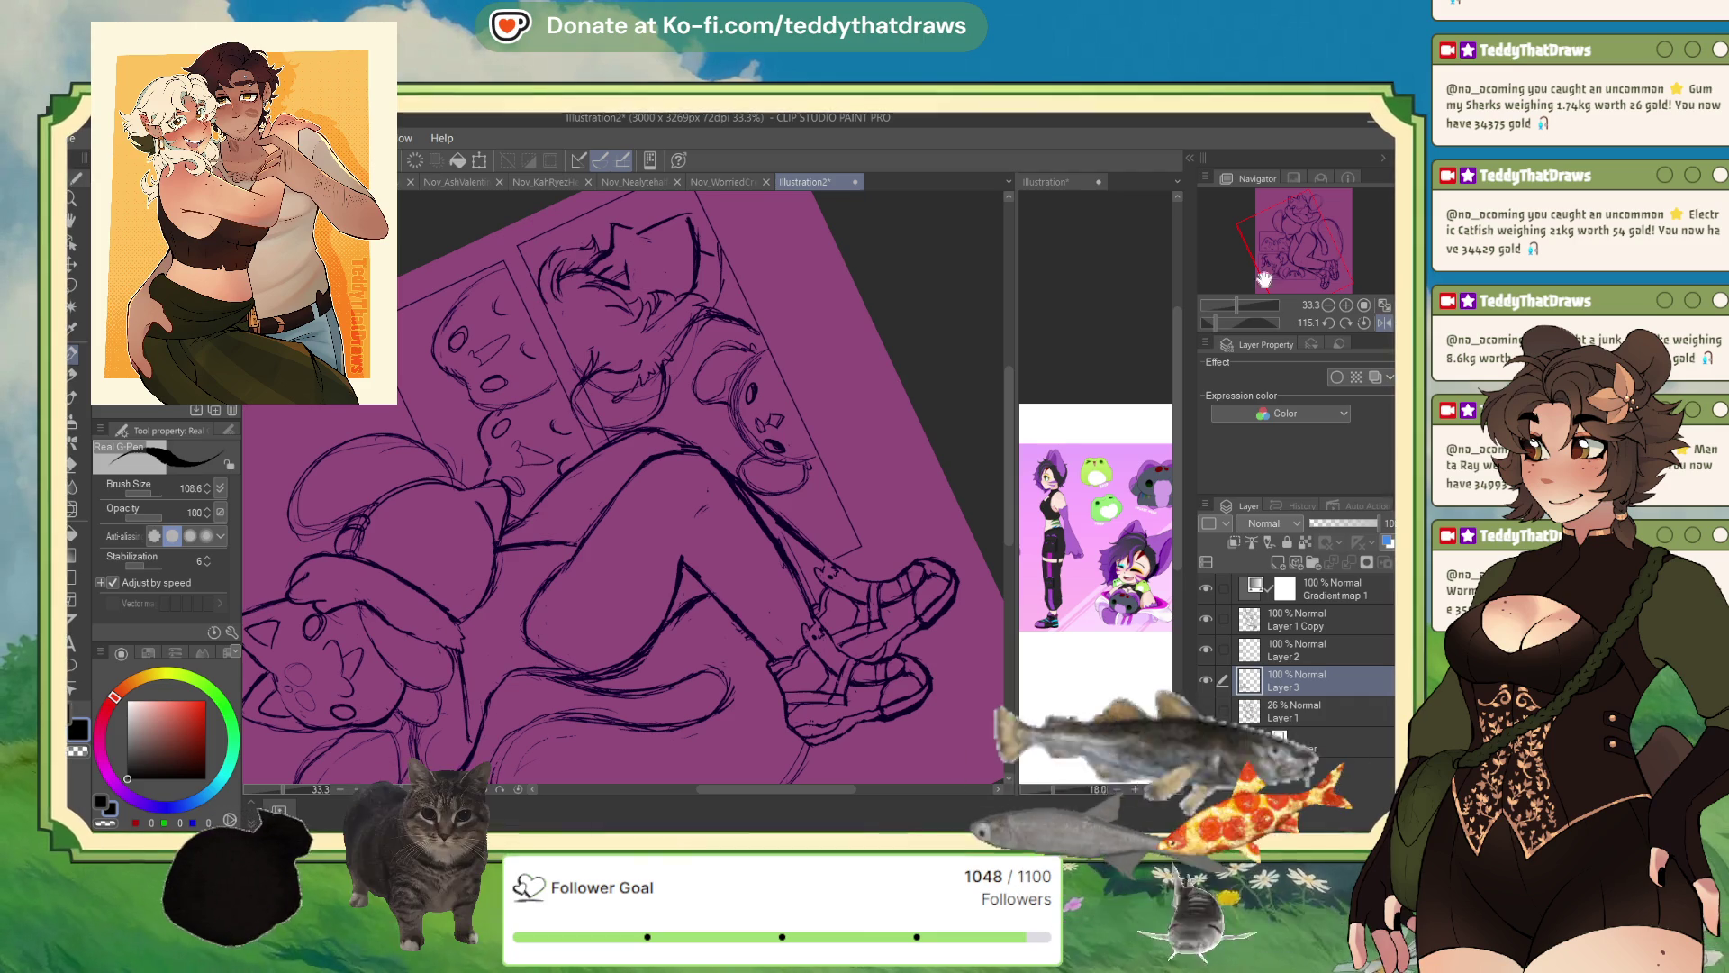
- Reset the canvas rotation to upright and mirror the view to check the face
click(1385, 323)
click(1385, 324)
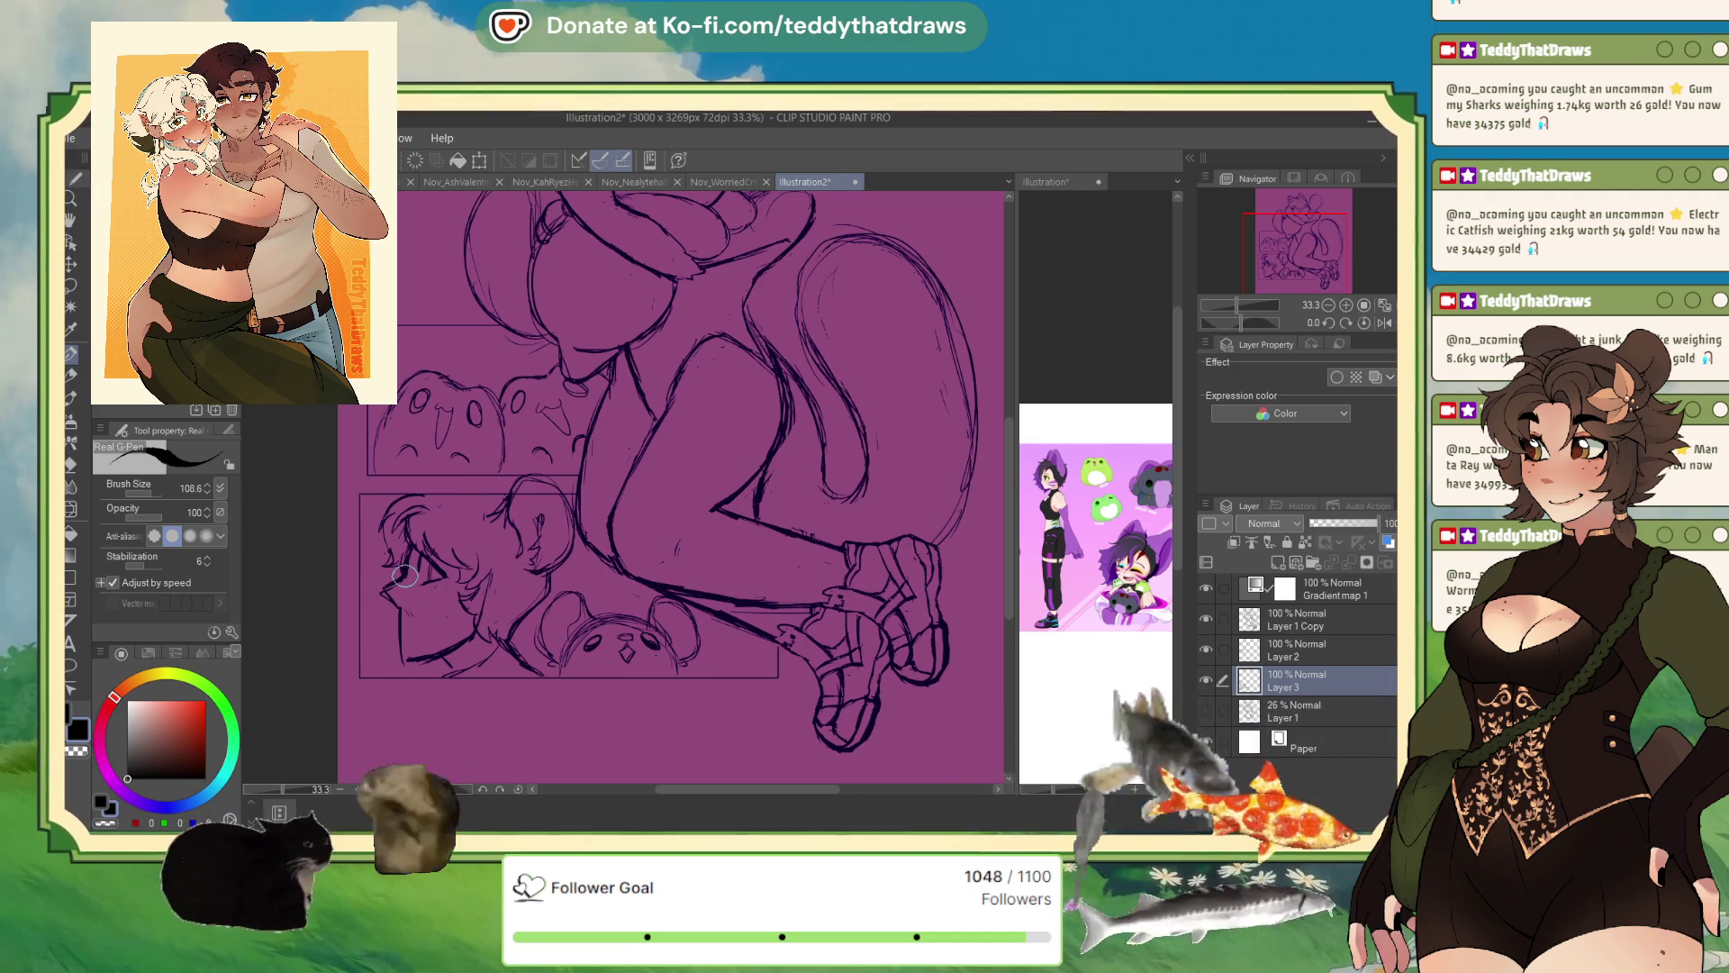
click(1366, 323)
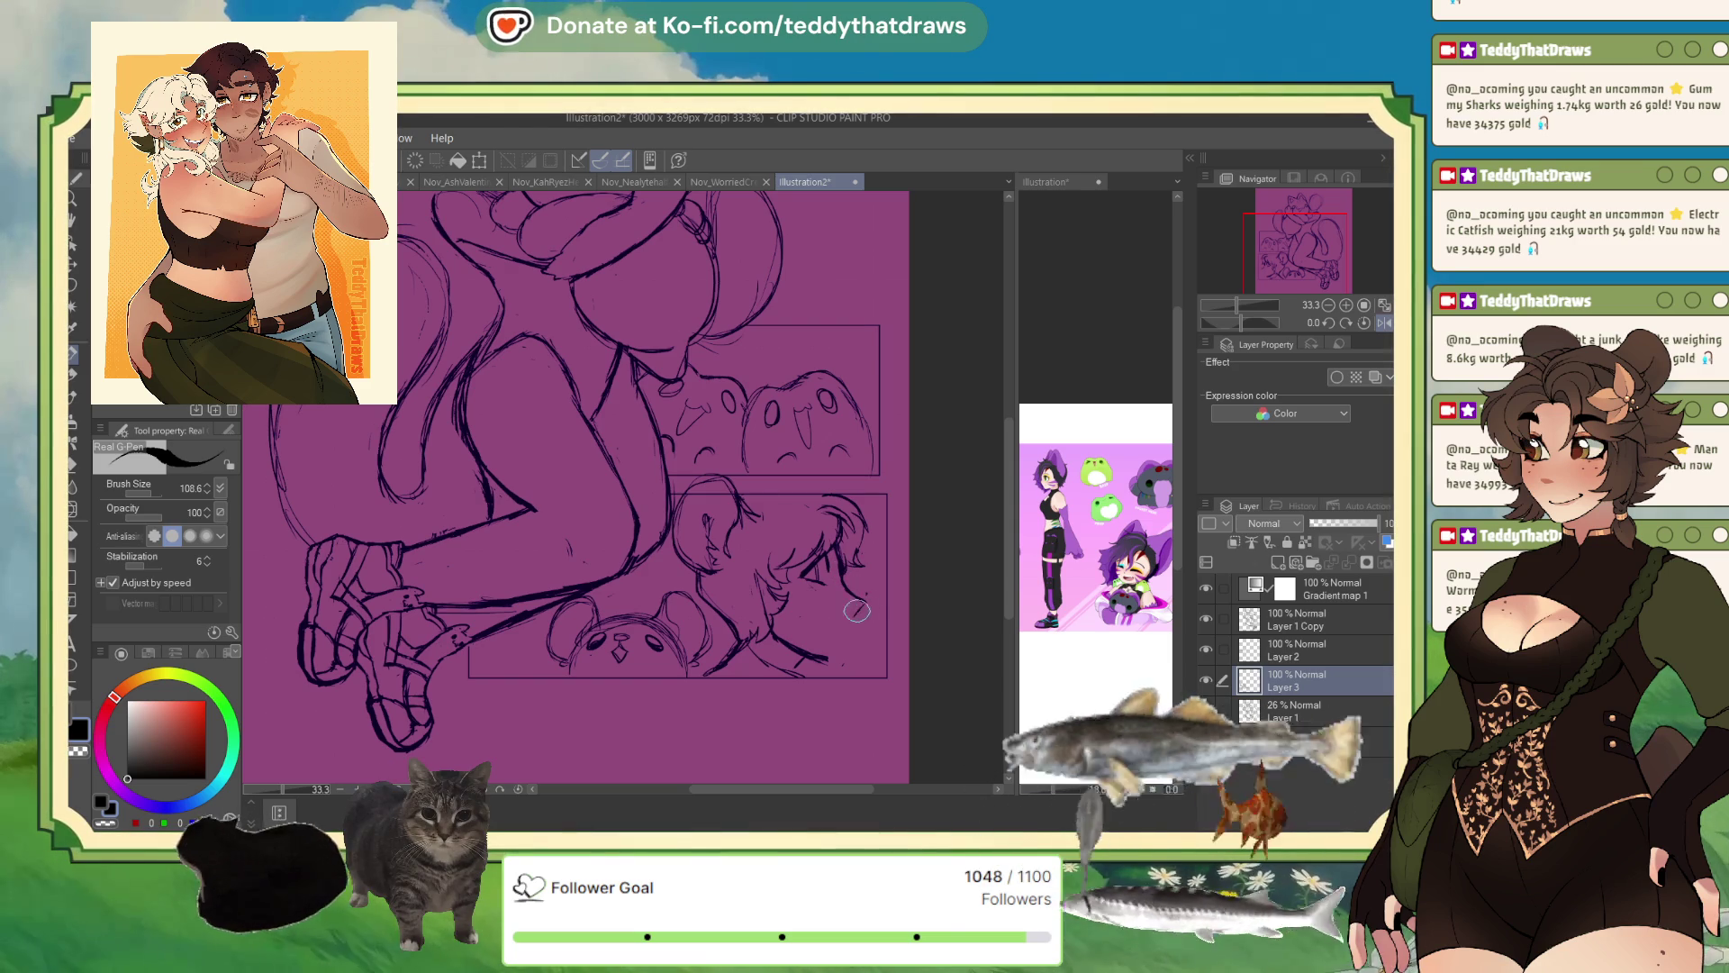
- Darken the boy's neck line, unflip the view, and switch to transparent colour for erasing
drag(800, 650, 836, 658)
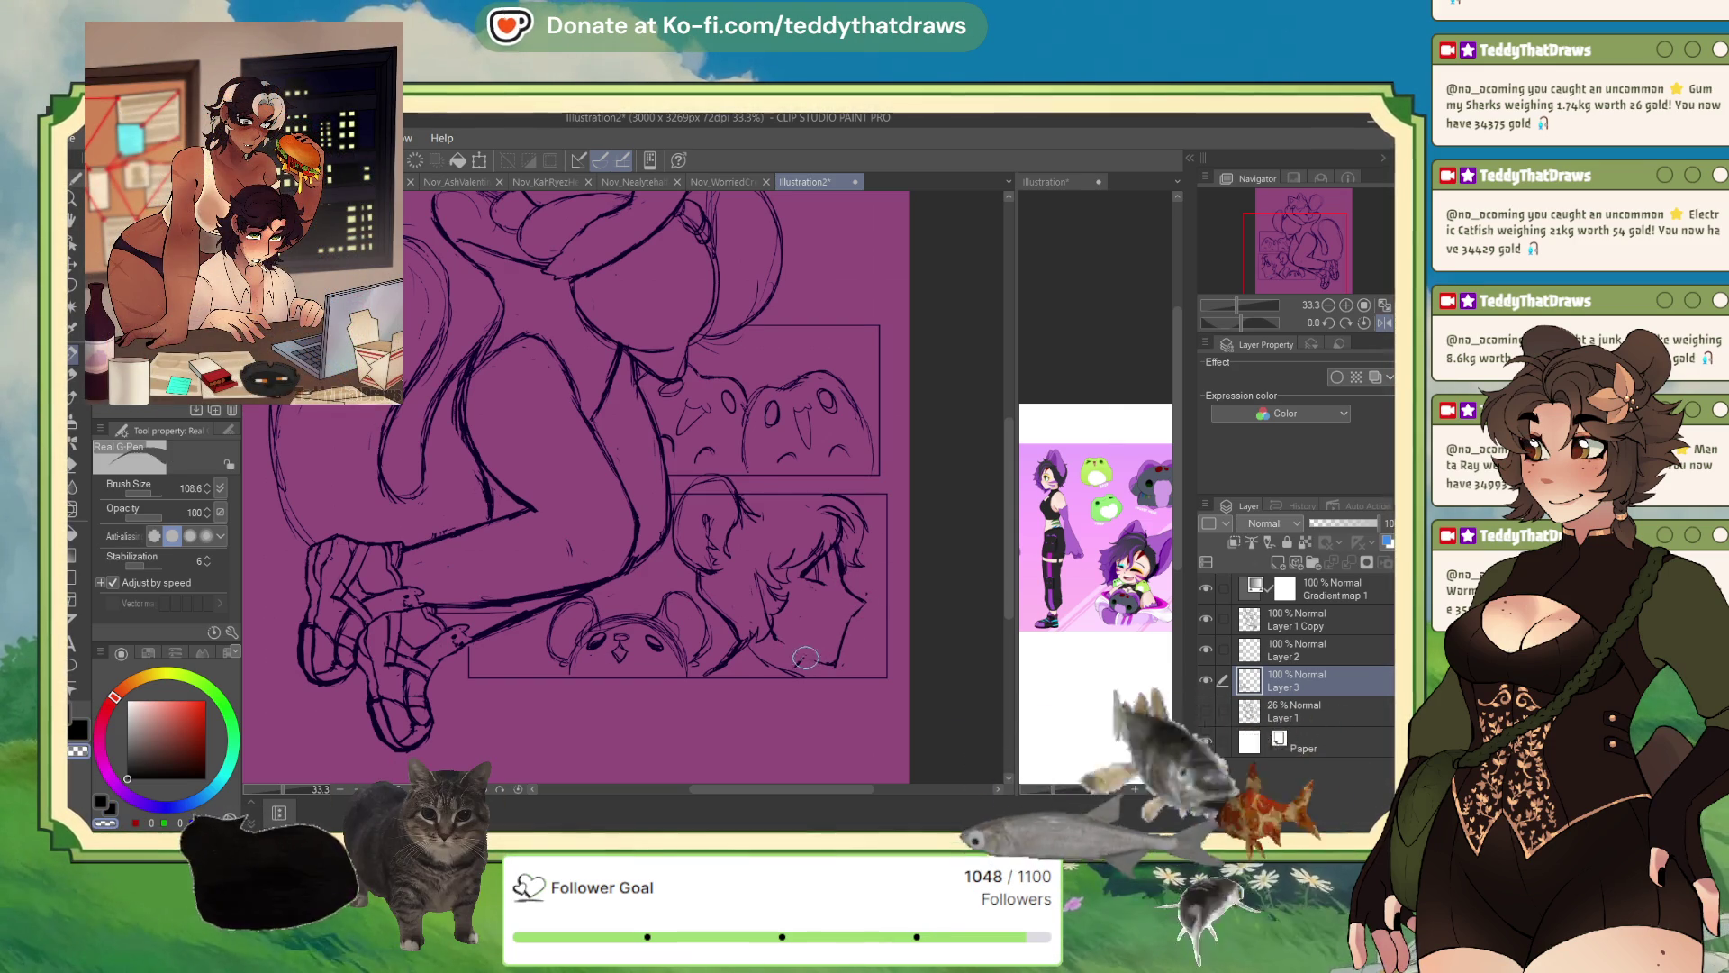
click(1385, 322)
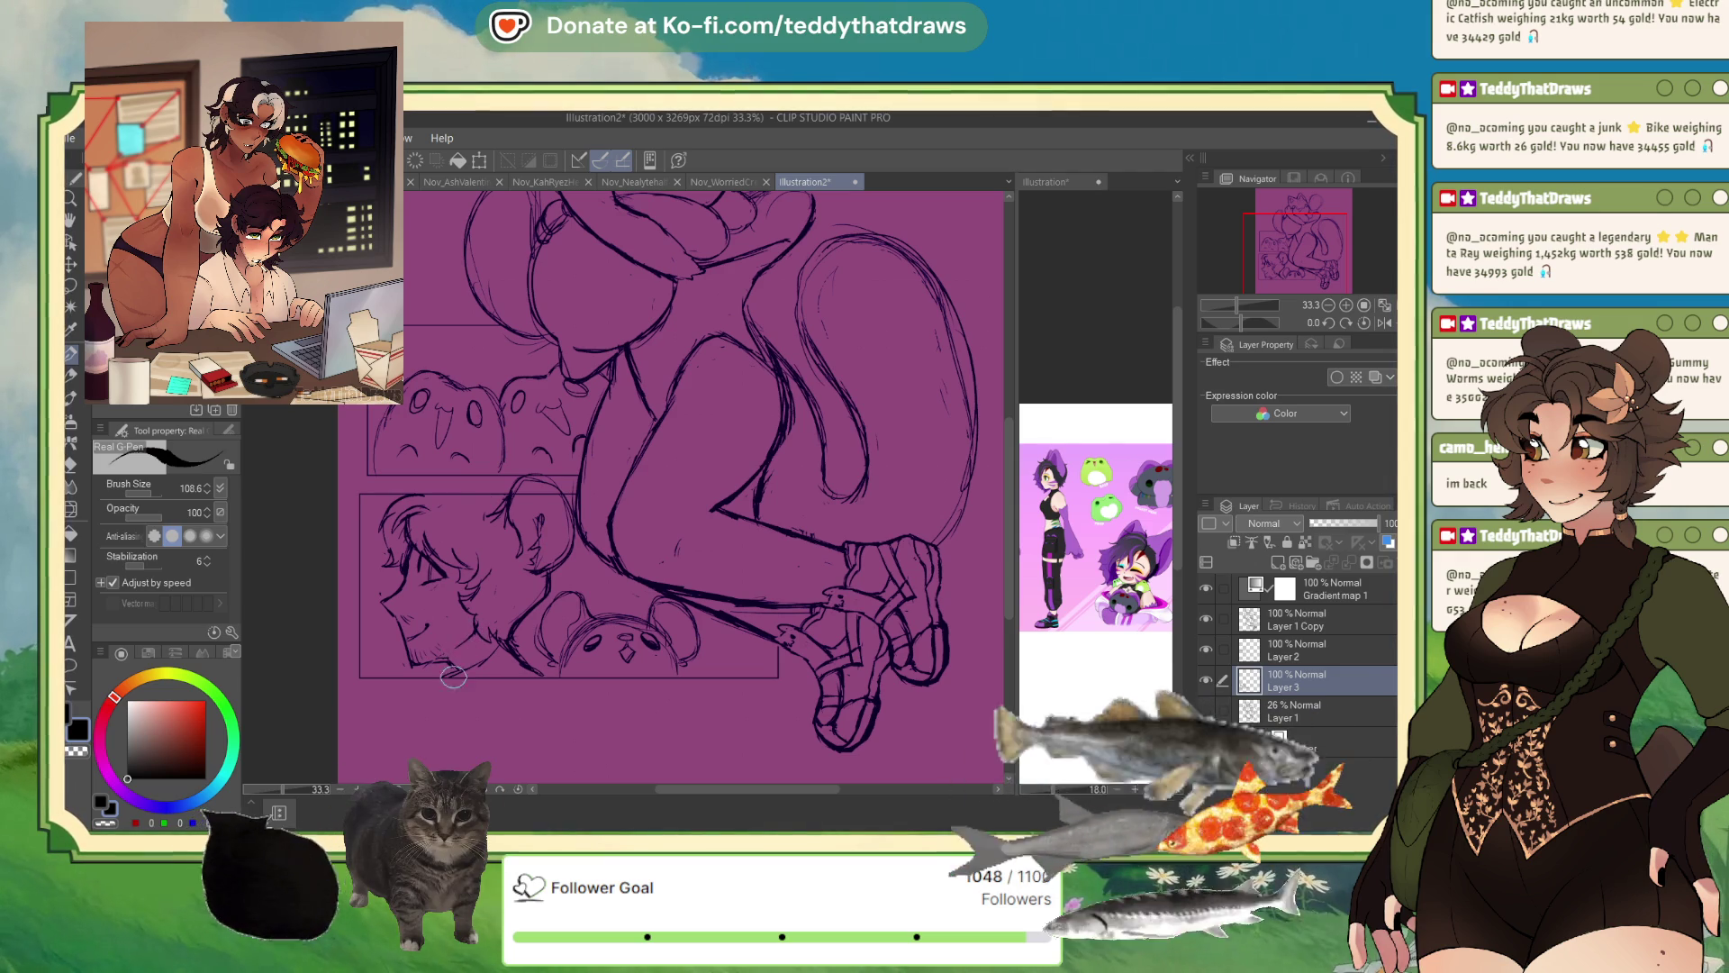
click(108, 821)
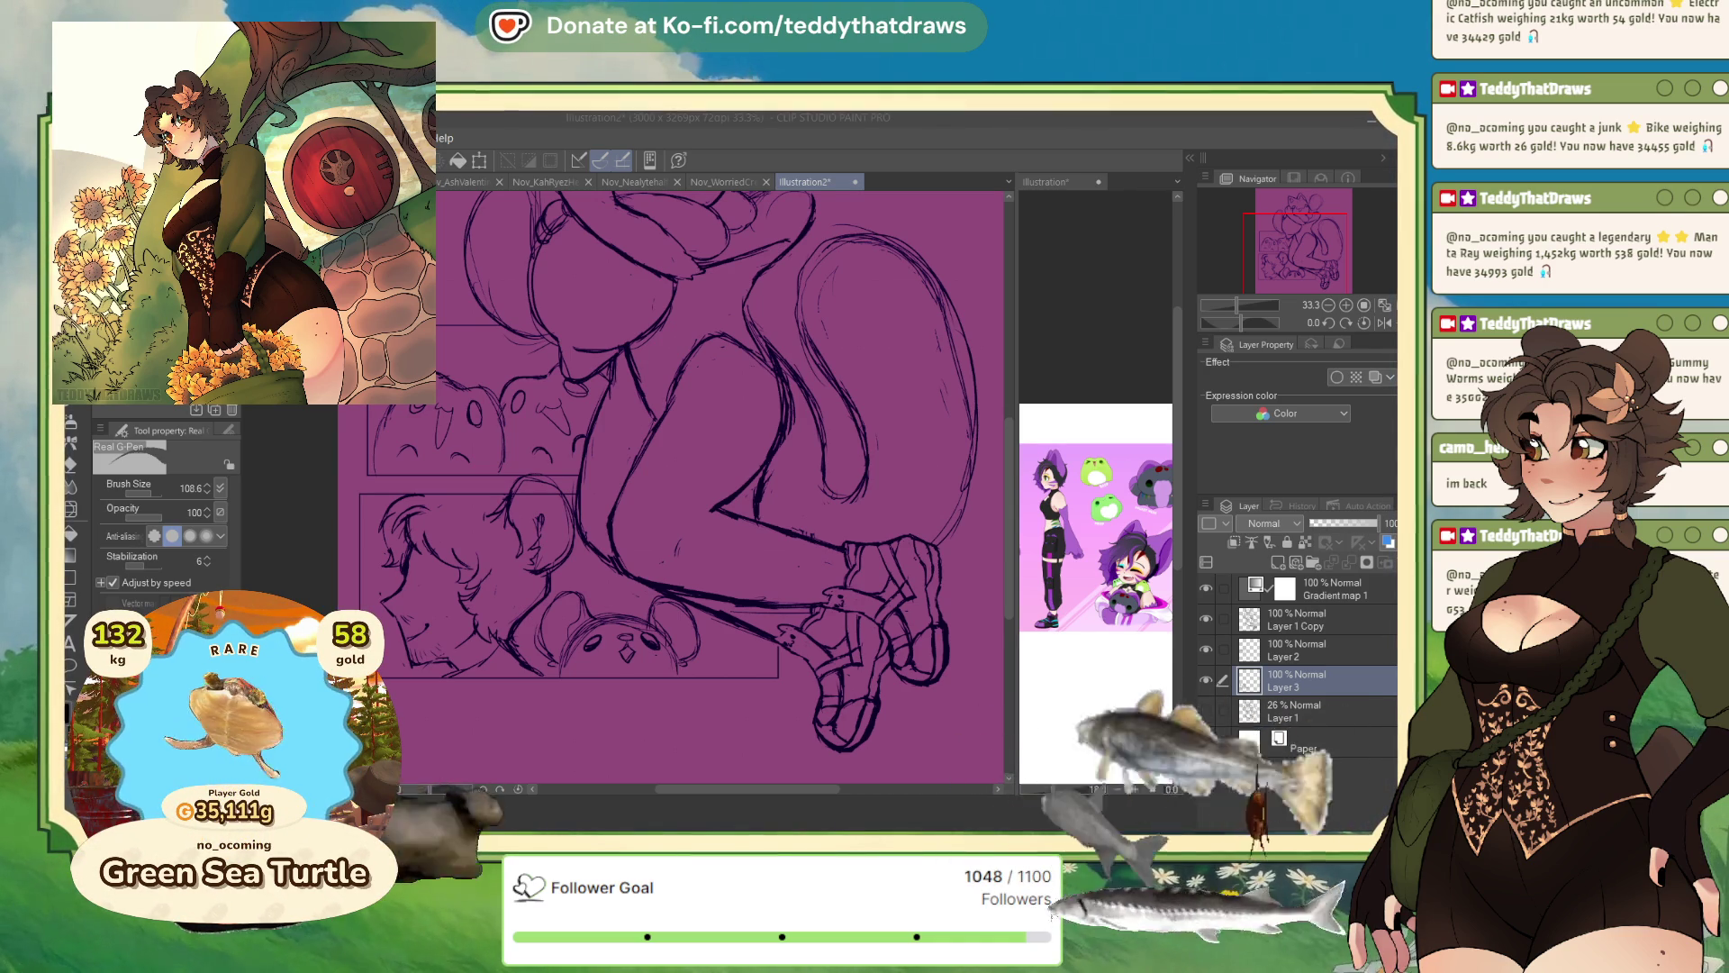
click(399, 554)
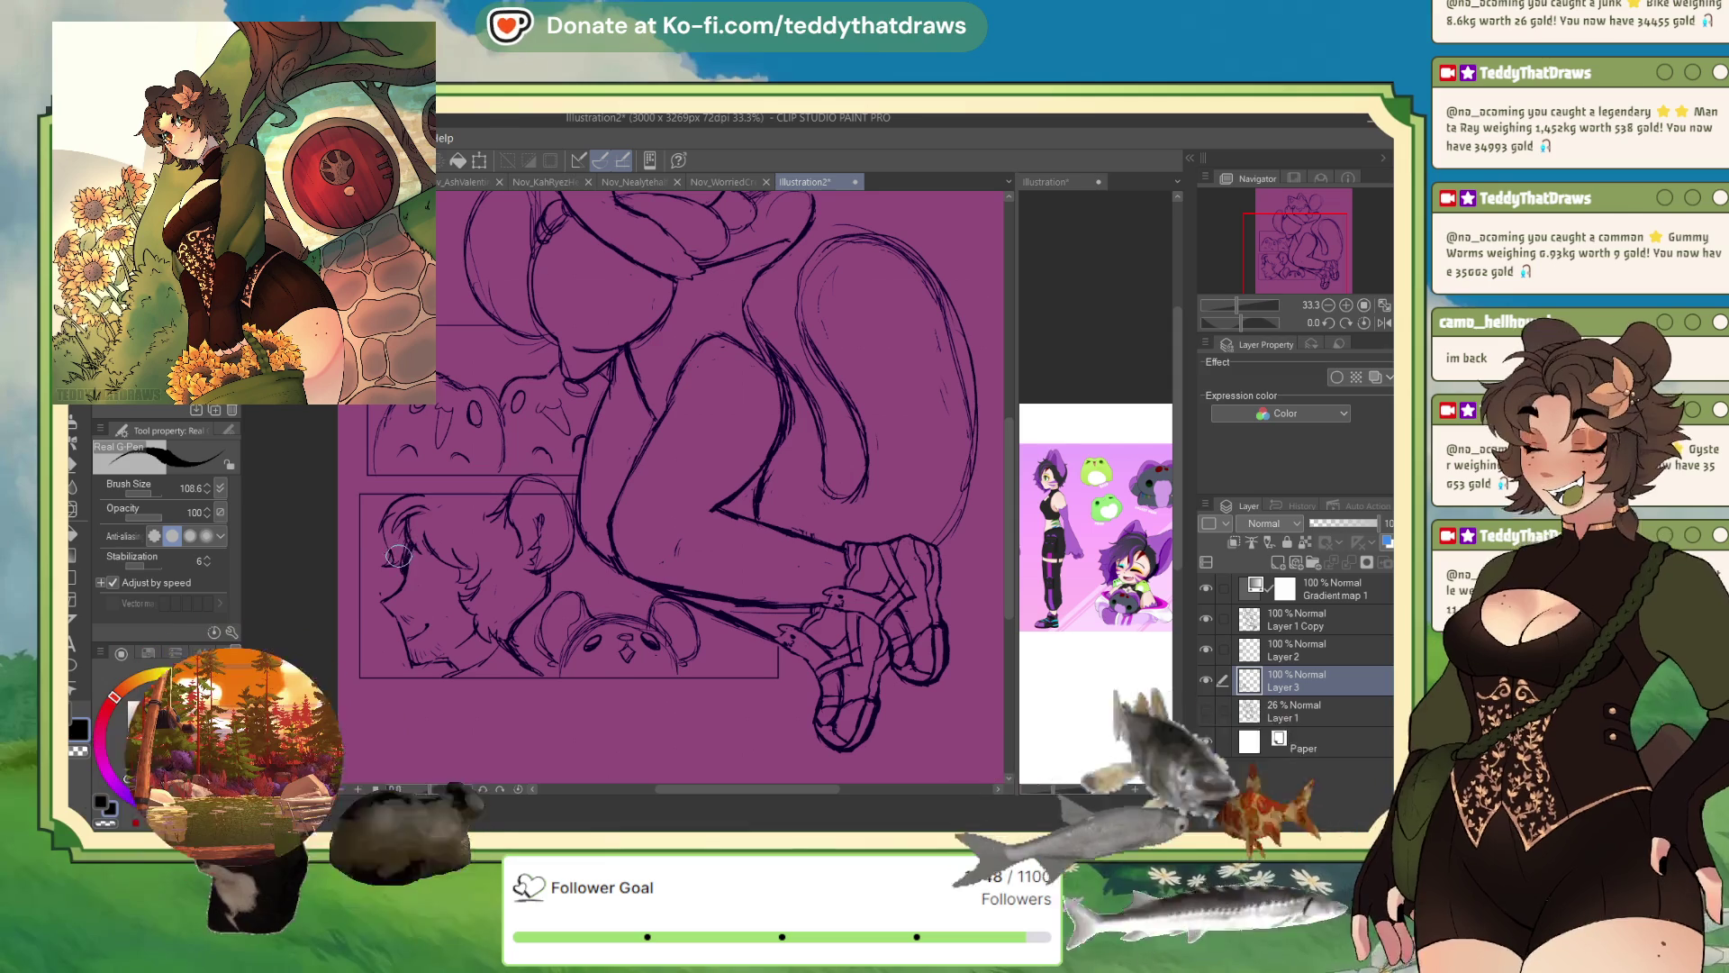
- Toggle the horizontal flip so the face-profile panel returns to the left side
click(1385, 323)
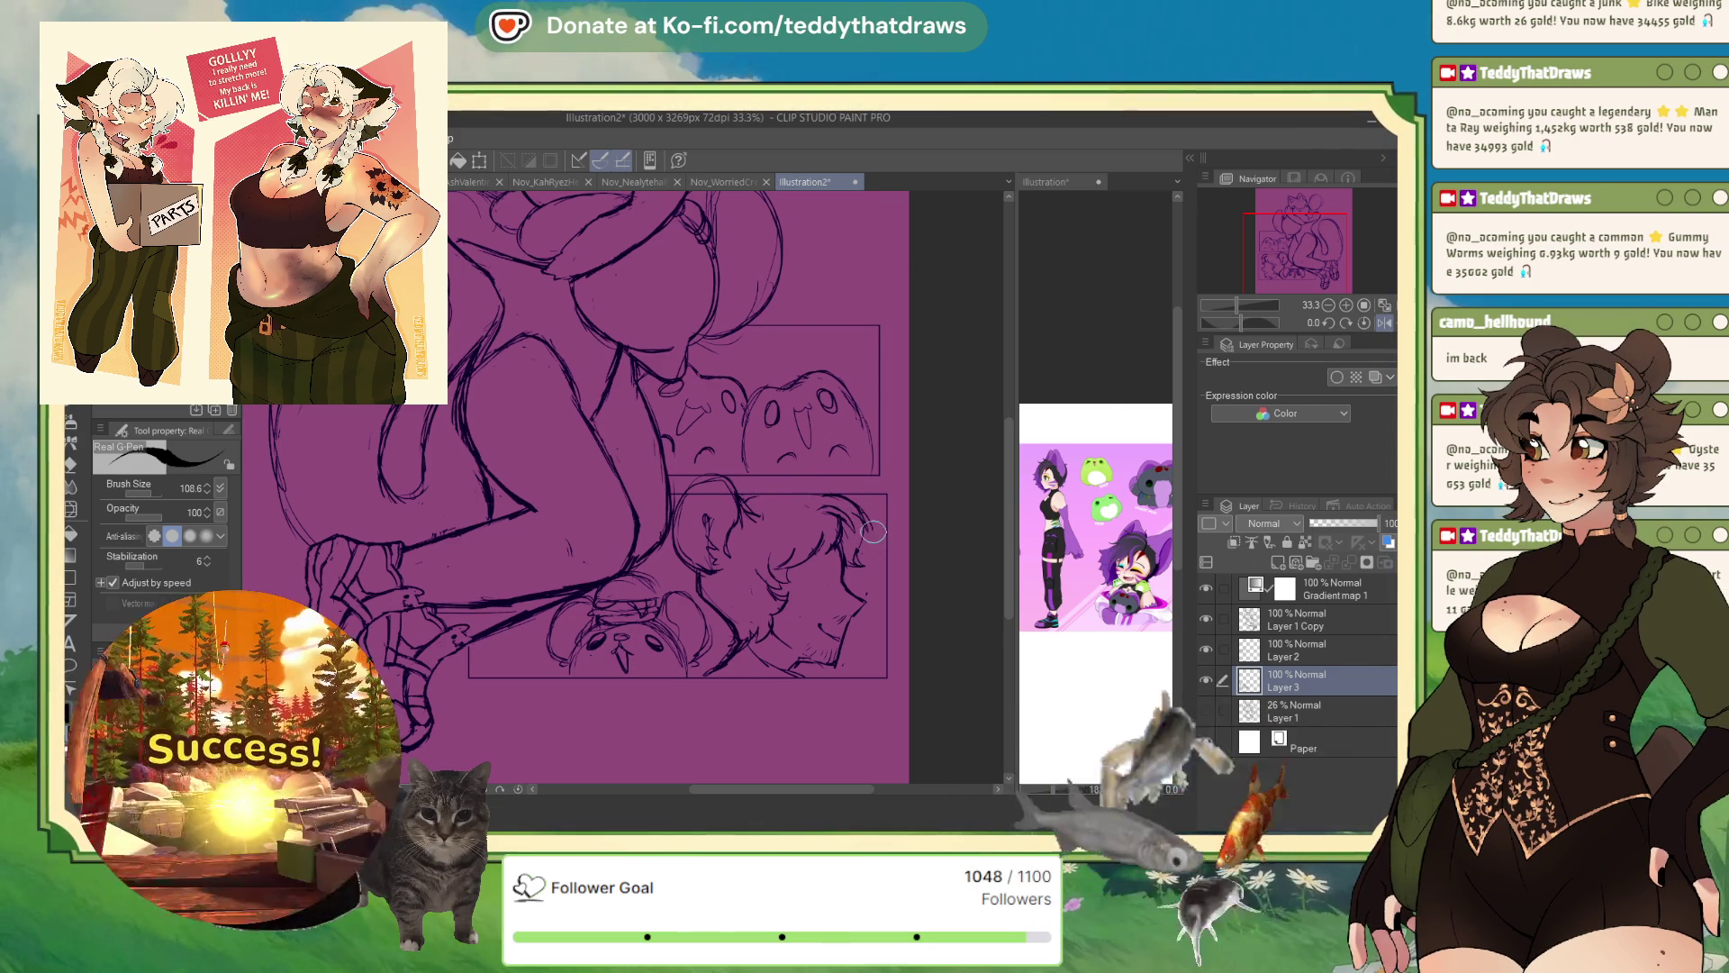
key(h)
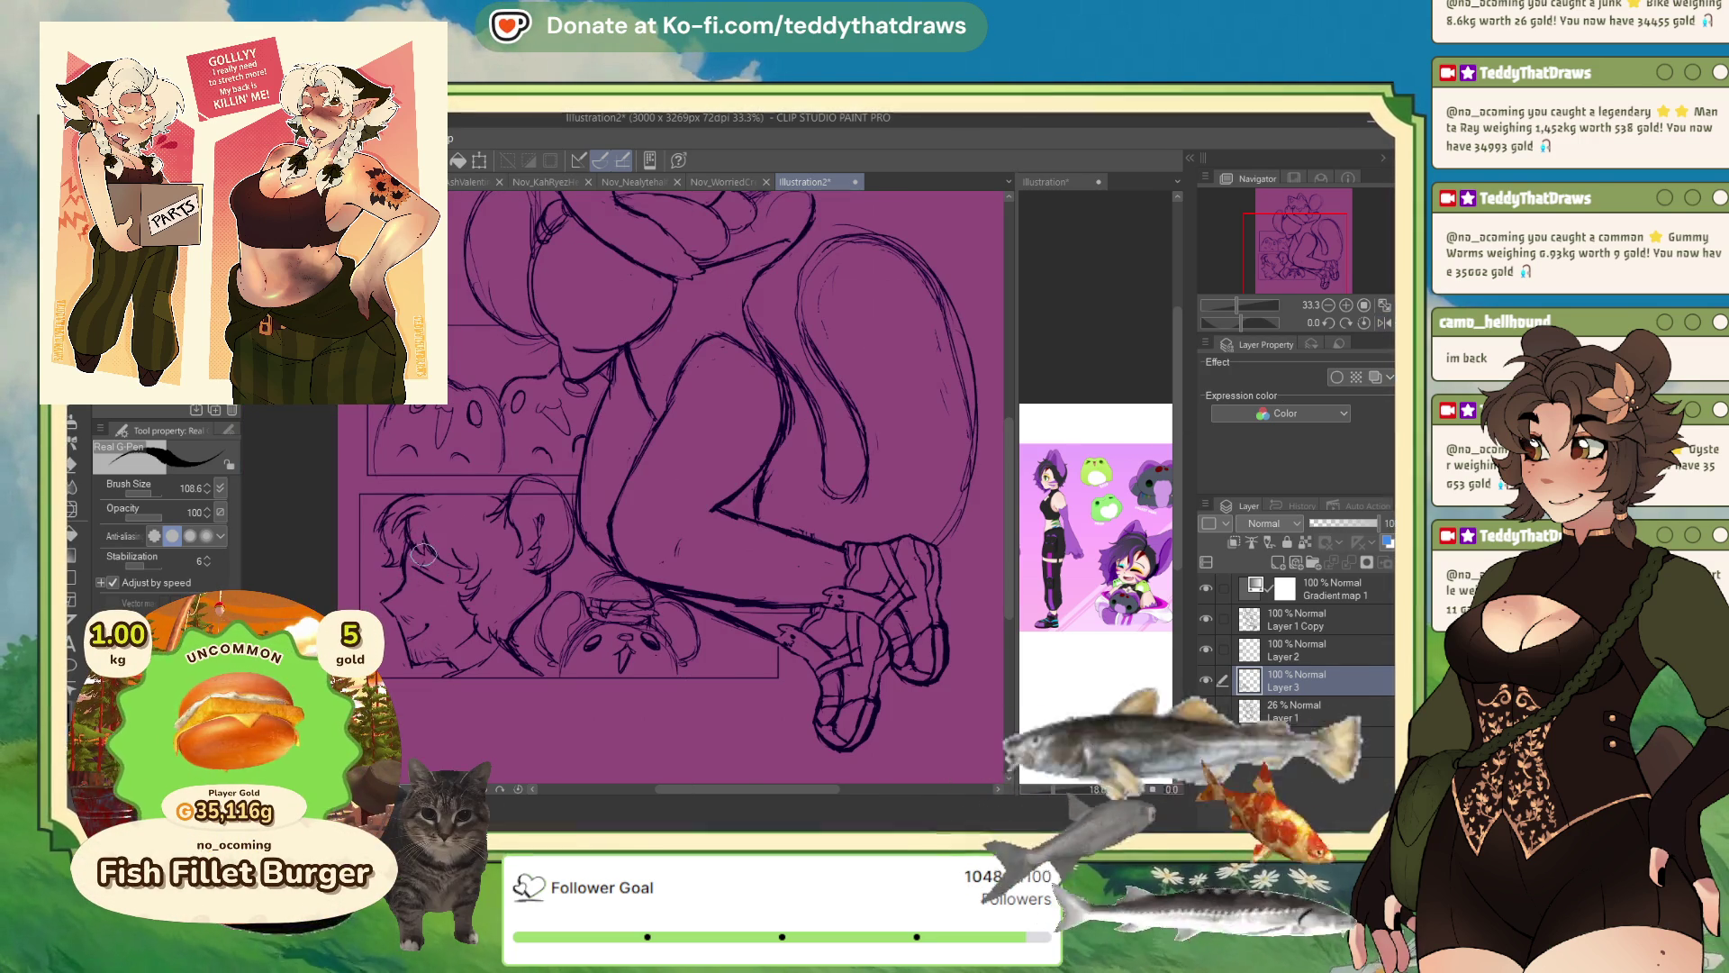
- Switch from Liquify back to the Real G-Pen with the colour hue set to green
key(j)
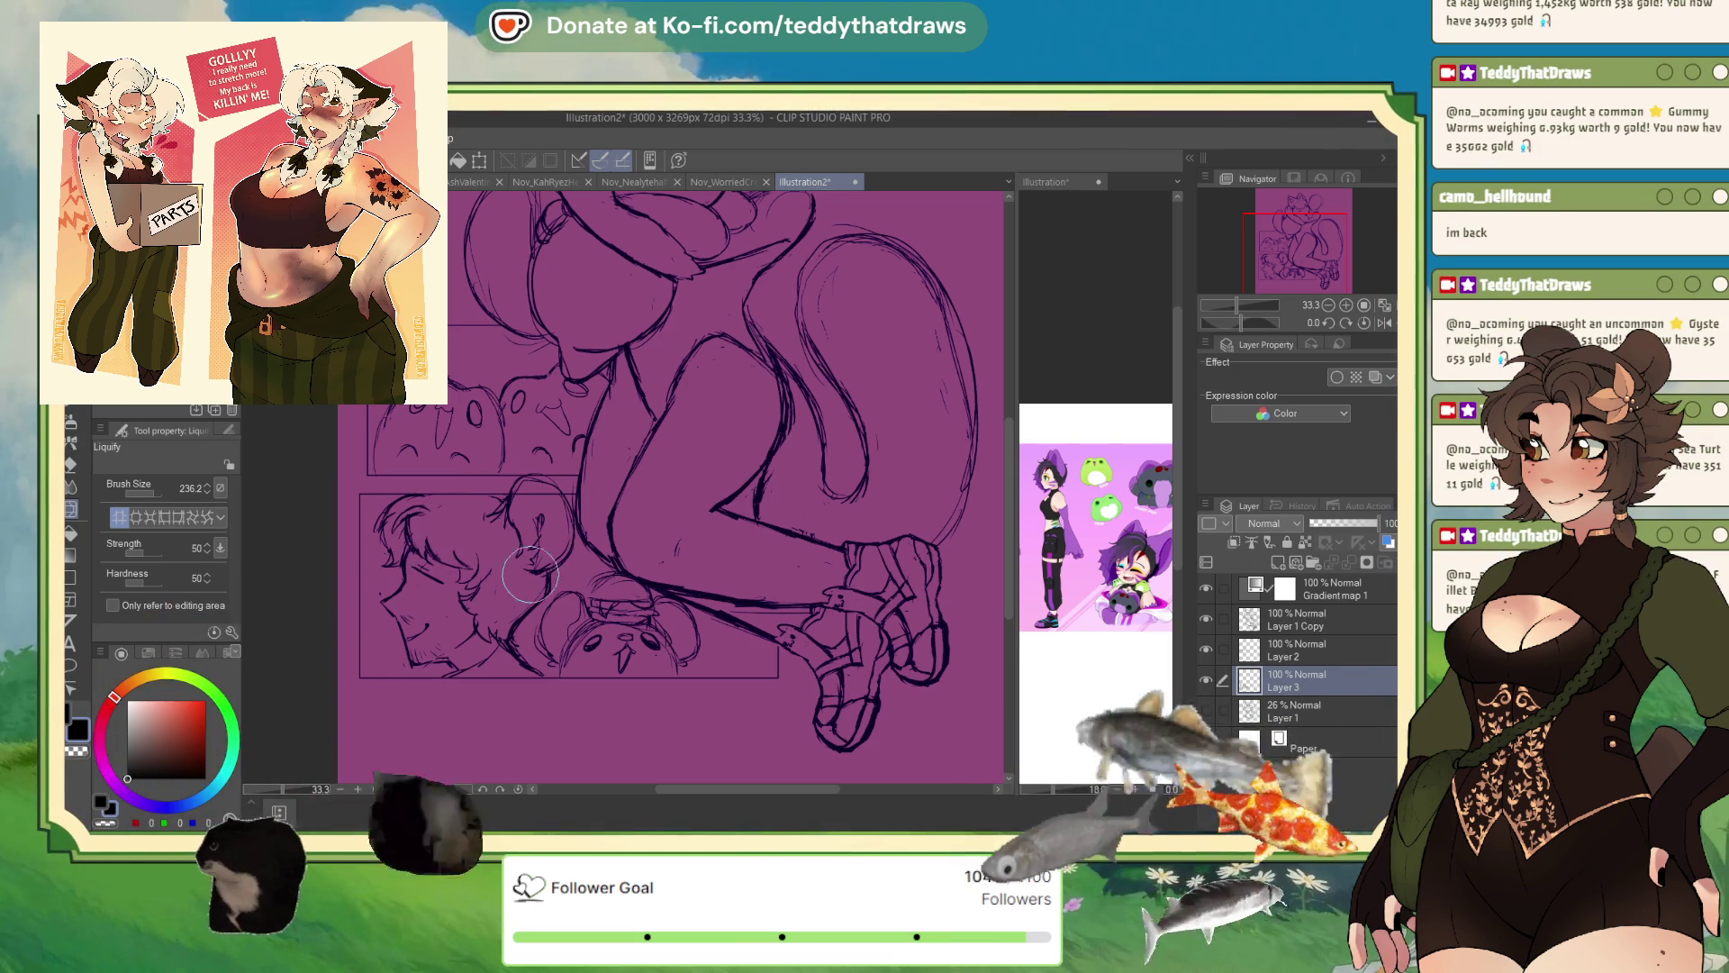
key(p)
click(103, 802)
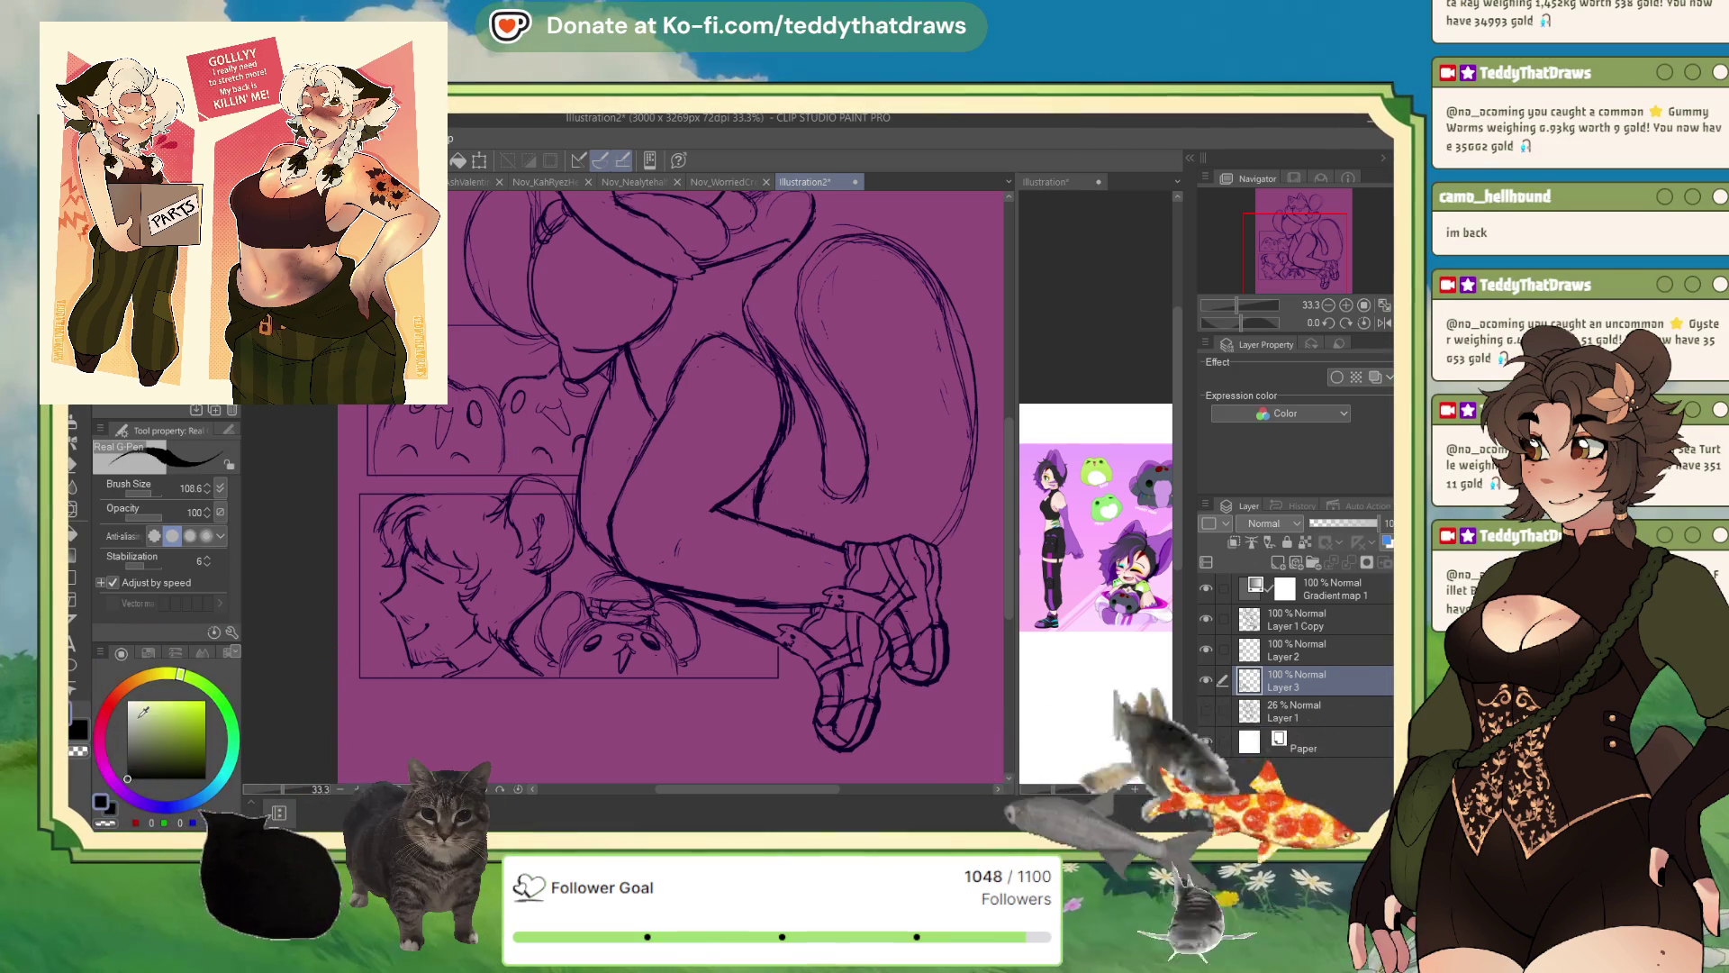
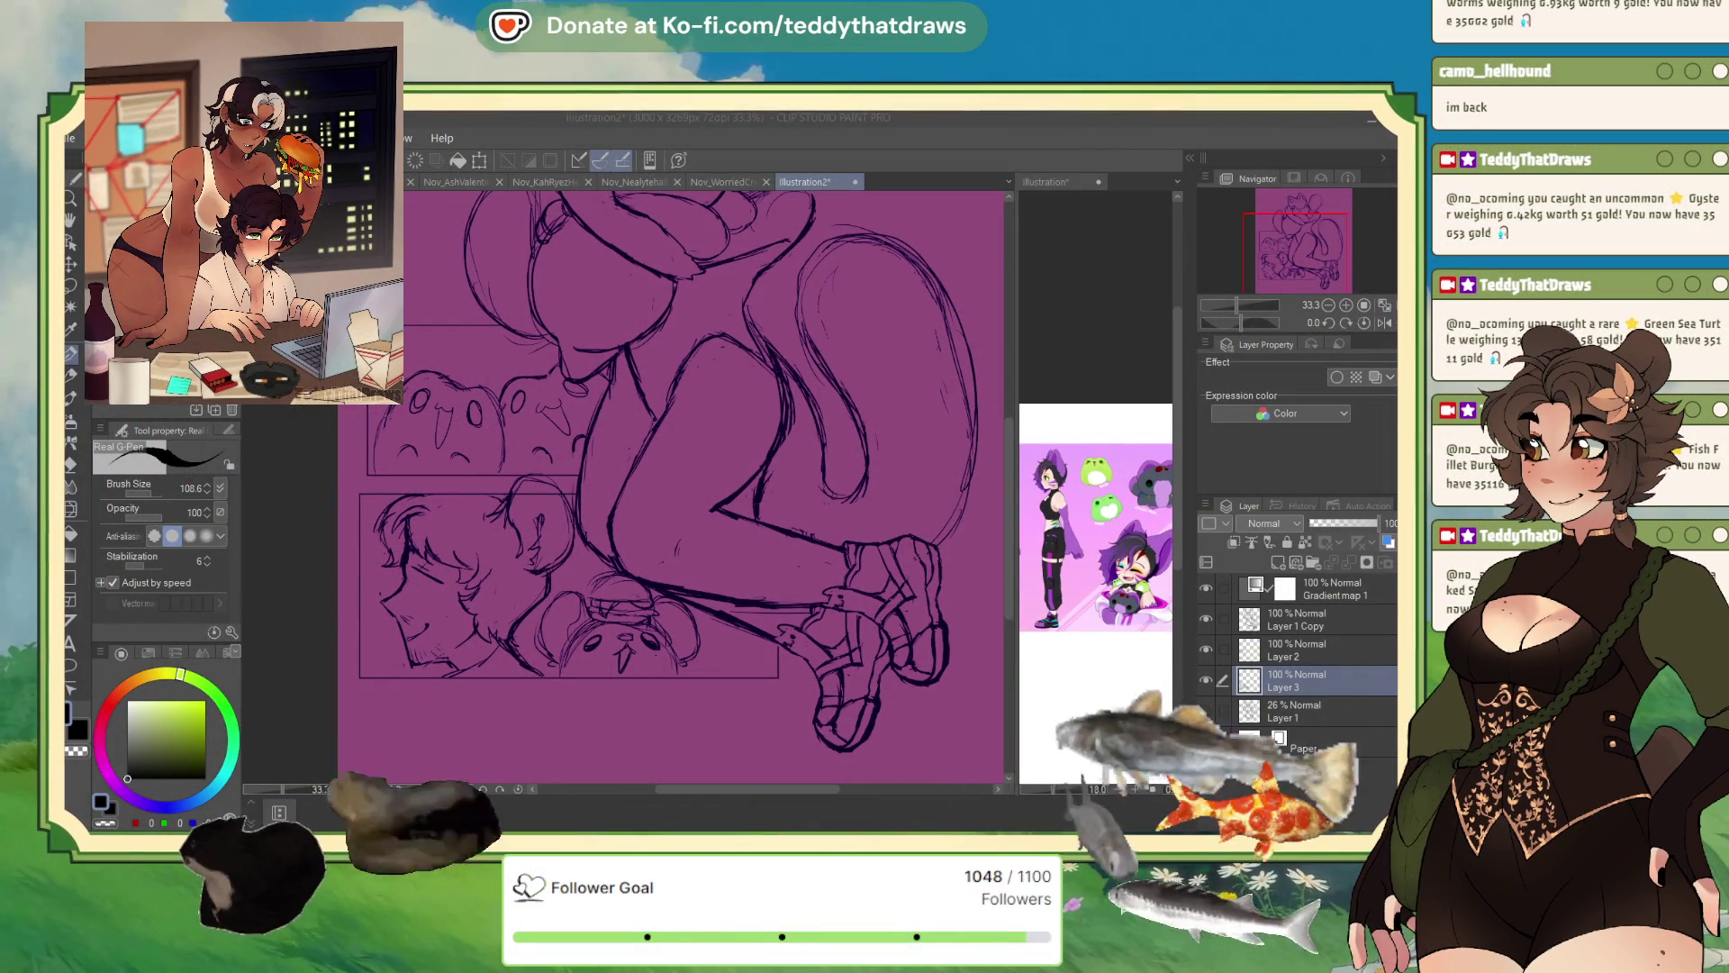
- Mirror the canvas view horizontally and switch to the transparent erasing colour
click(1384, 322)
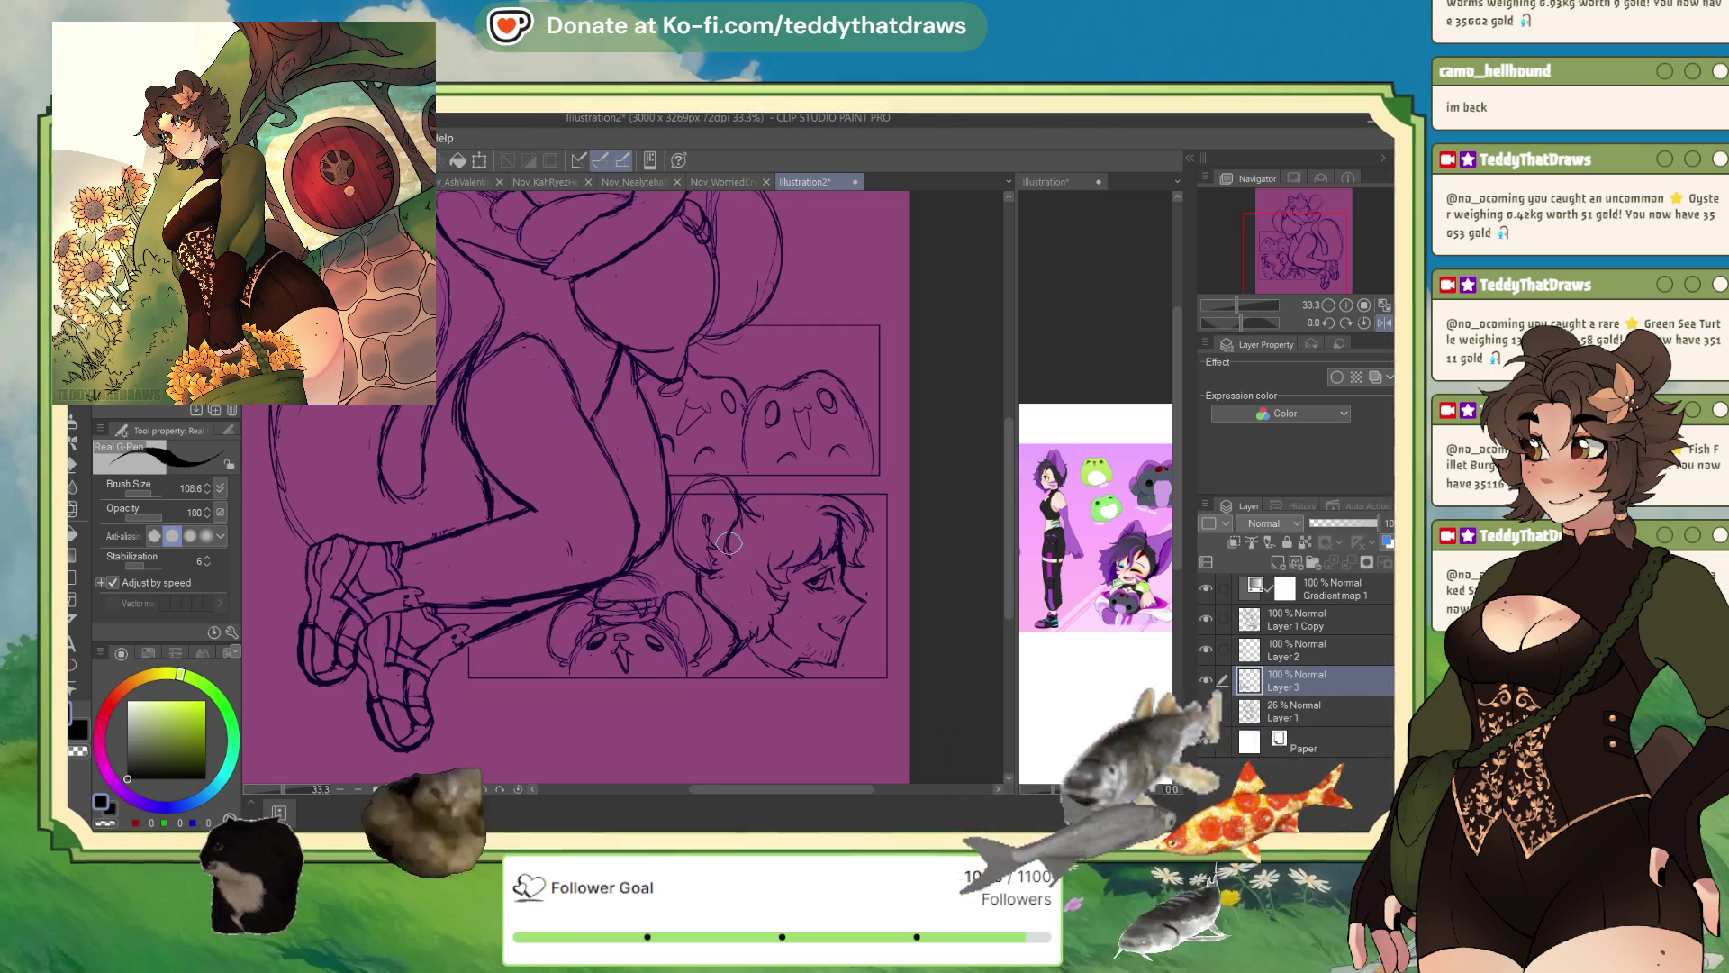
click(105, 823)
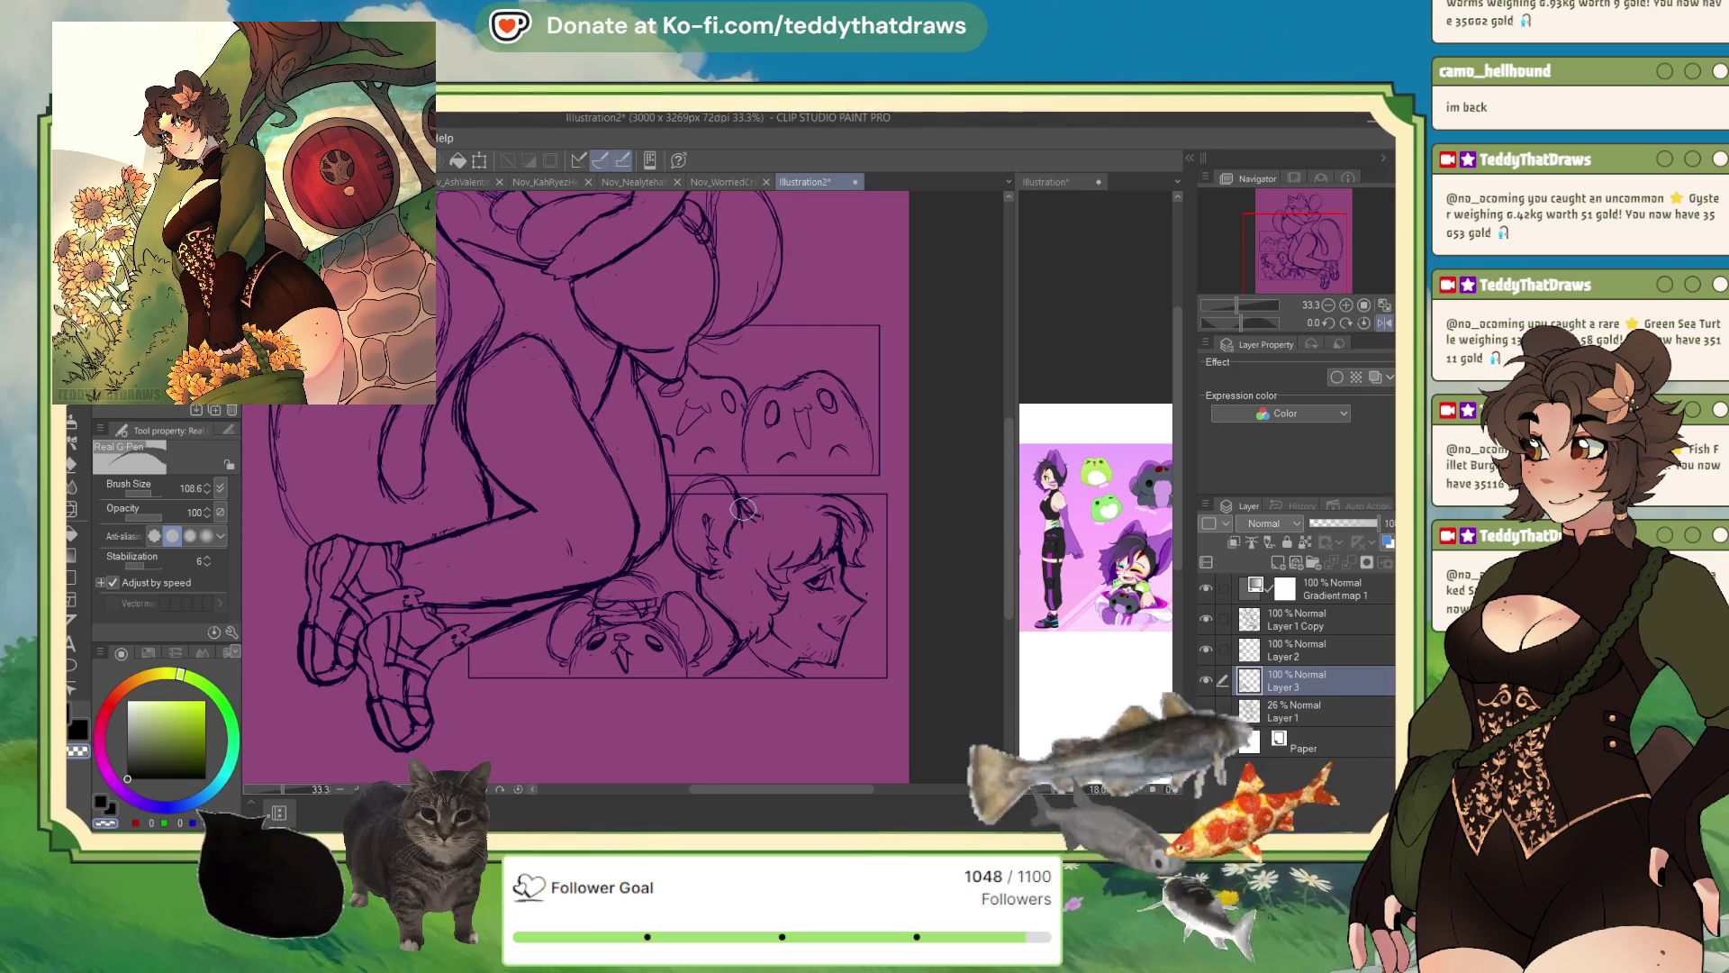
- Draw a small face mark on a bottom plush in dark ink, then unflip the view
click(101, 800)
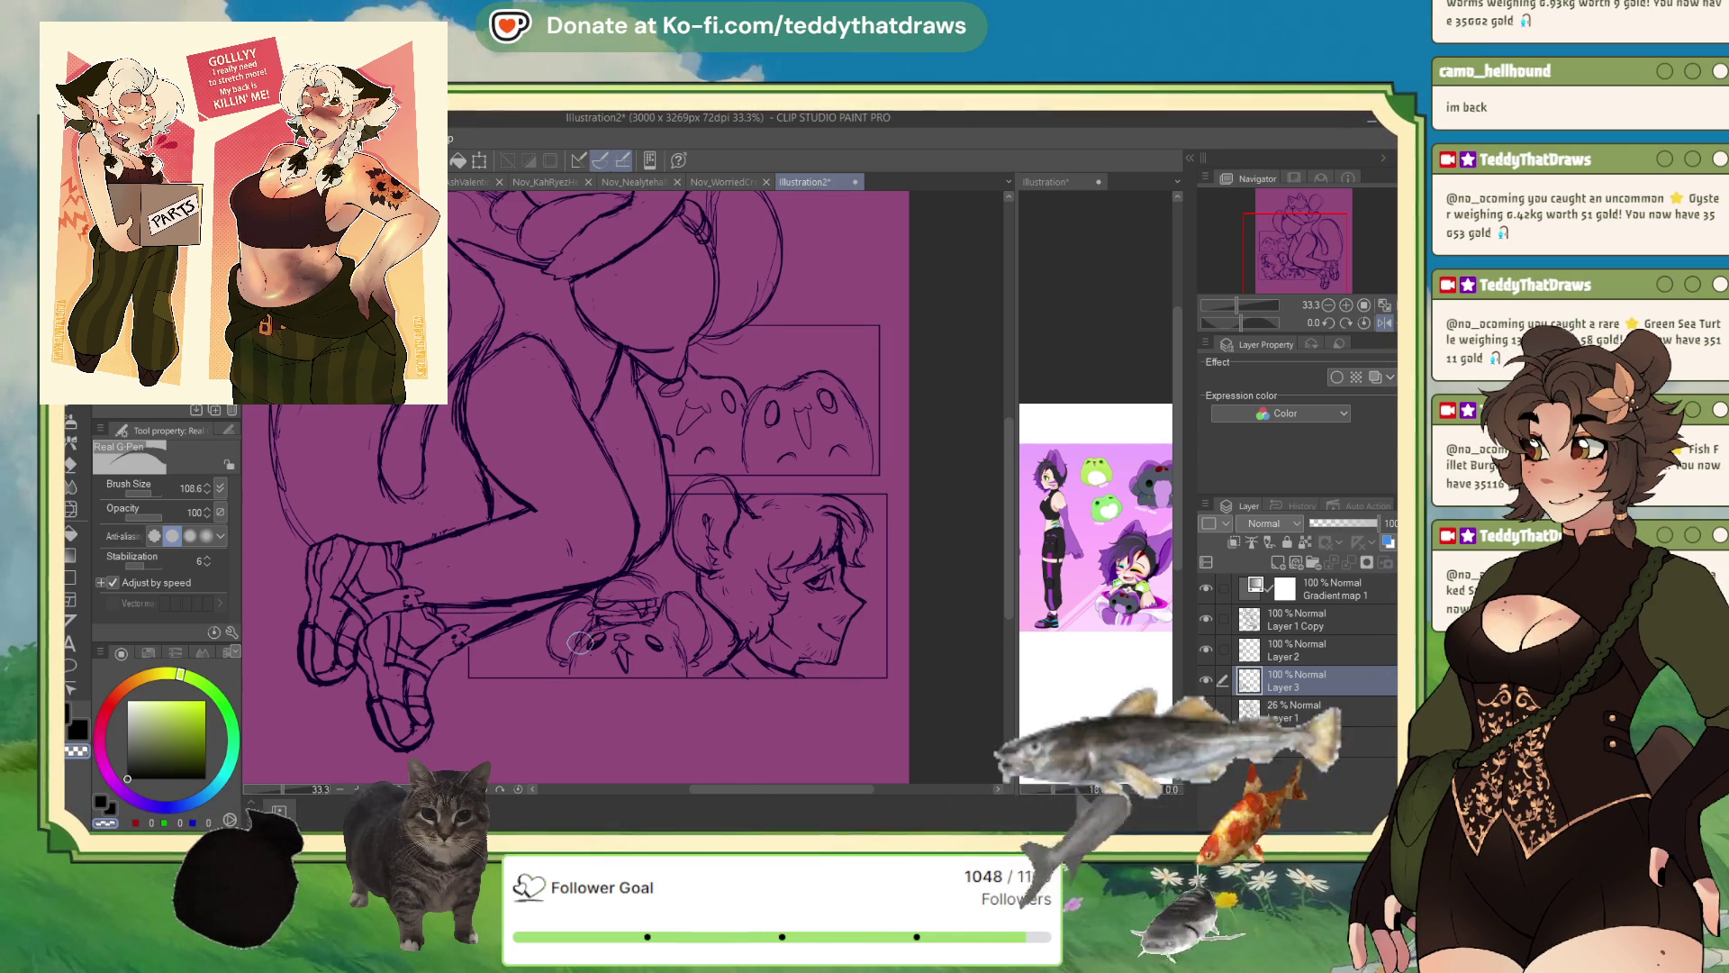
key(c)
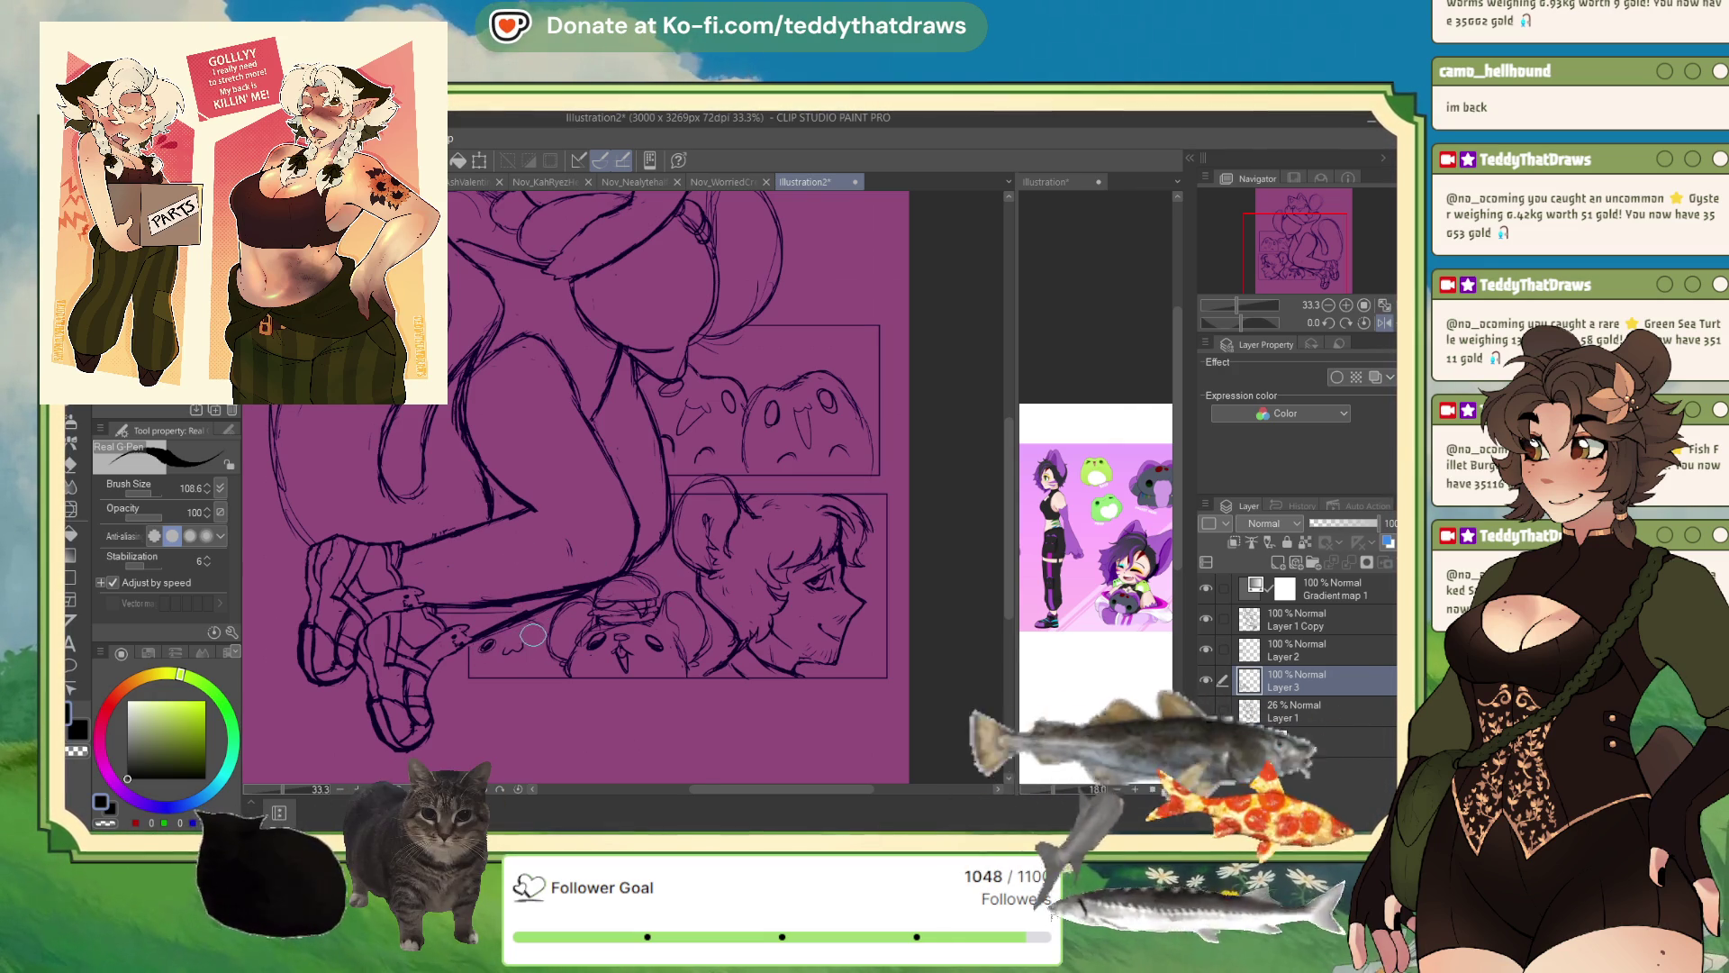
drag(515, 642, 540, 645)
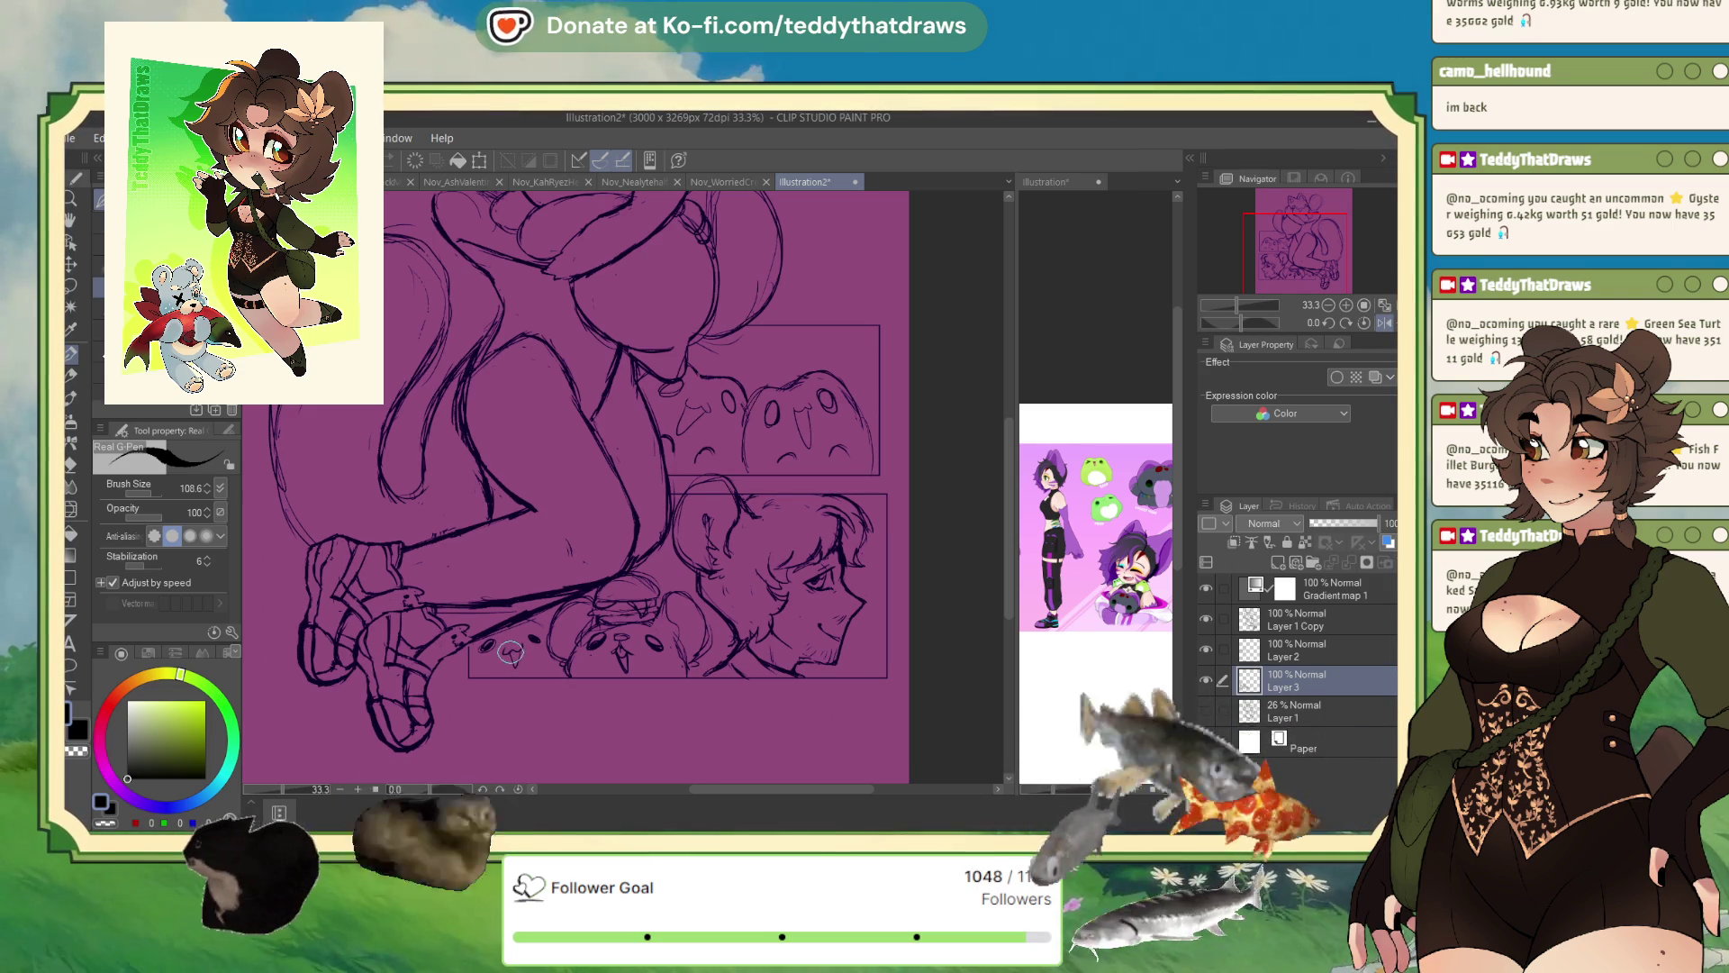
click(1387, 323)
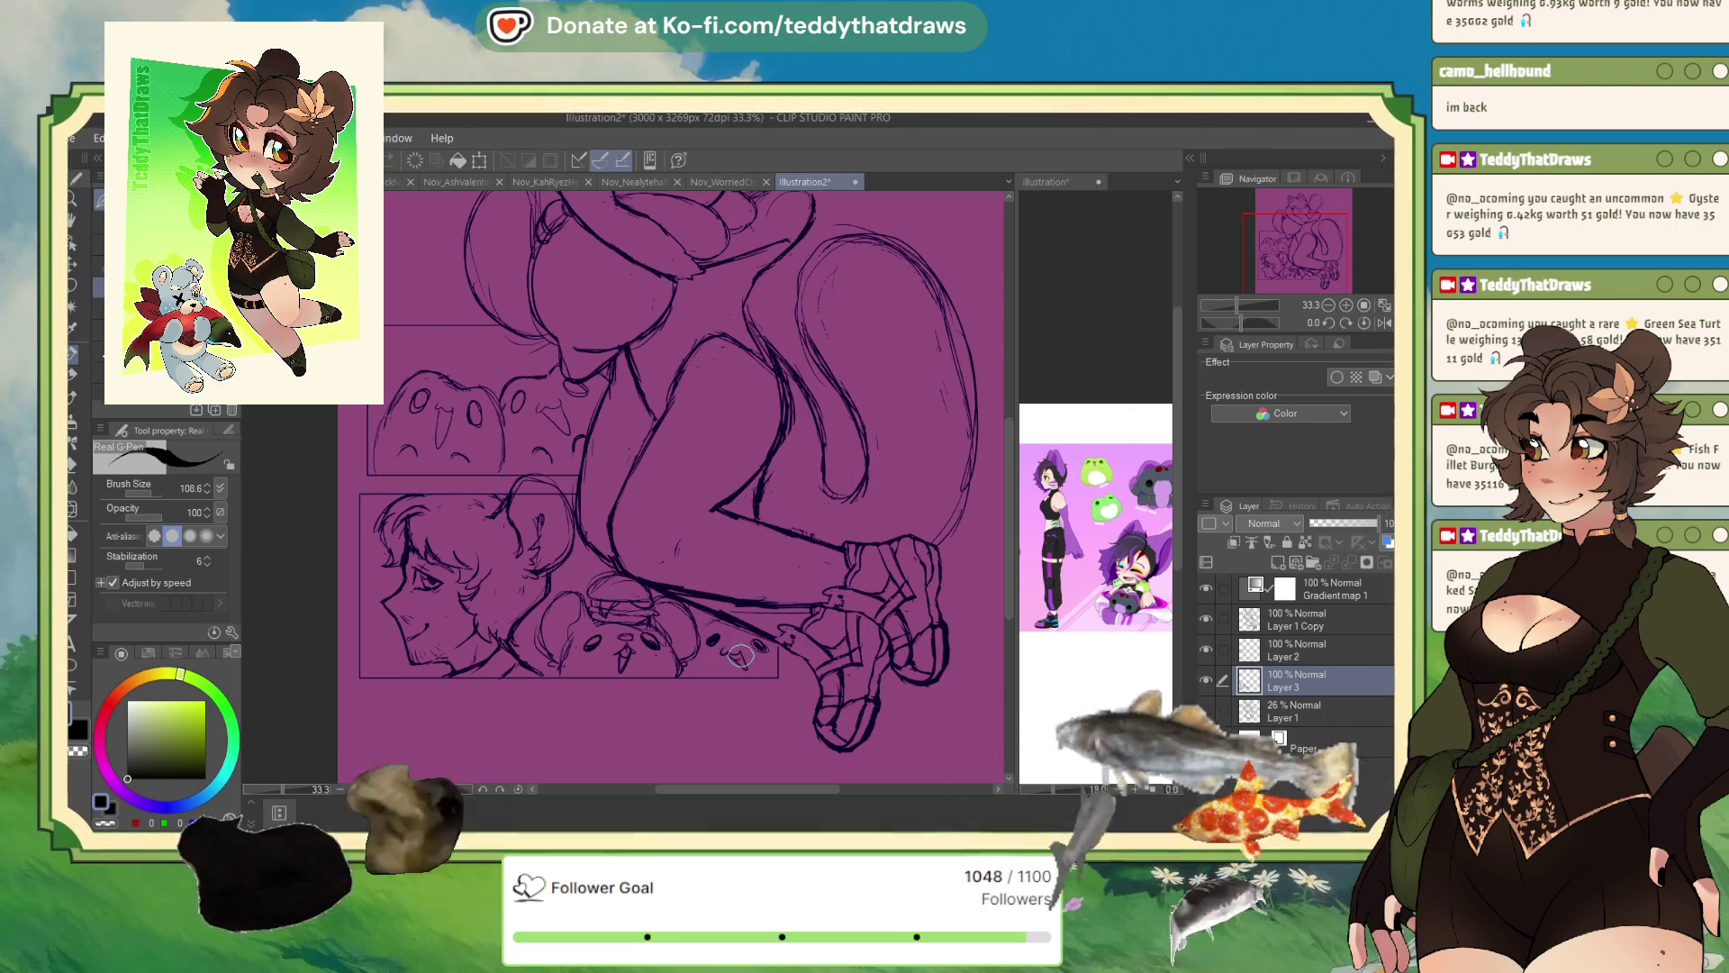
- Add a small mark to a plush face, then refocus the drawing window
drag(721, 650, 740, 663)
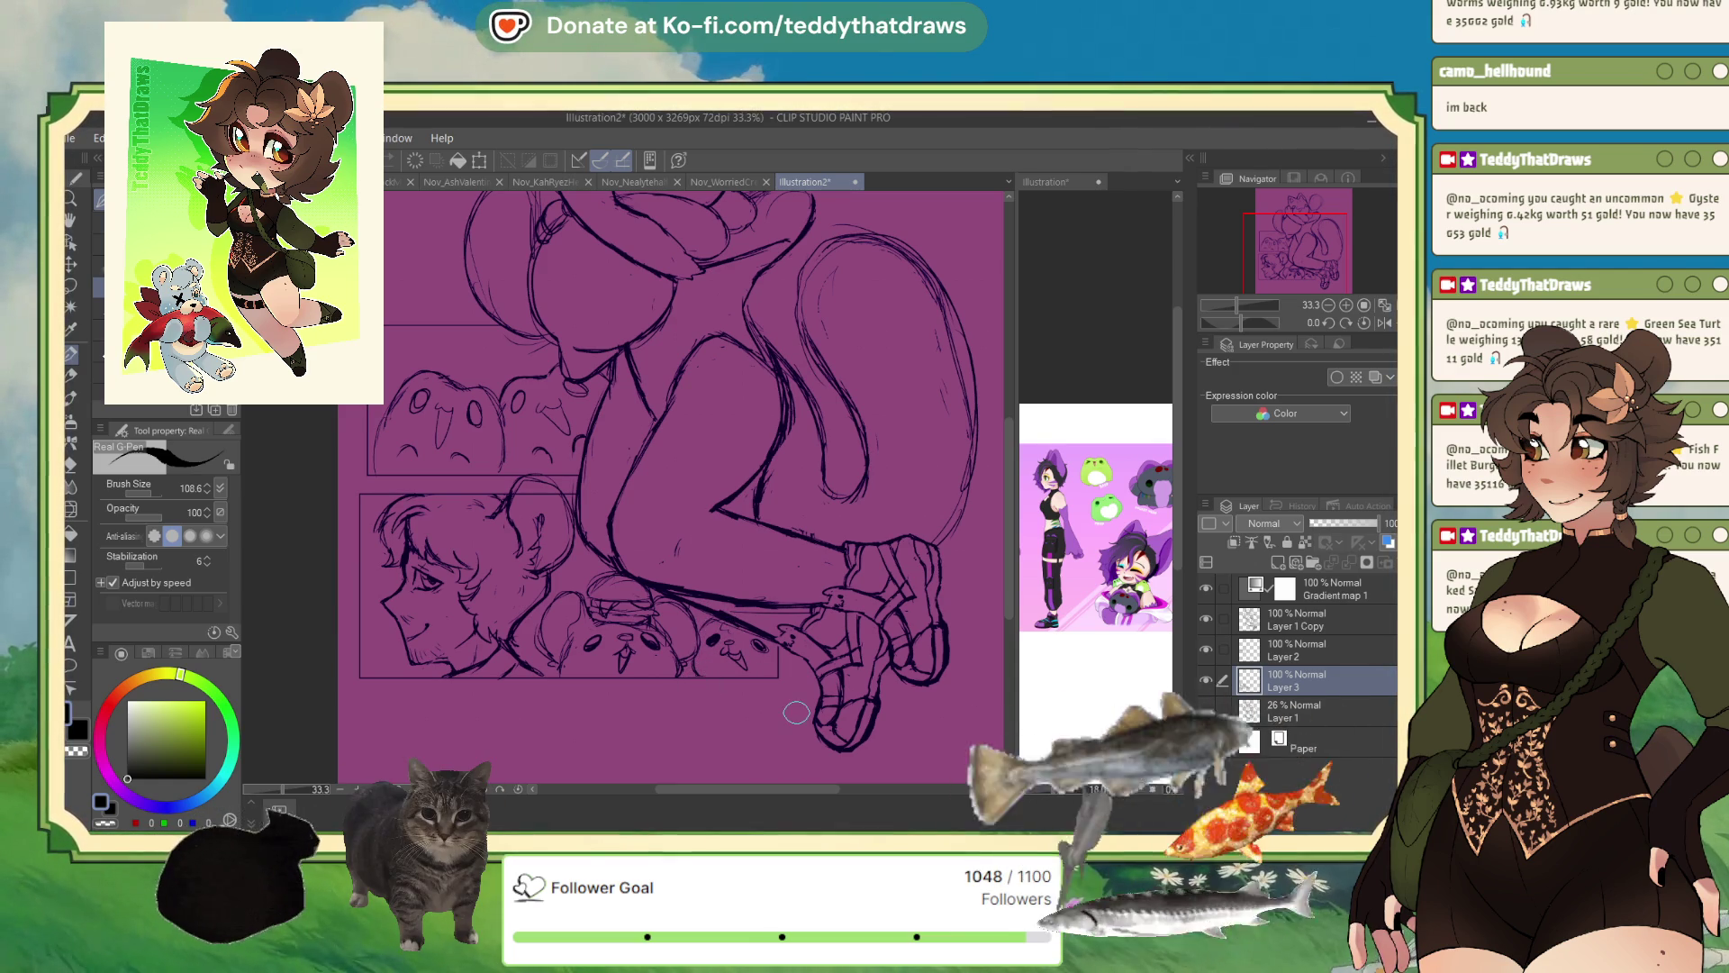
scroll(711, 625, down, 3)
scroll(699, 626, up, 2)
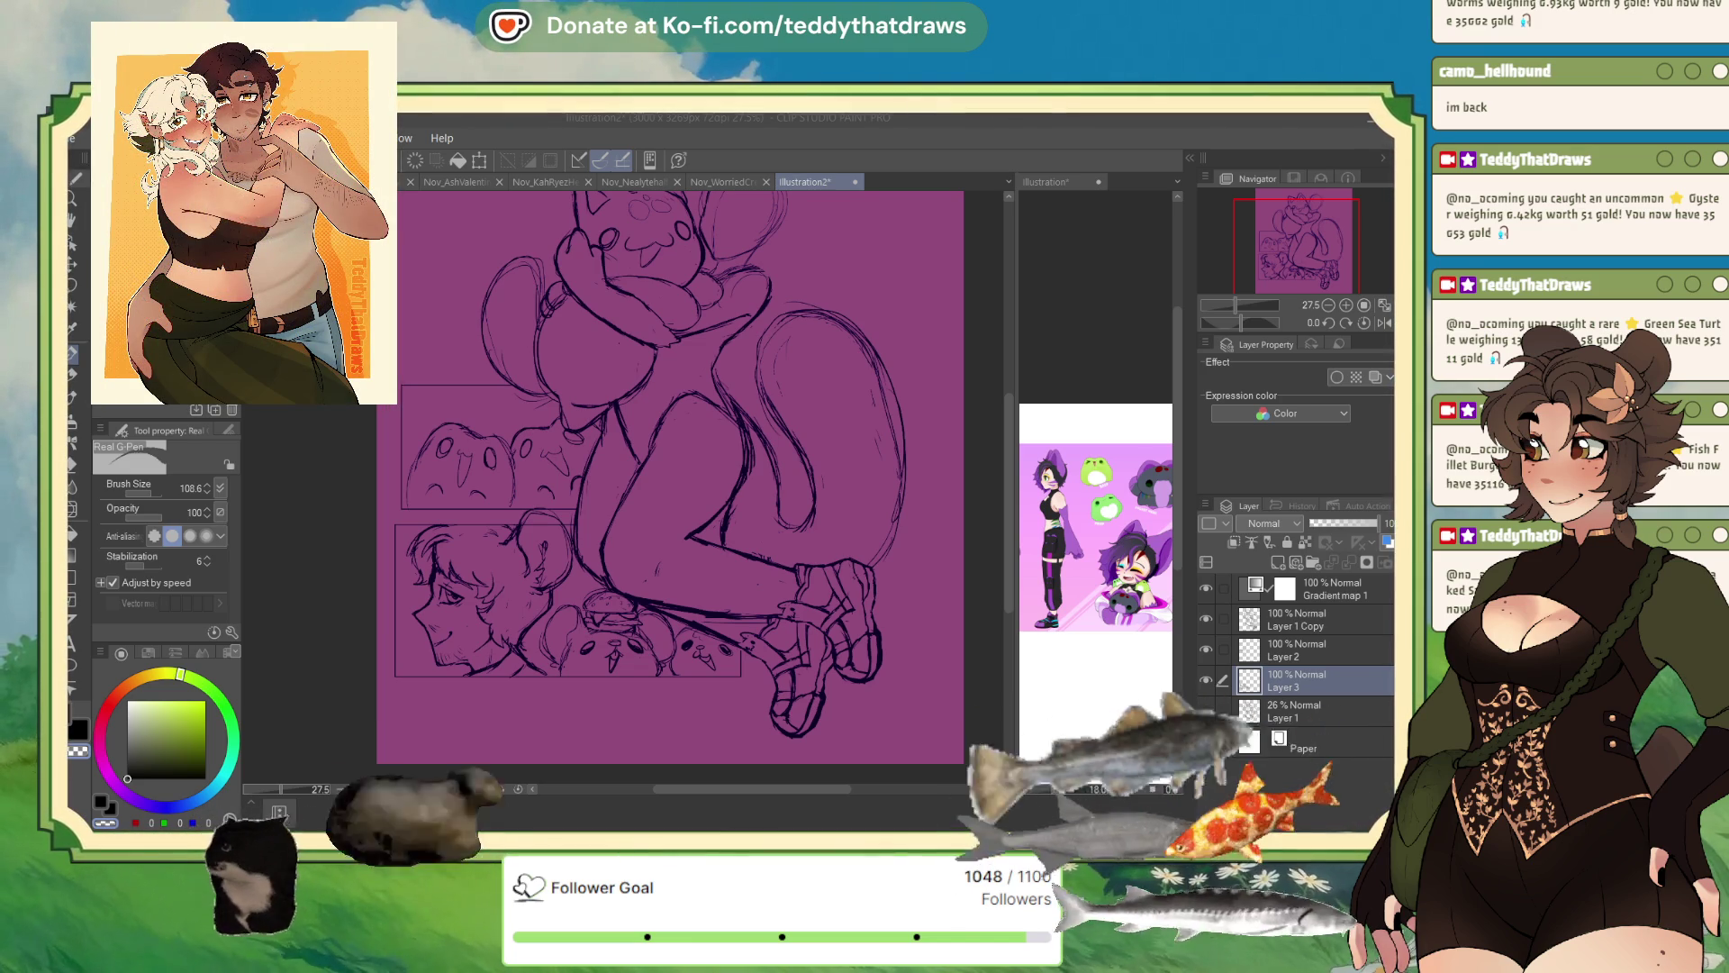
click(649, 516)
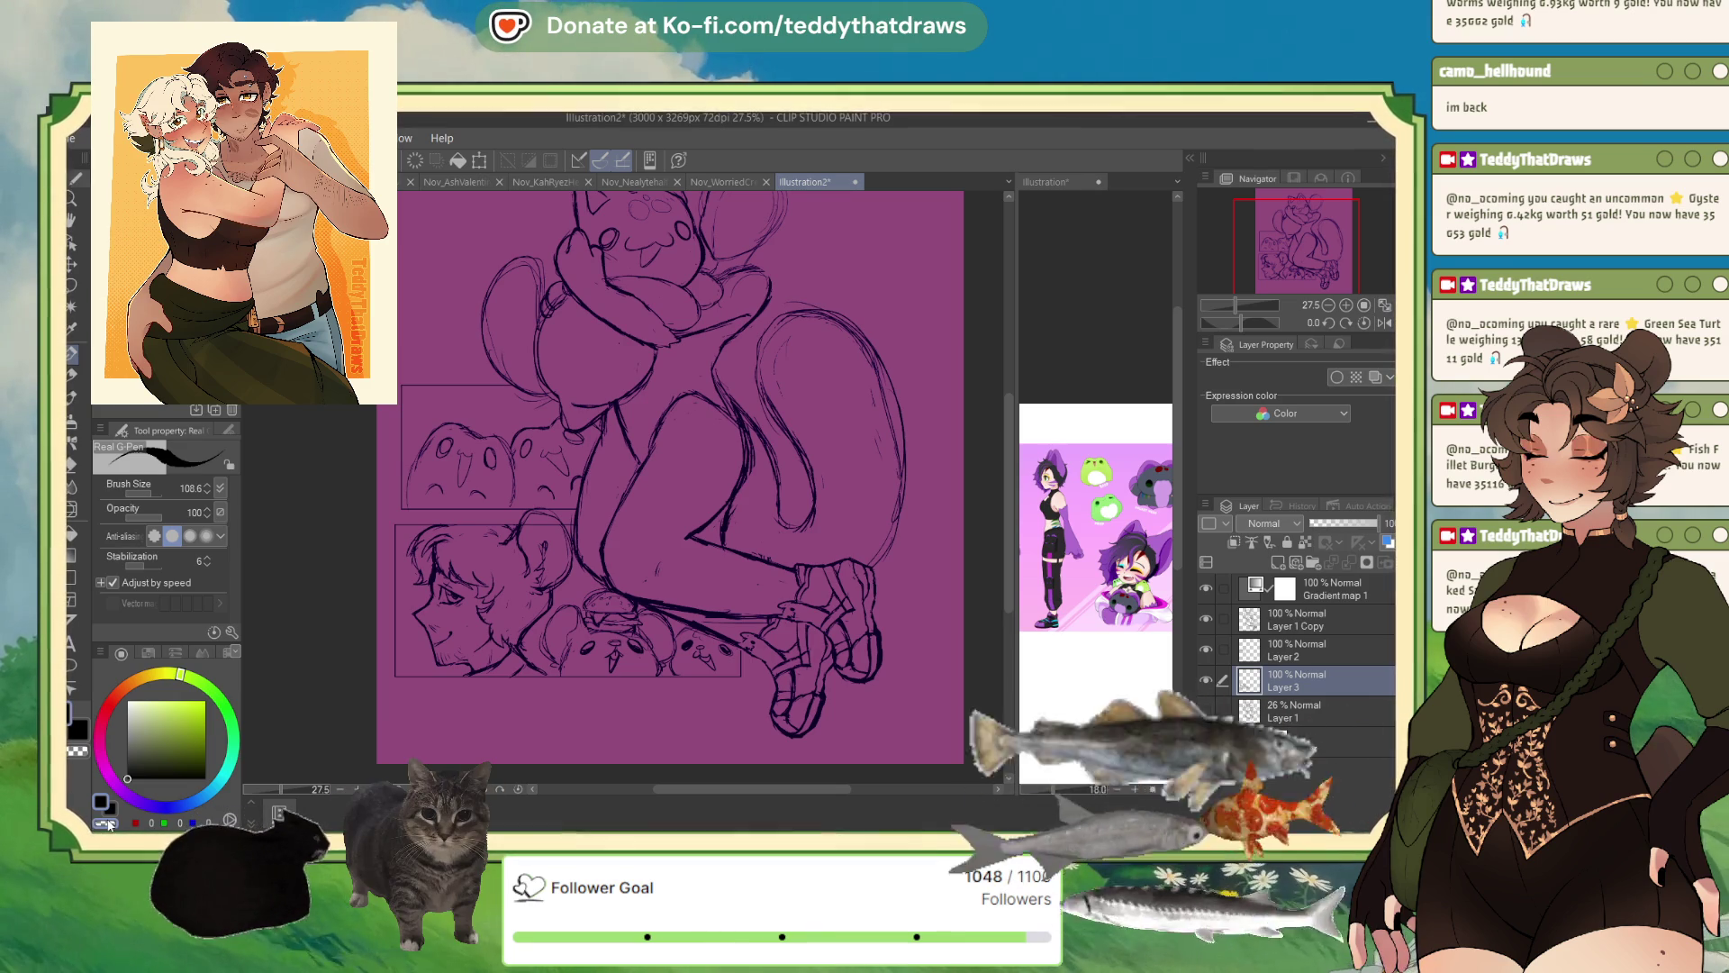
click(137, 516)
click(72, 509)
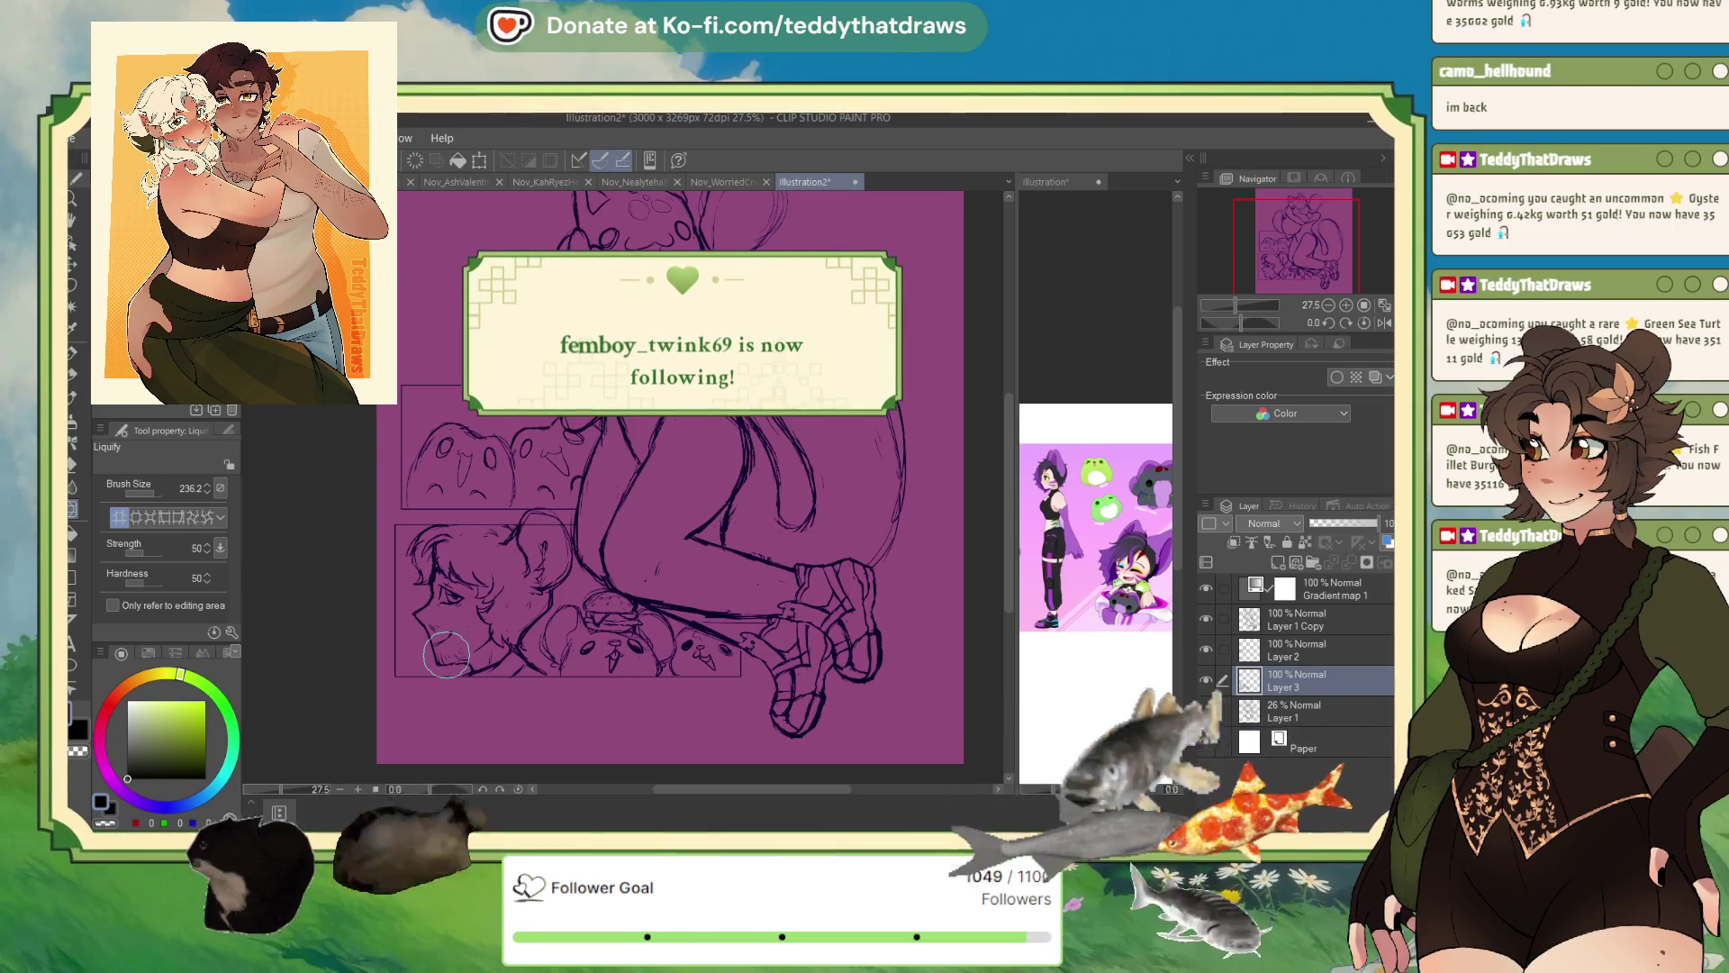
click(154, 491)
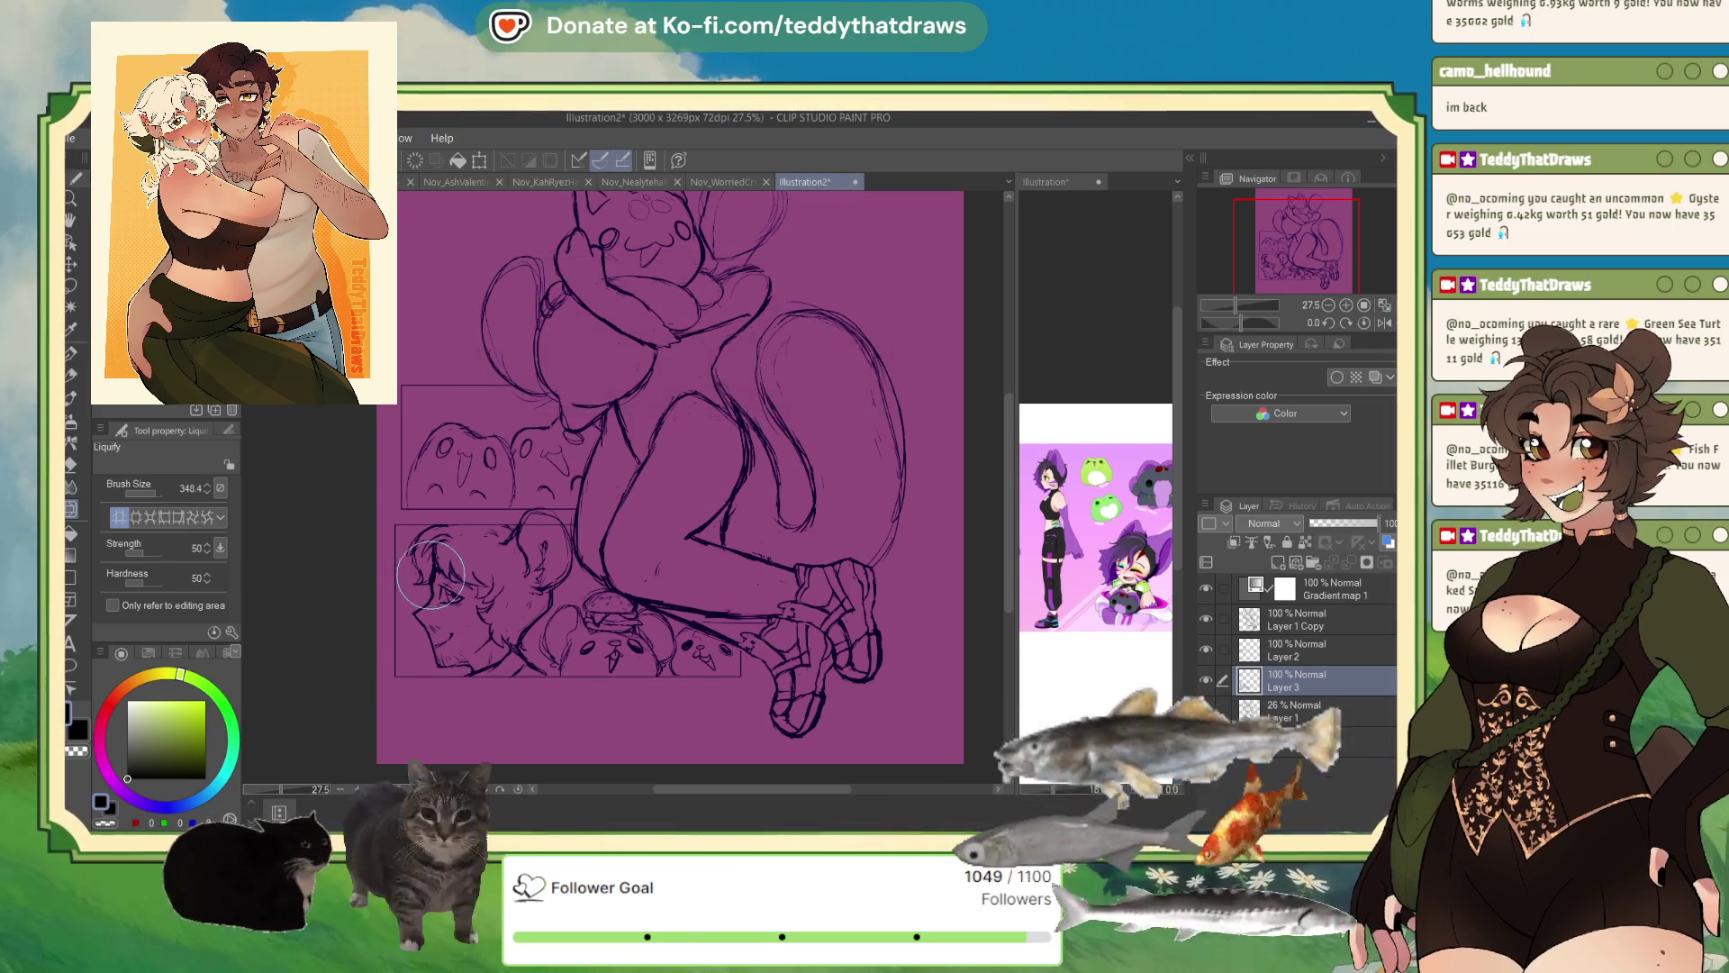
key(p)
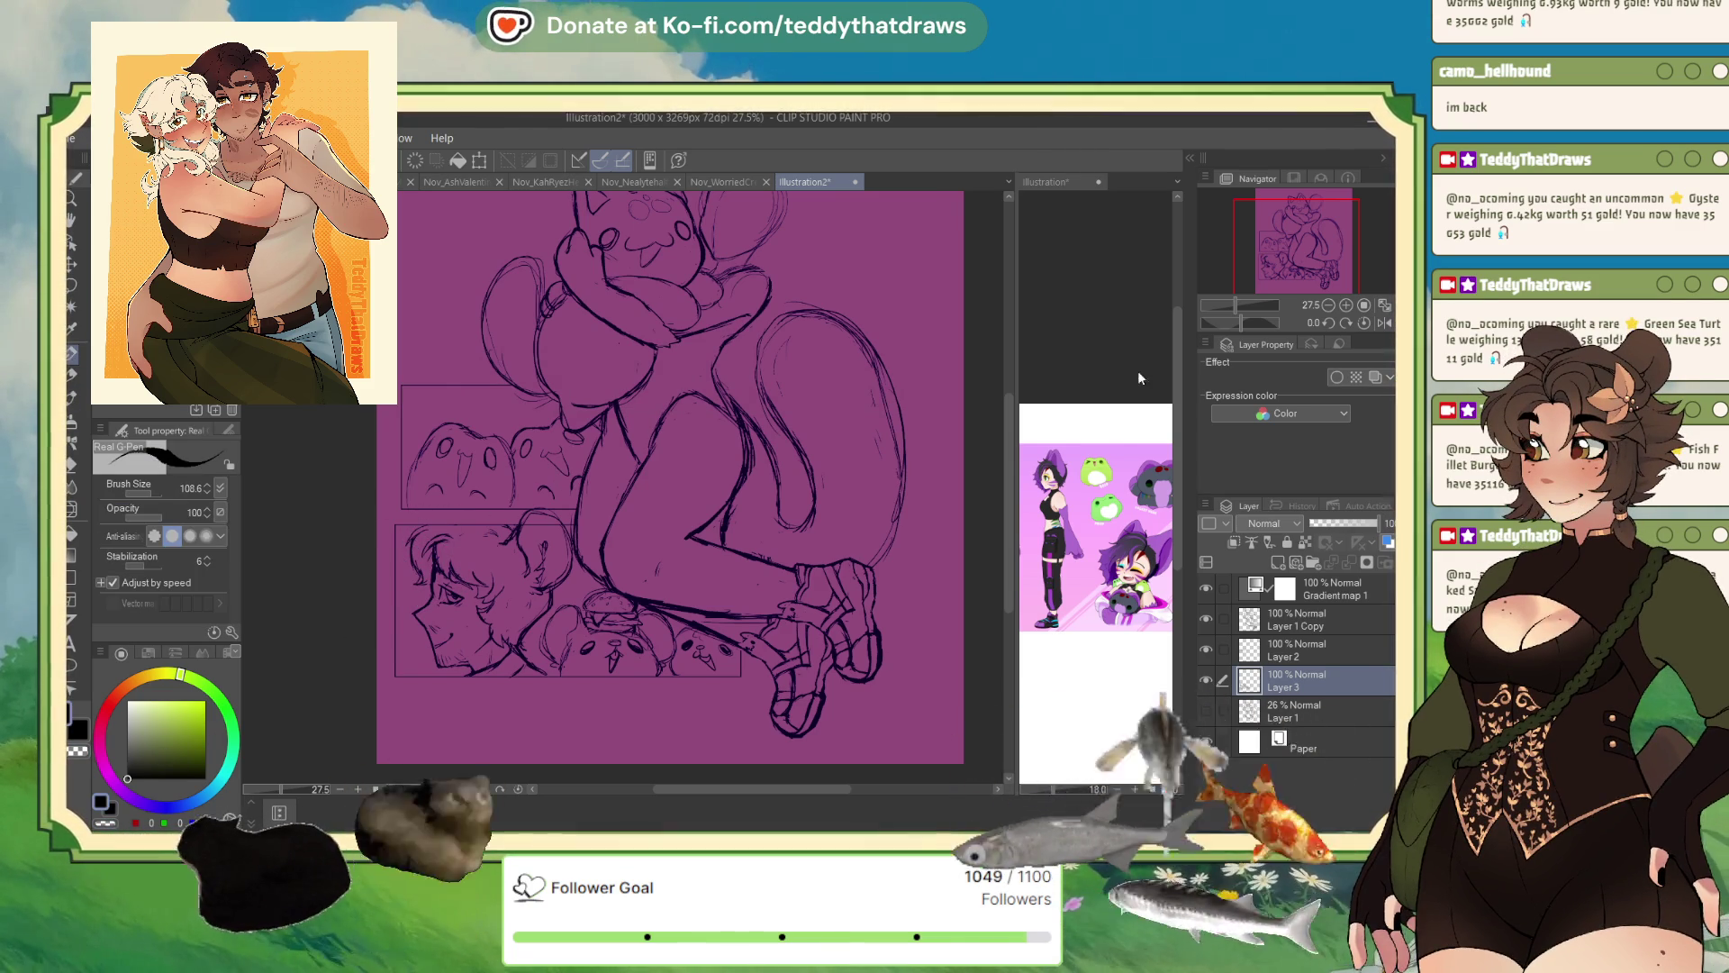
key(h)
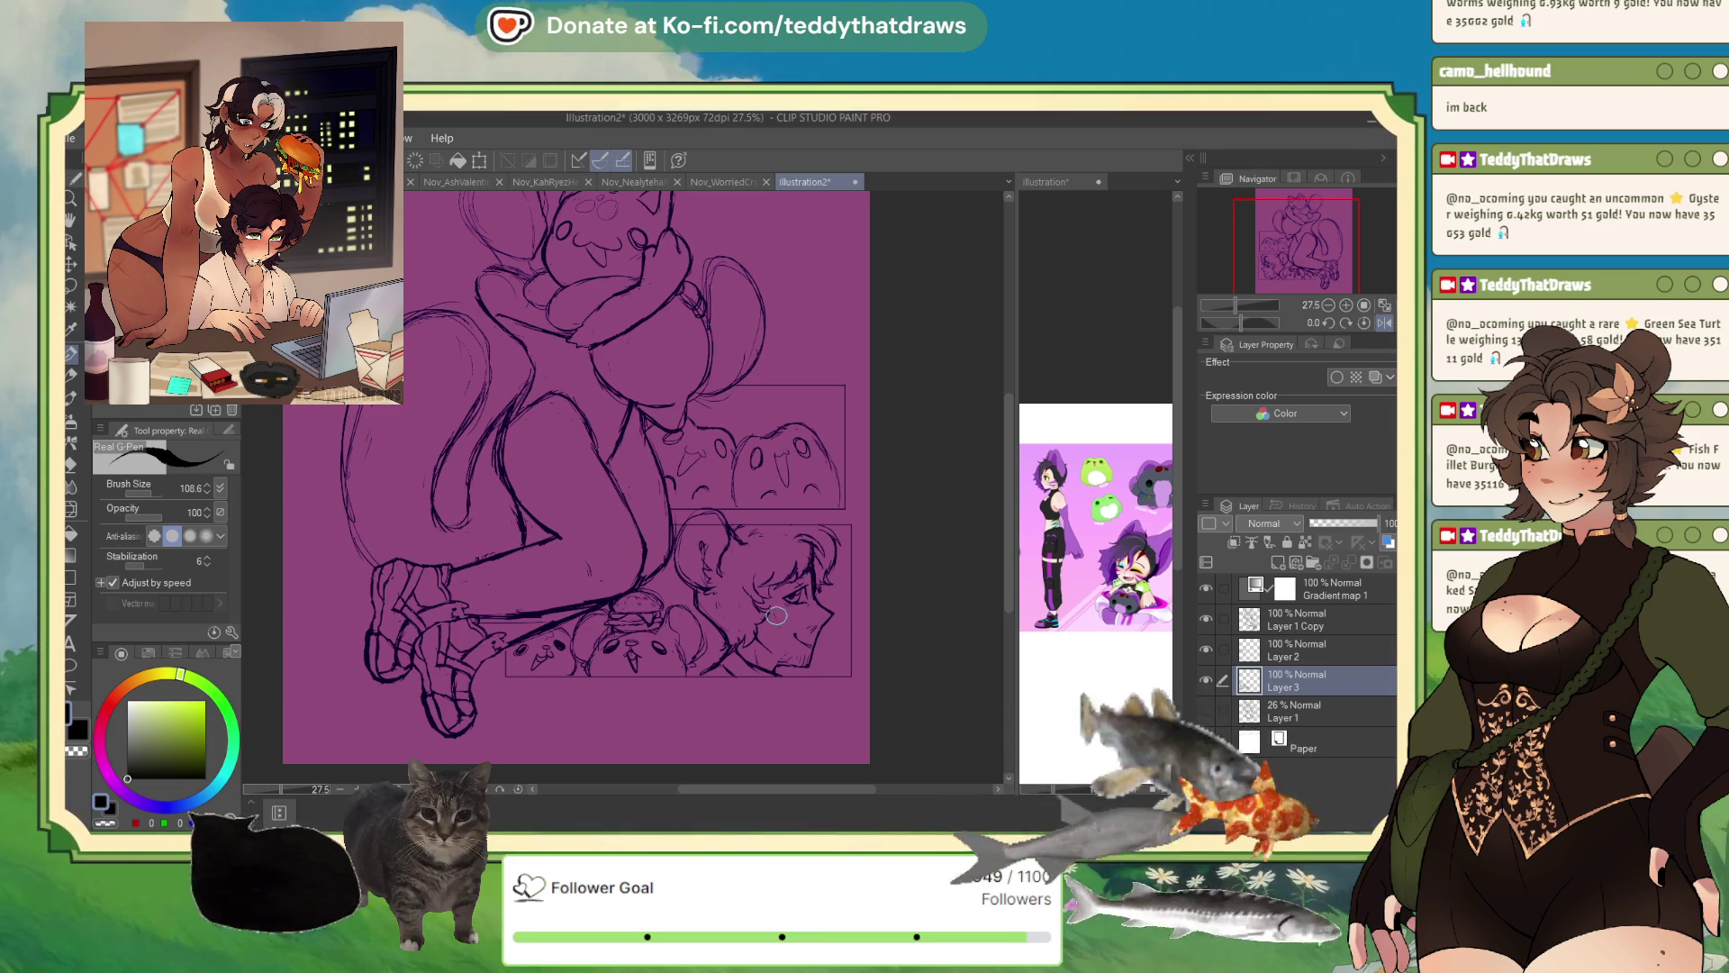
- Zoom the view to 33.3% and make Layer 2 the working layer
scroll(610, 438, down, 3)
scroll(610, 437, up, 3)
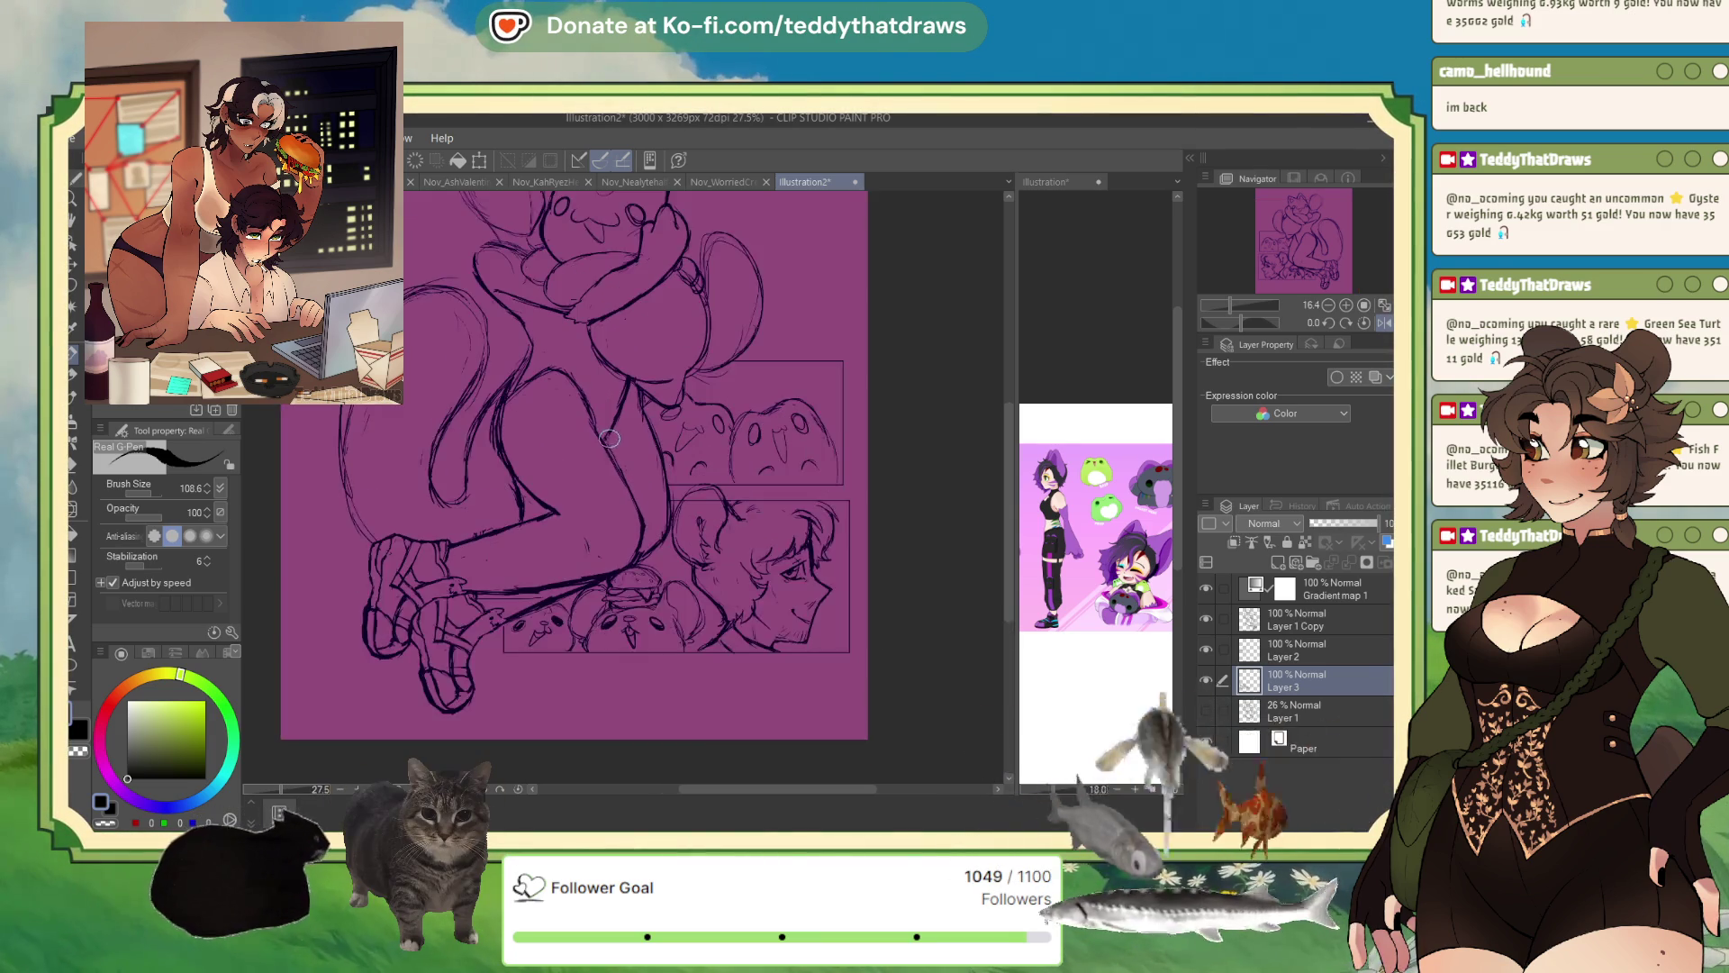
scroll(610, 438, up, 1)
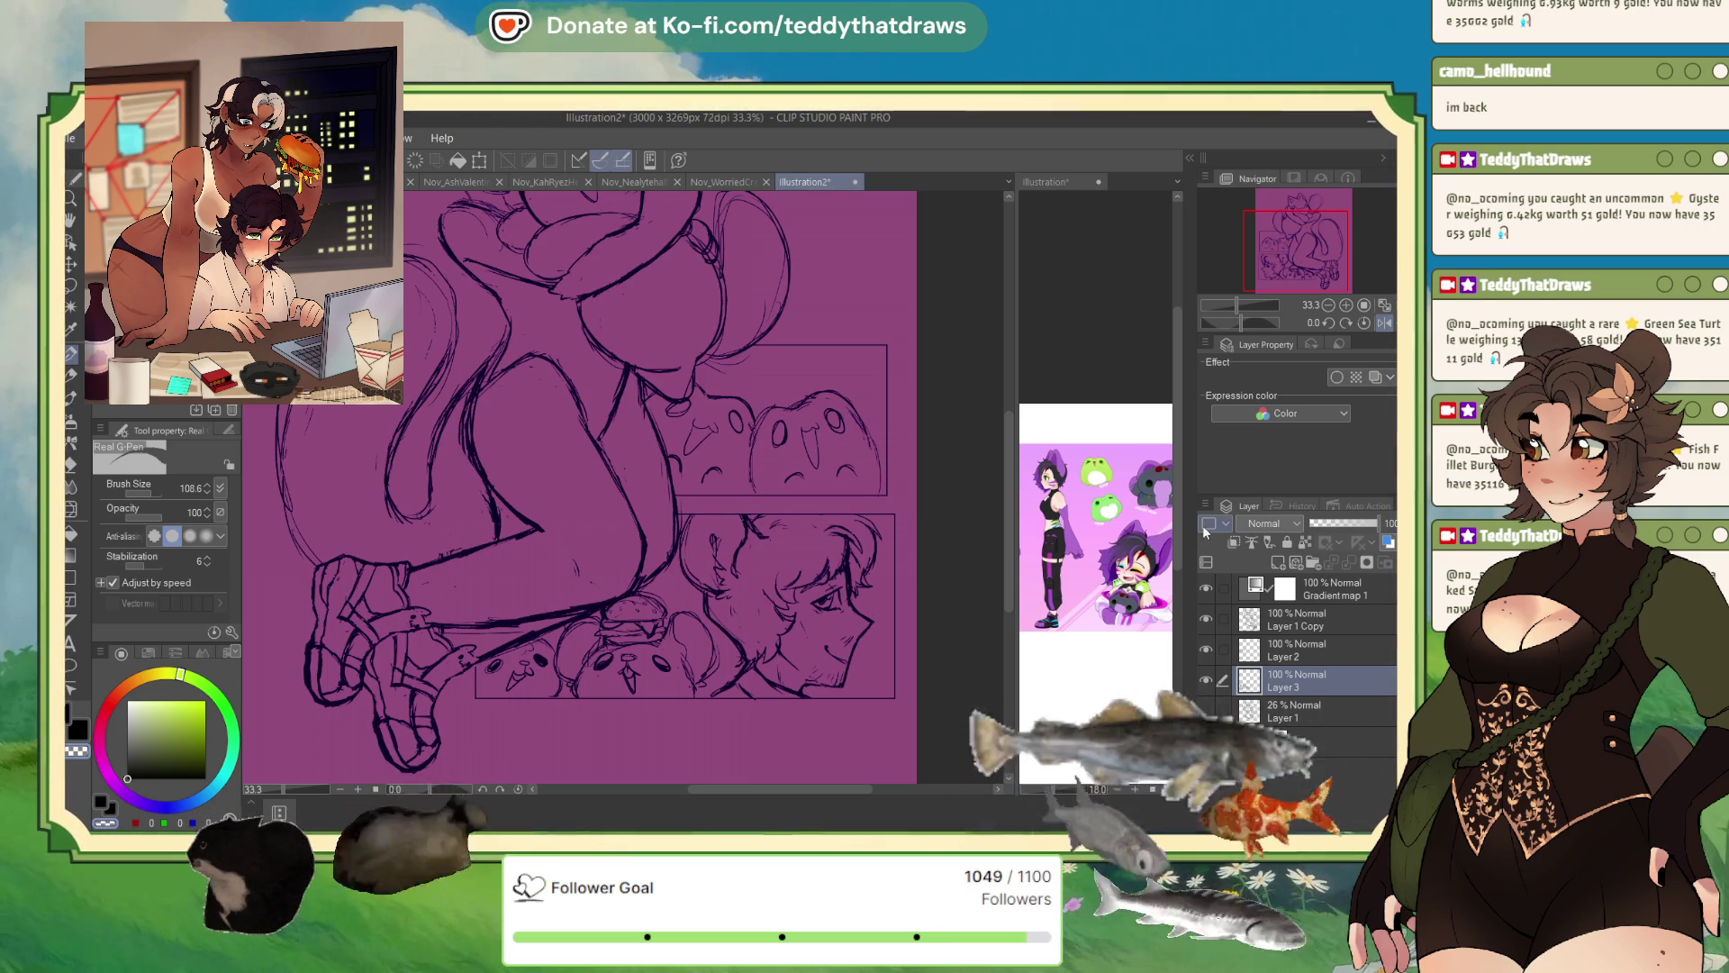
click(1282, 658)
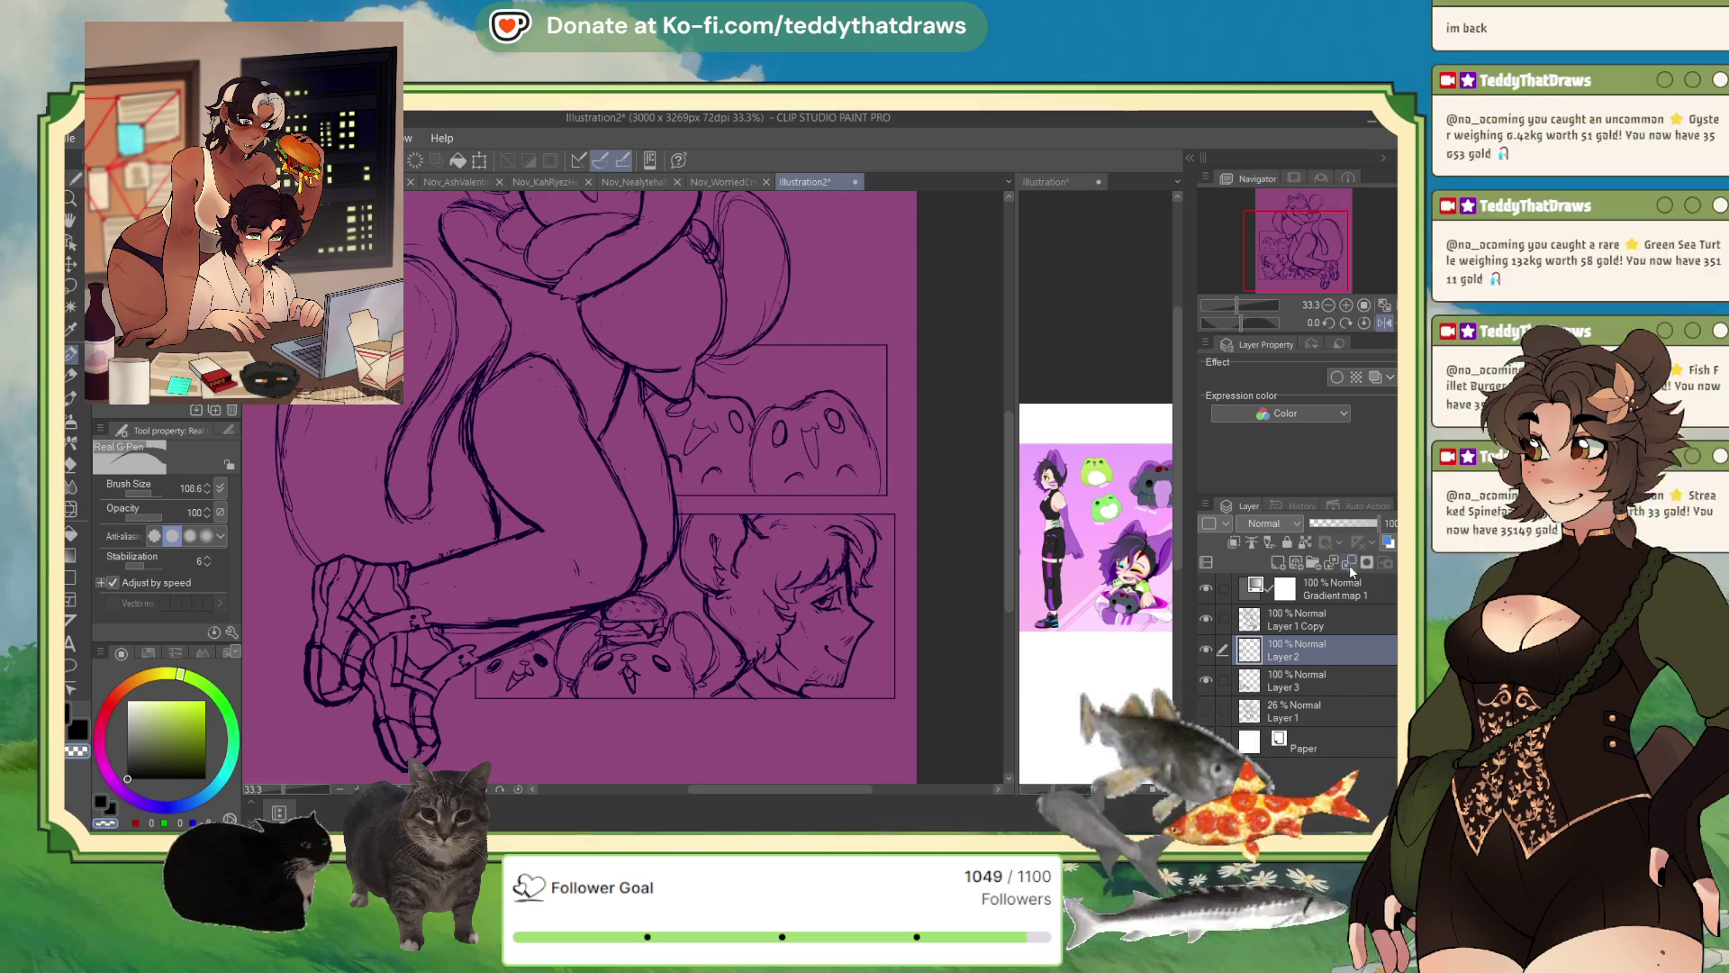
- Delete Layer 2 and make Layer 1 Copy the working layer
key(Delete)
click(1261, 619)
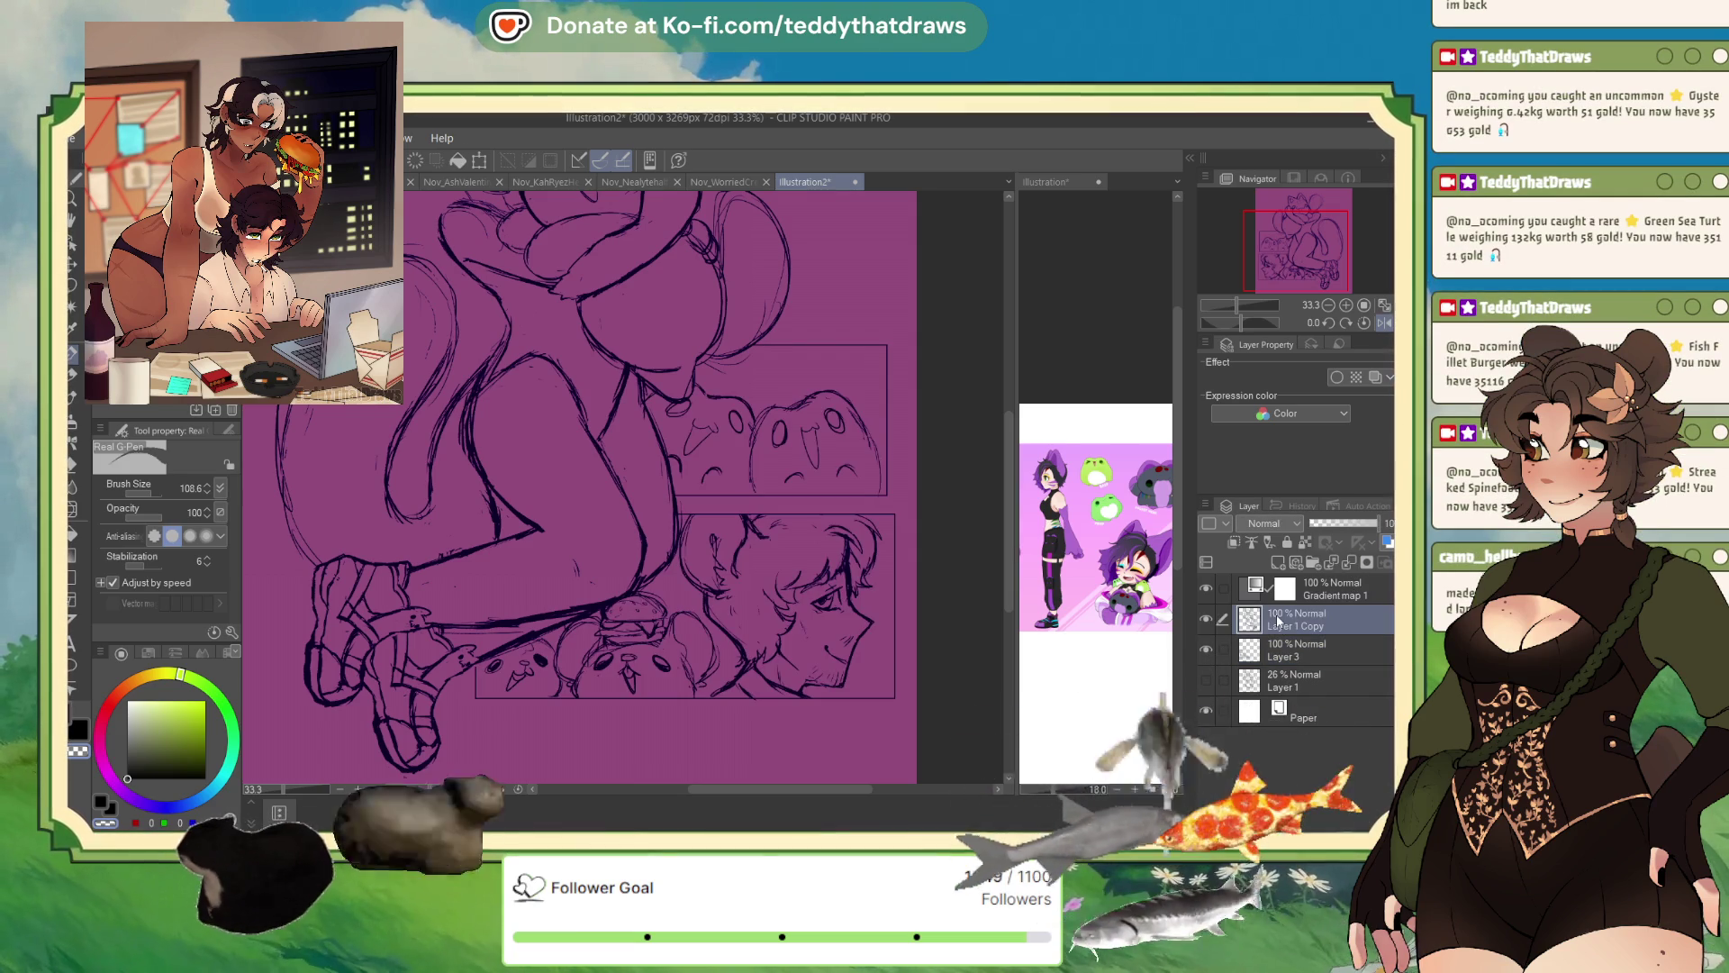
scroll(391, 430, down, 5)
scroll(391, 431, up, 3)
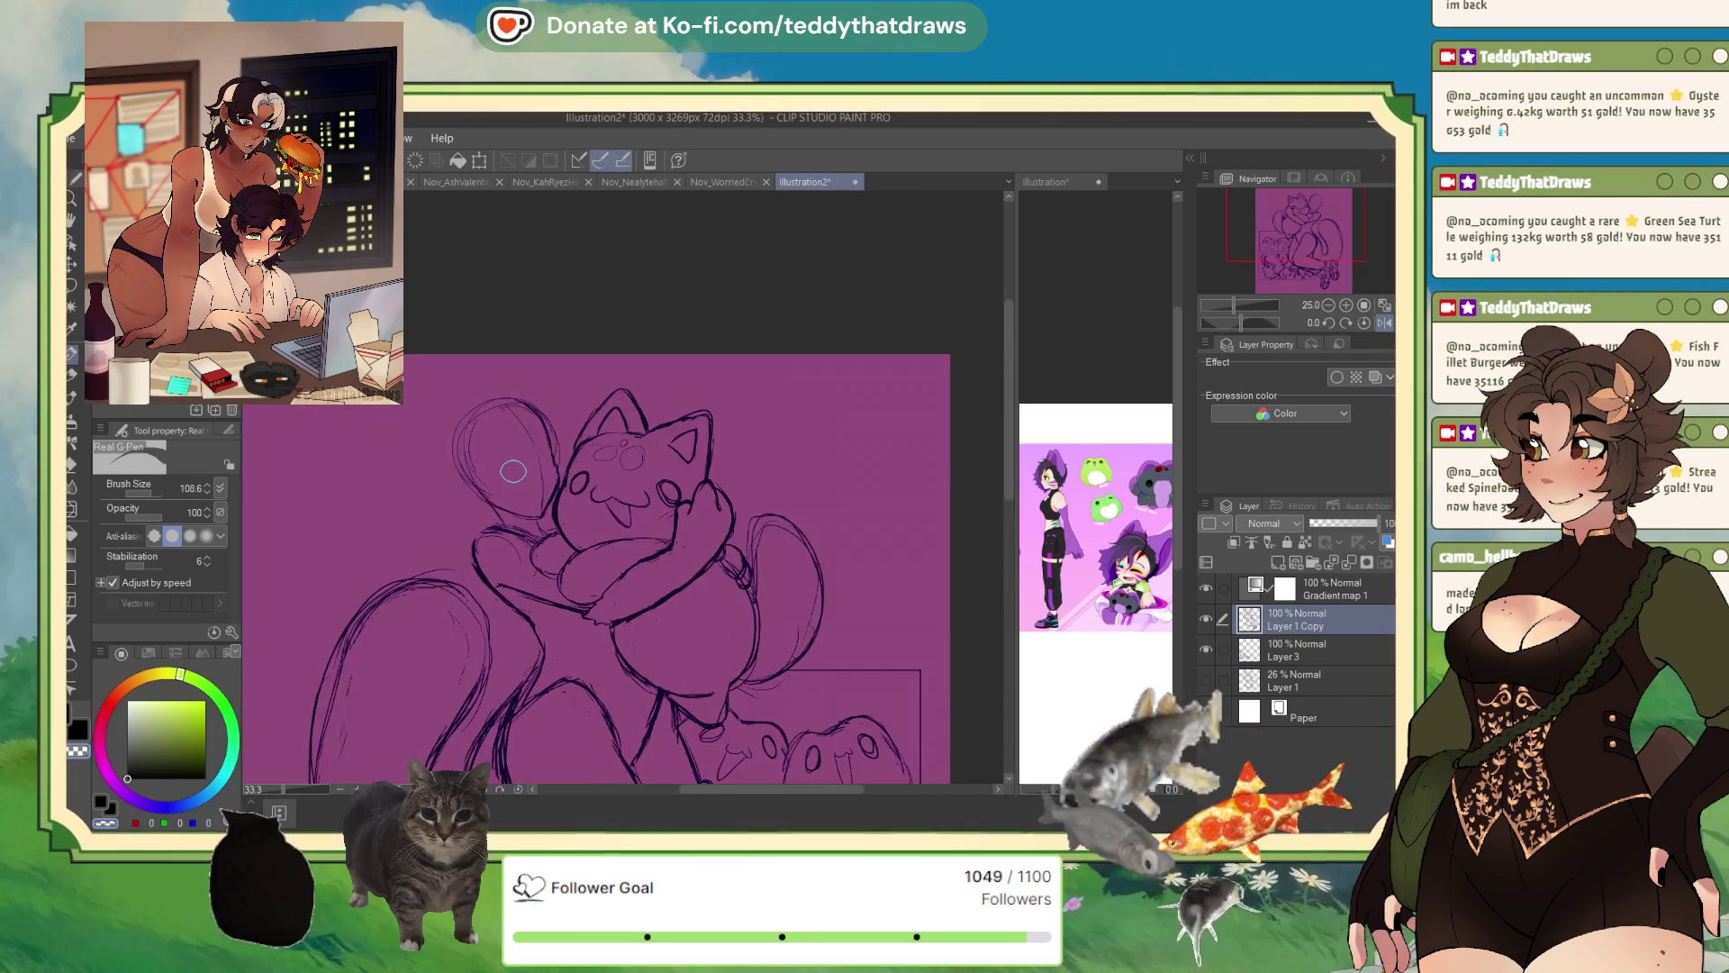
scroll(521, 450, up, 2)
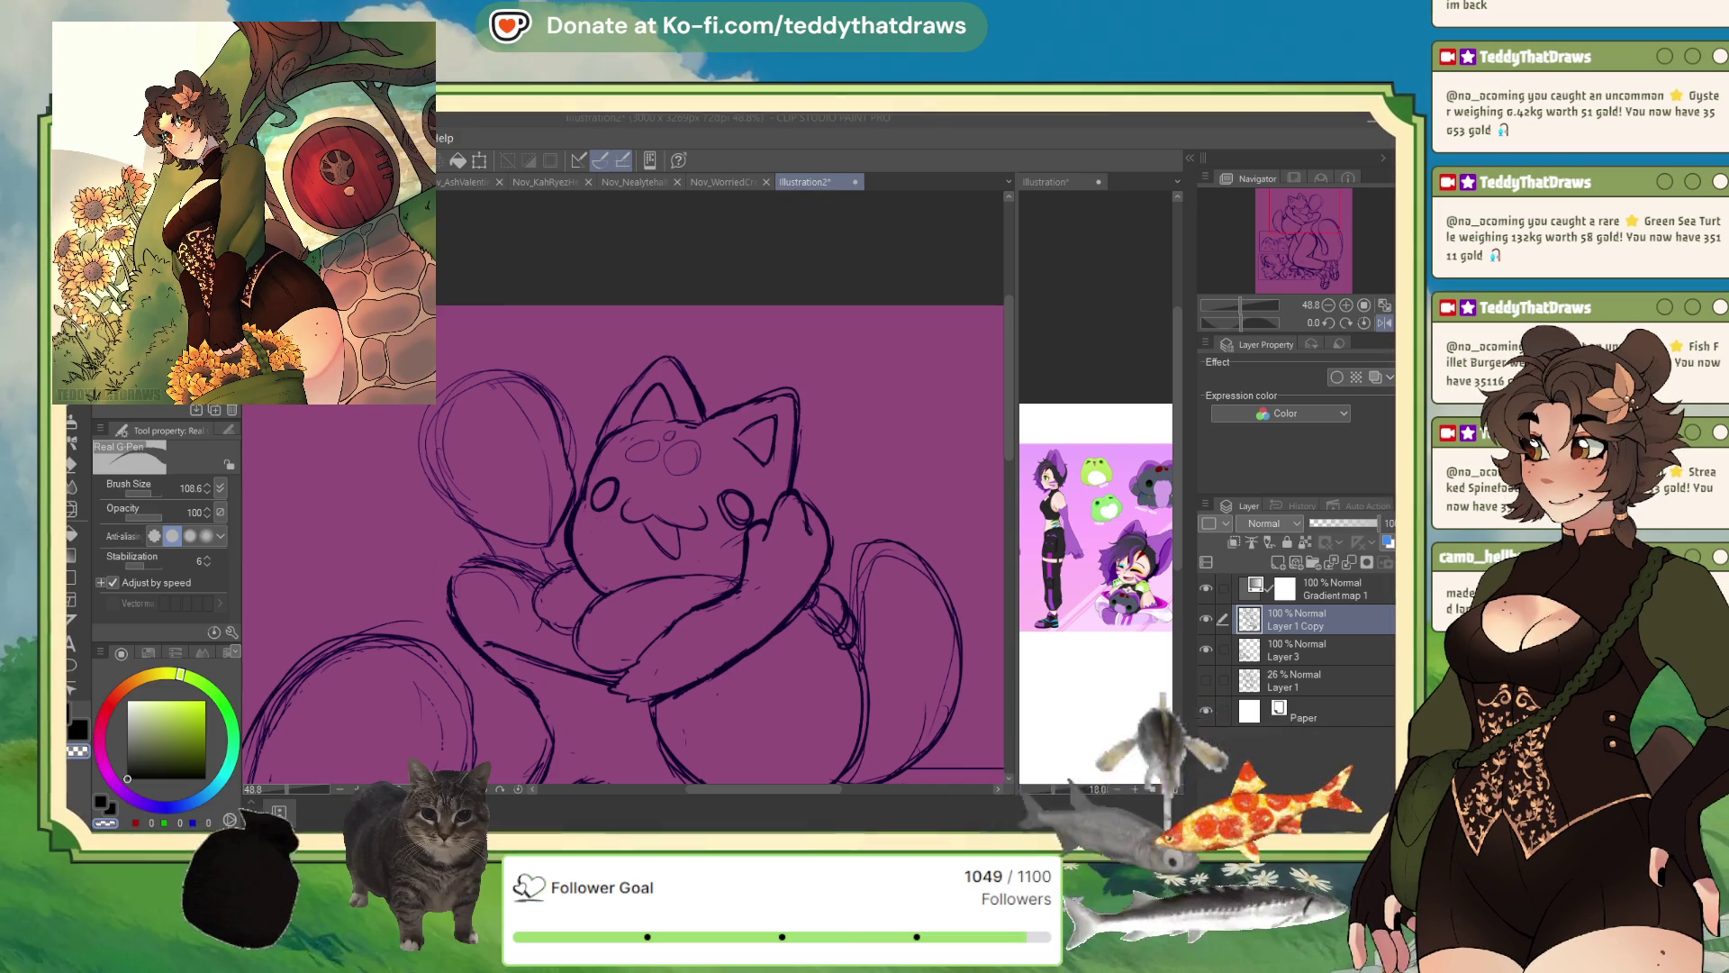
scroll(630, 540, down, 3)
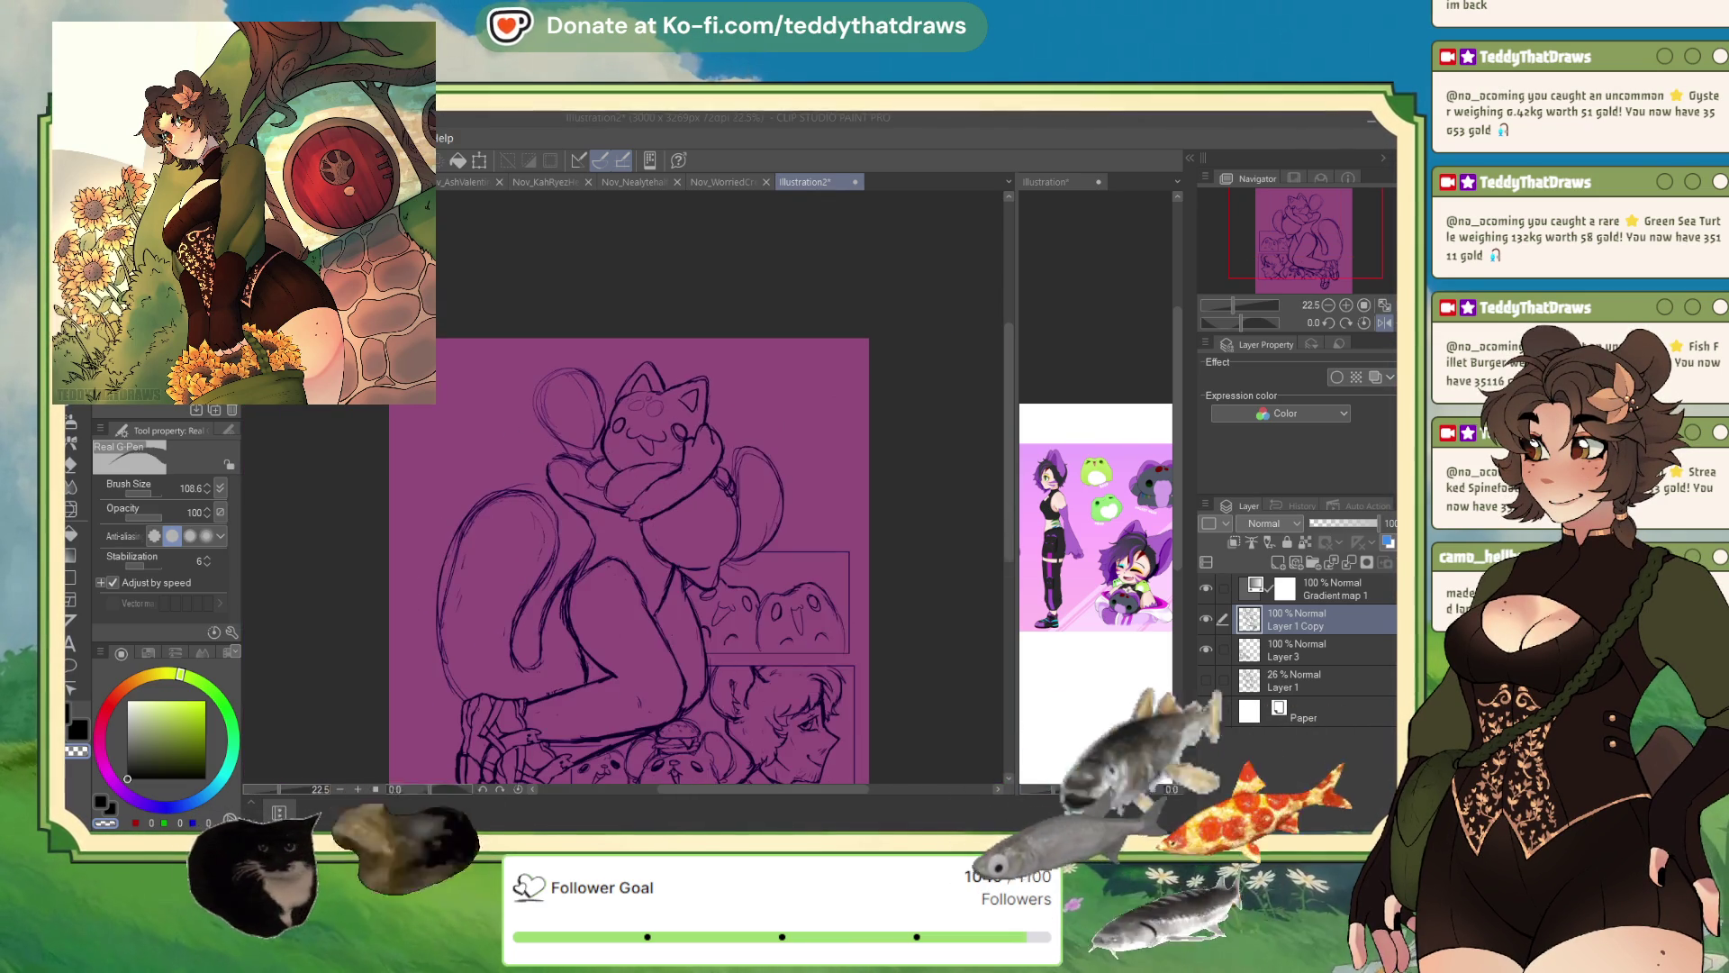
scroll(630, 541, up, 2)
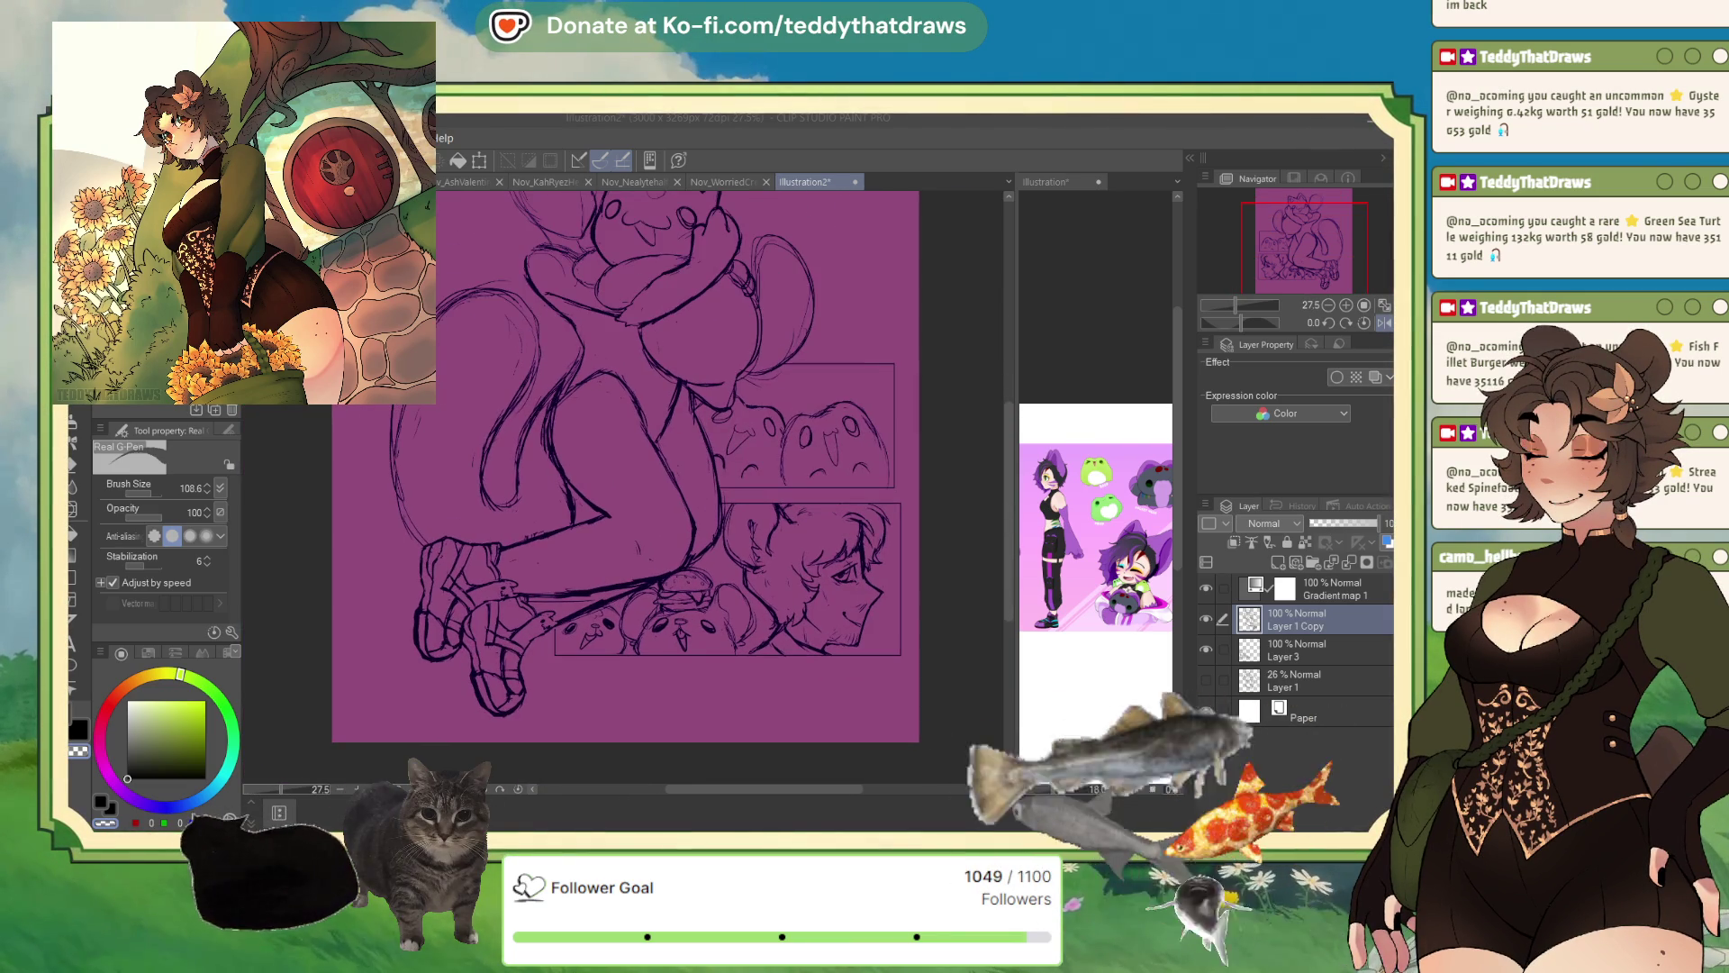
- Return the canvas view to its normal, unmirrored orientation
key(h)
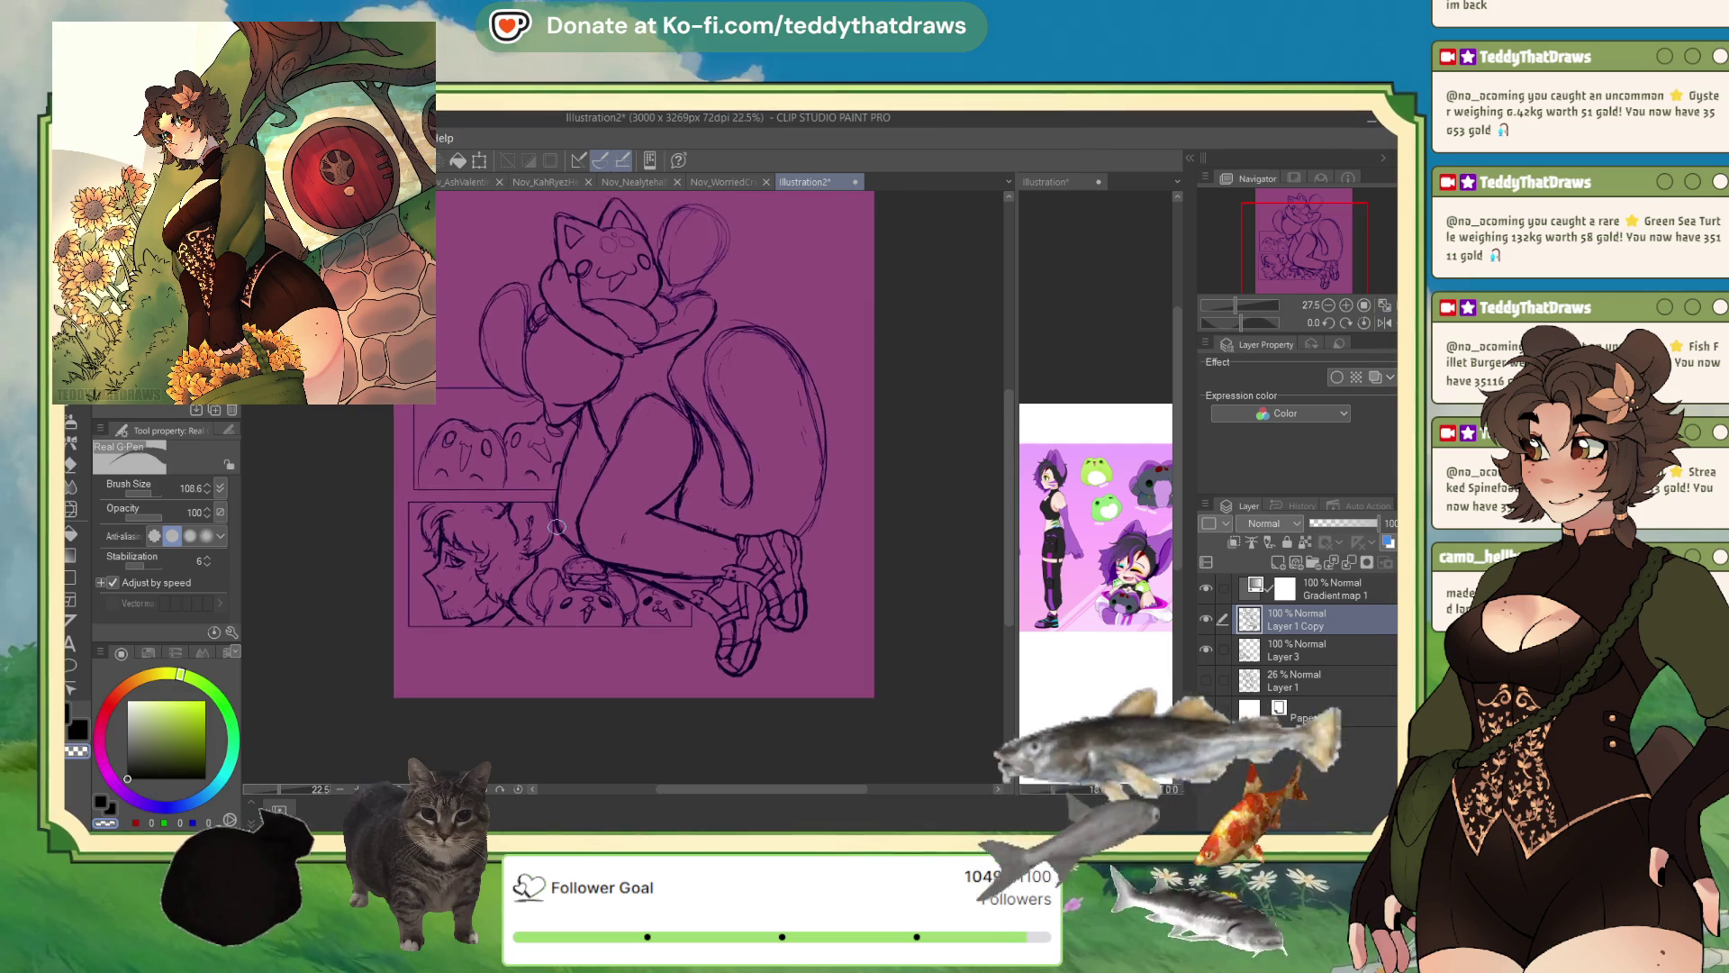
scroll(625, 594, down, 1)
scroll(625, 594, up, 1)
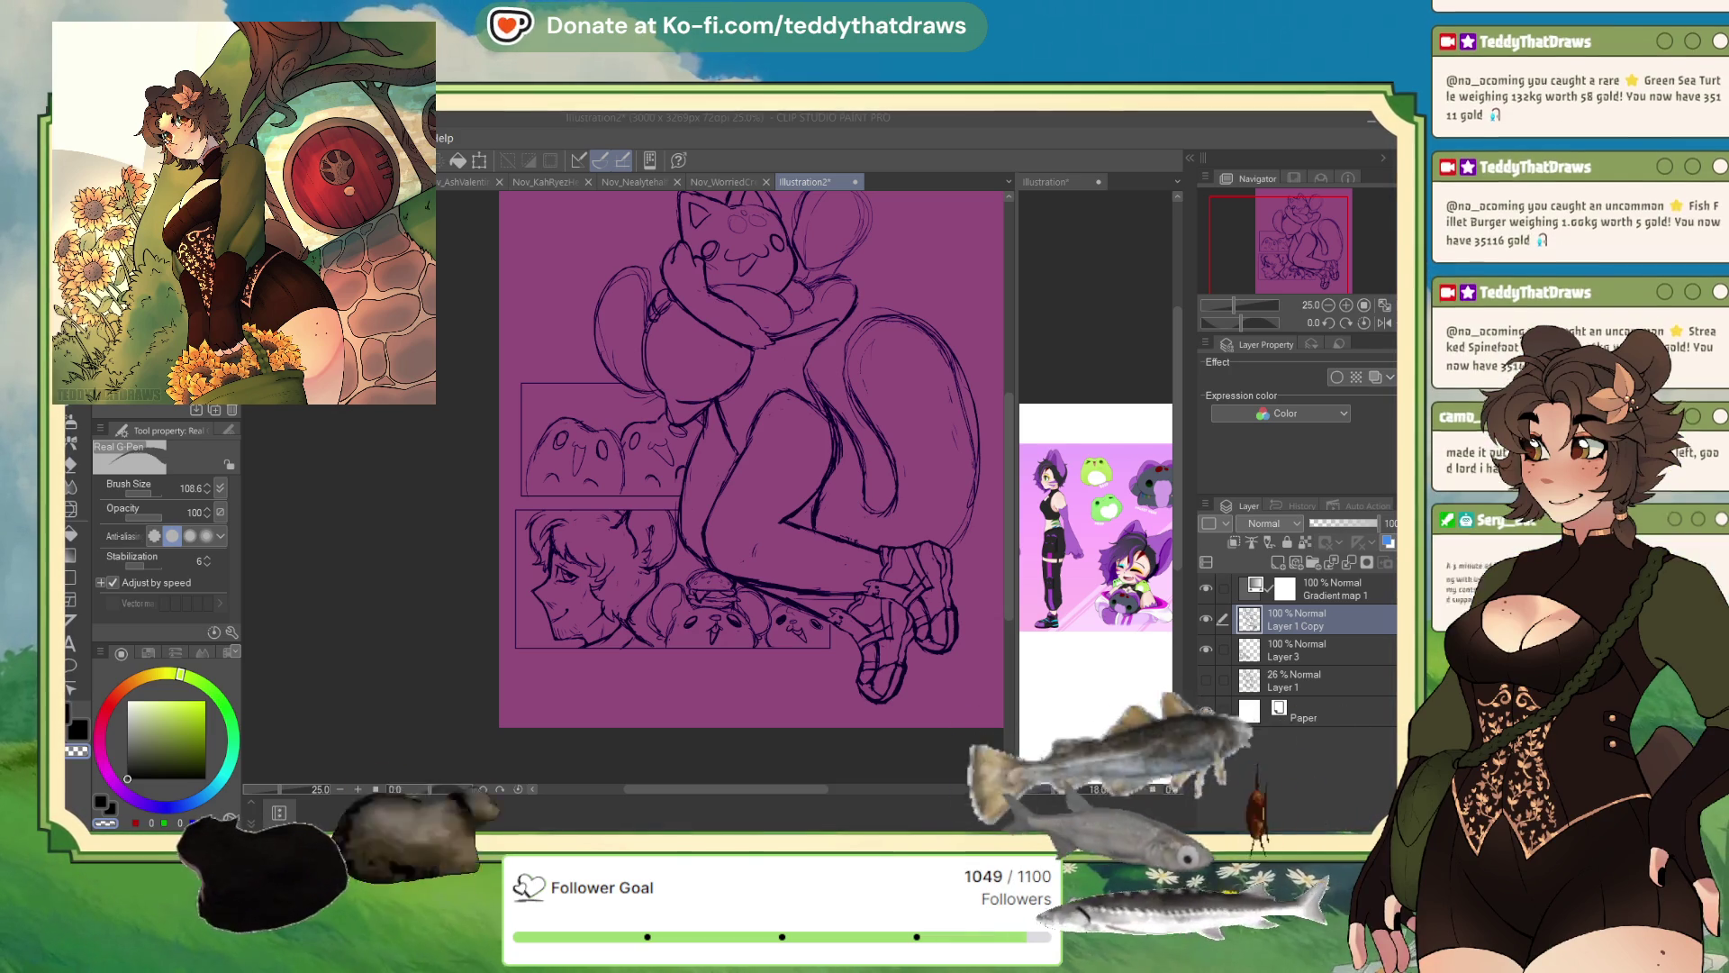
- Mirror the view, restore black ink, and pan over to the cat plush sketch
scroll(542, 547, up, 1)
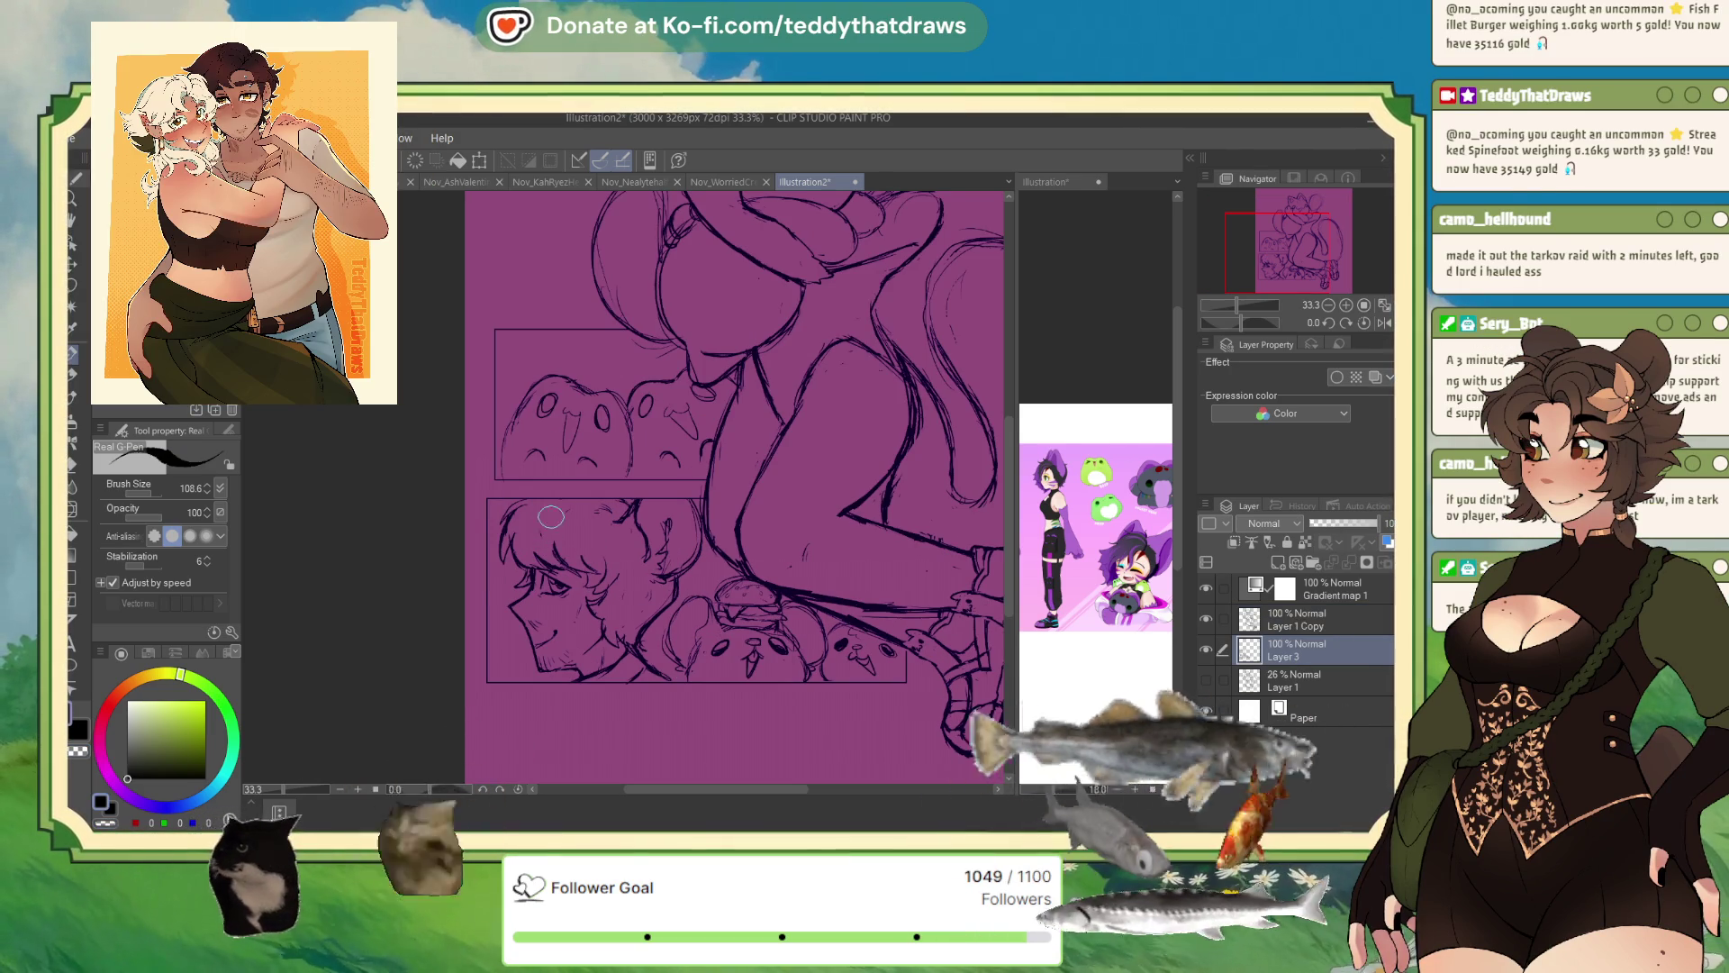
click(1385, 323)
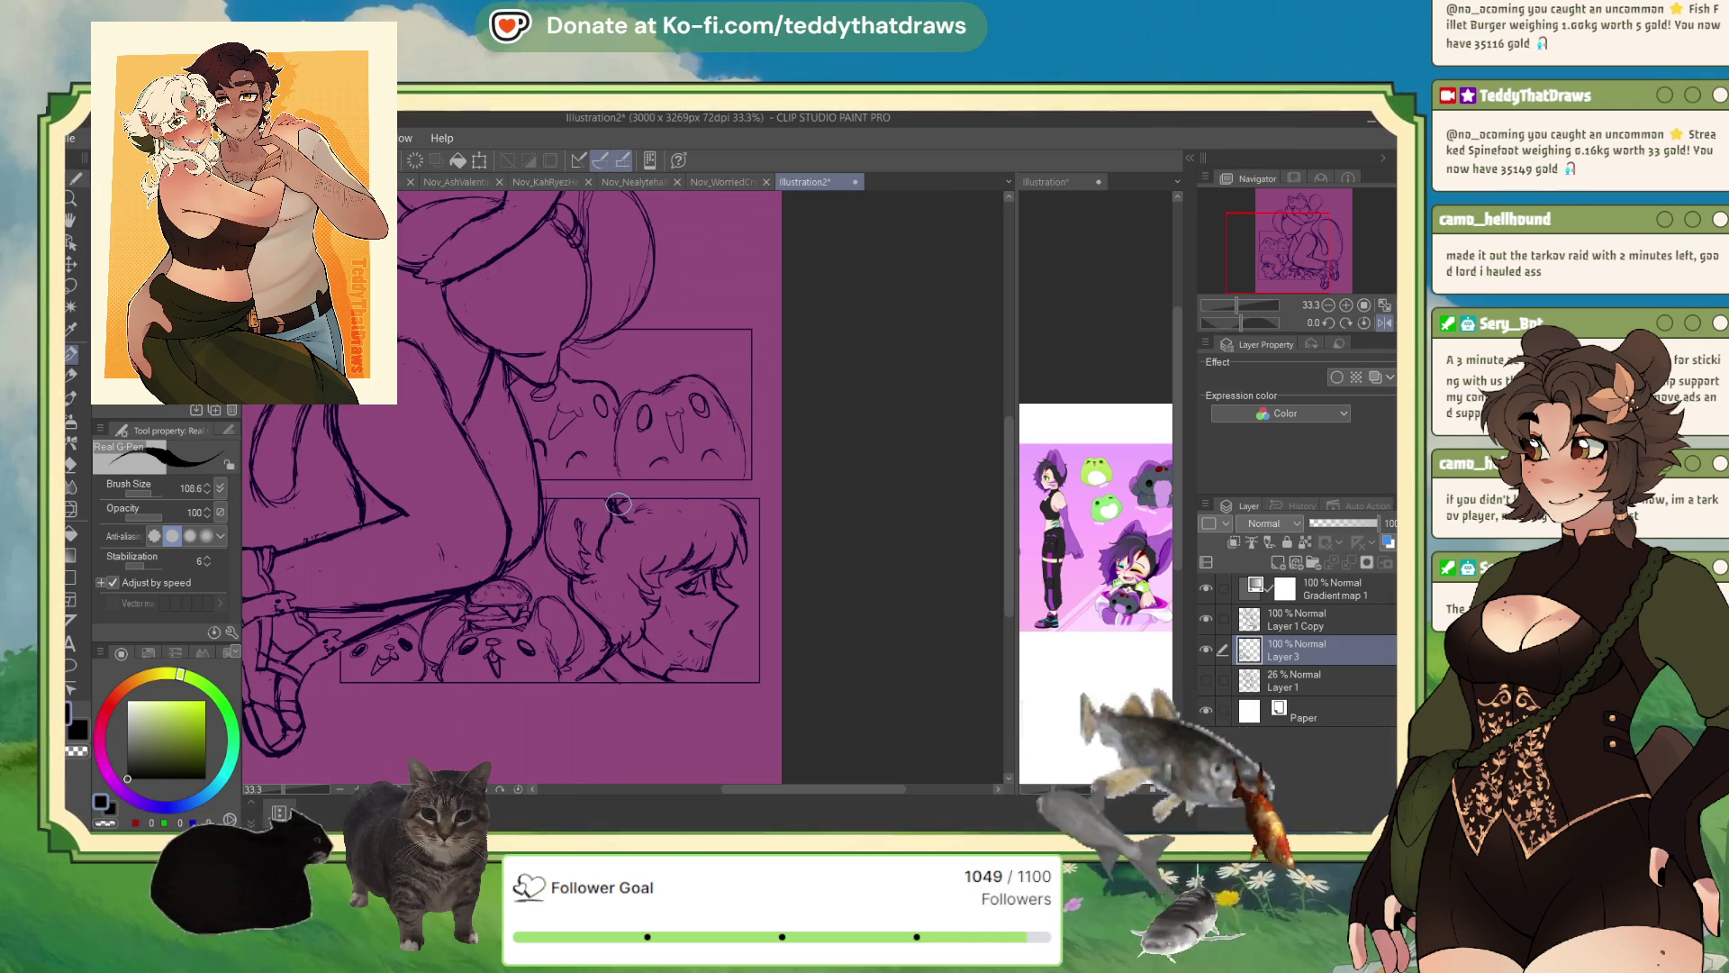
click(106, 823)
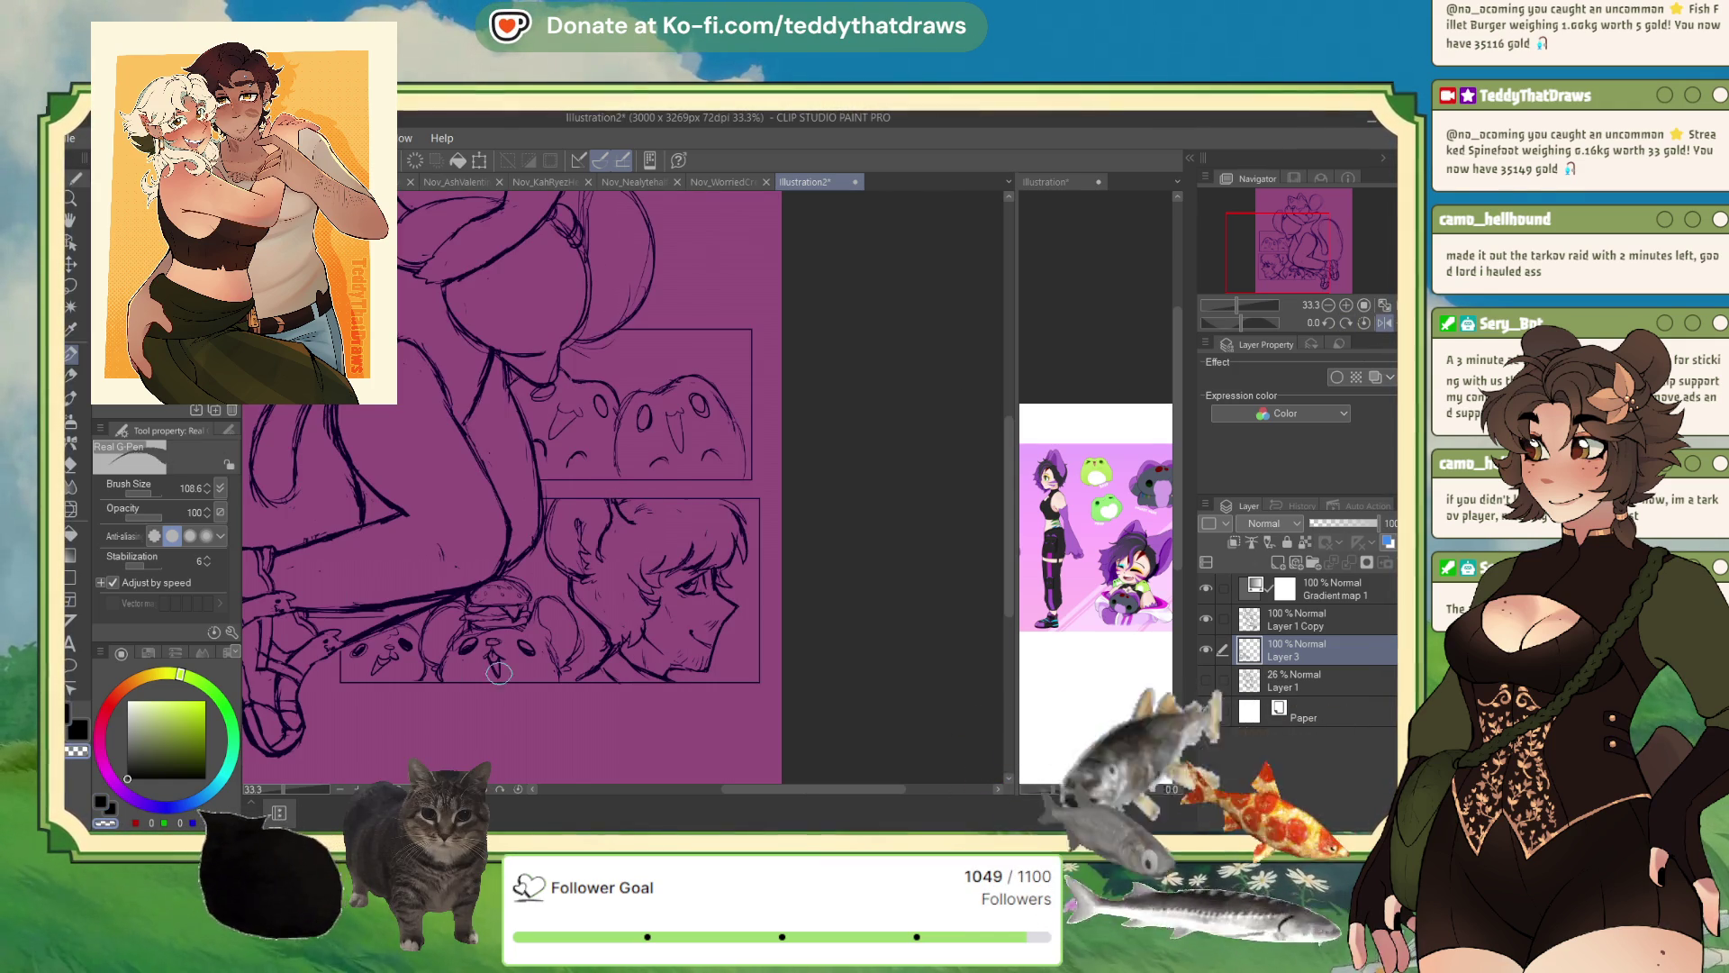
key(c)
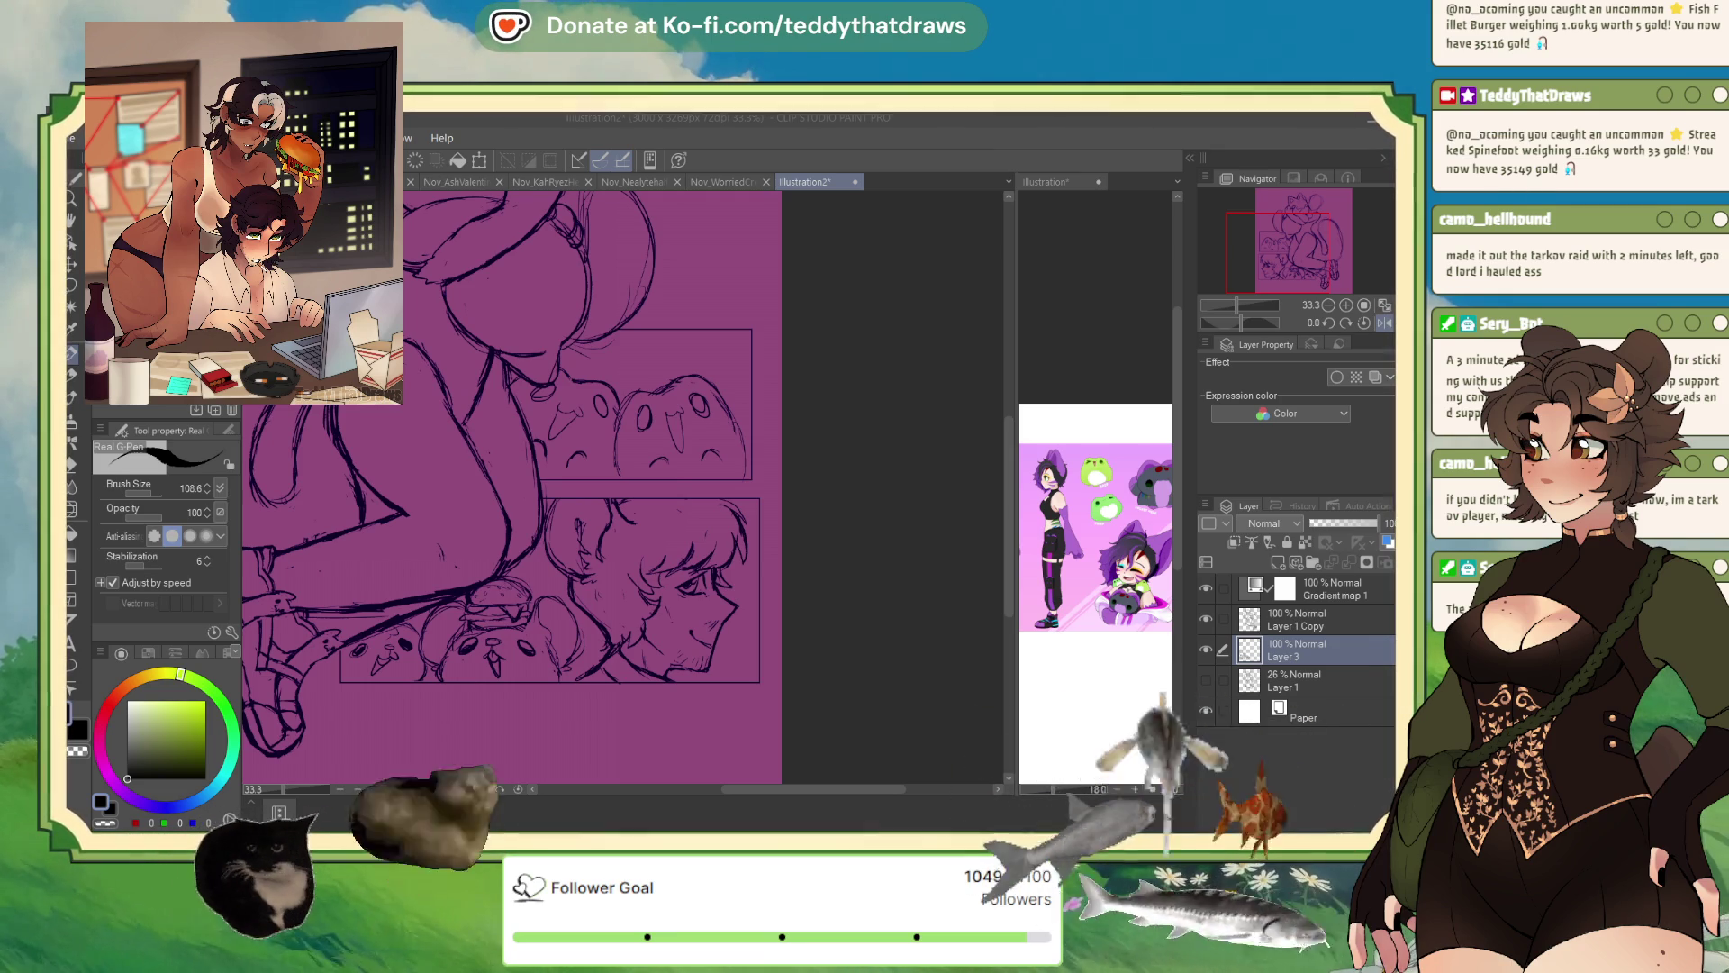
drag(685, 414, 936, 666)
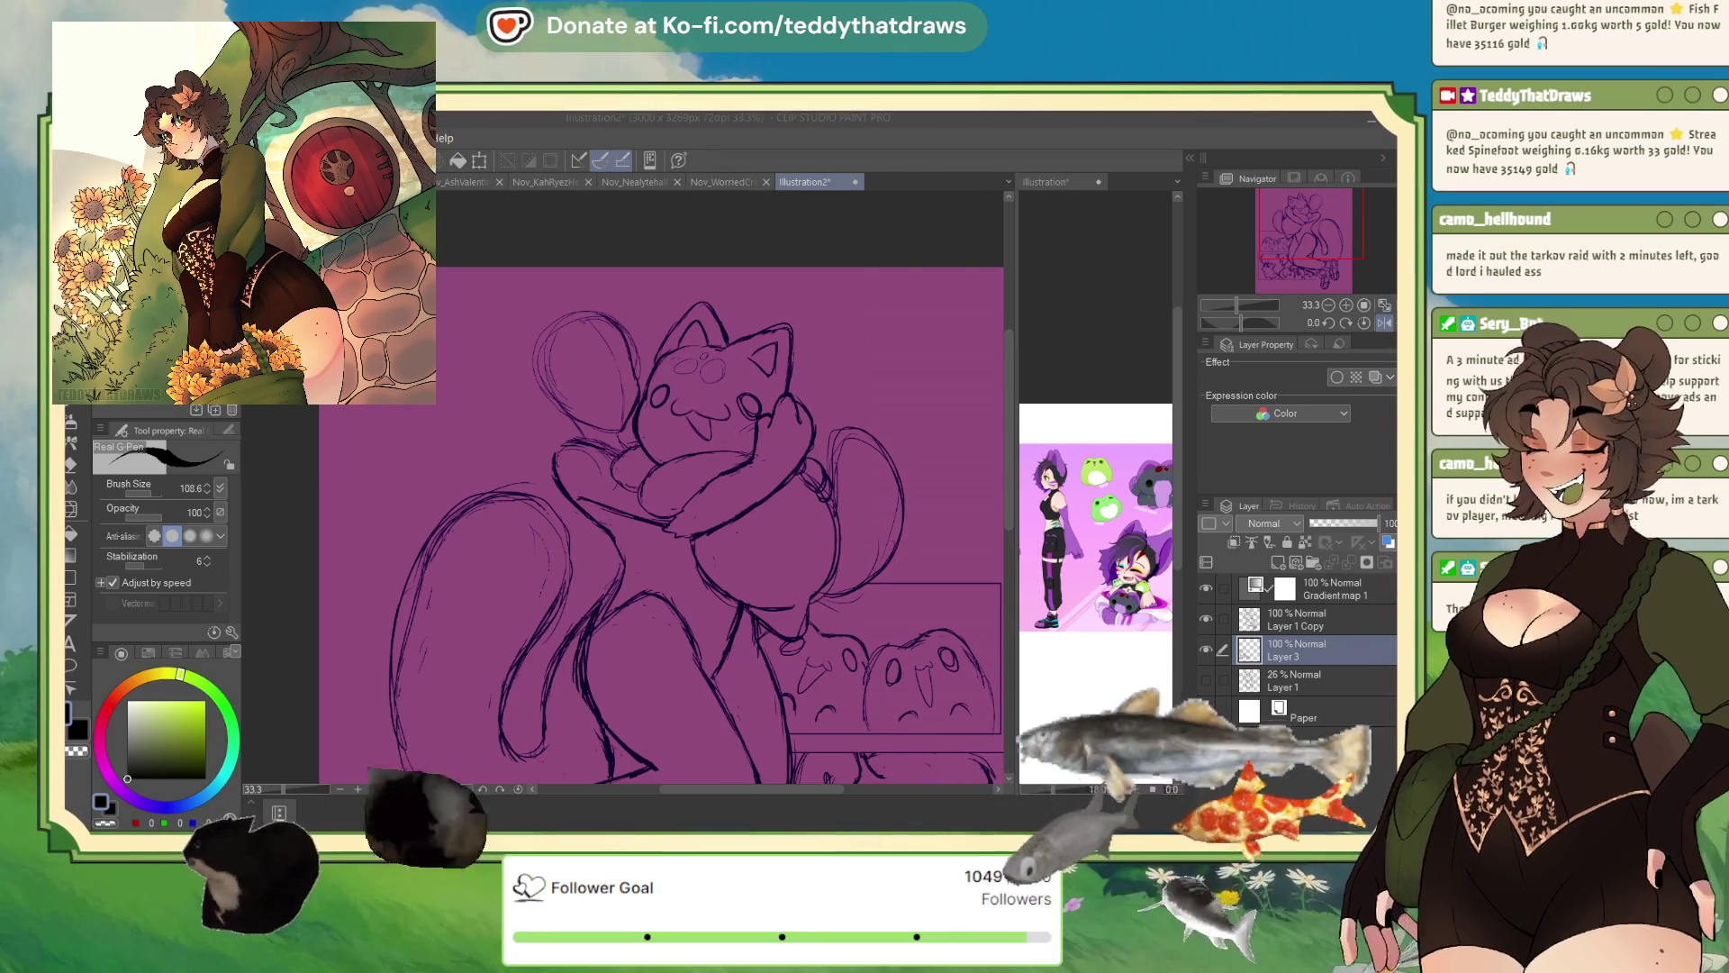
- Fade Layer 1 Copy to 23% opacity, hide Layer 3, and add a new raster layer
drag(1315, 227, 1314, 236)
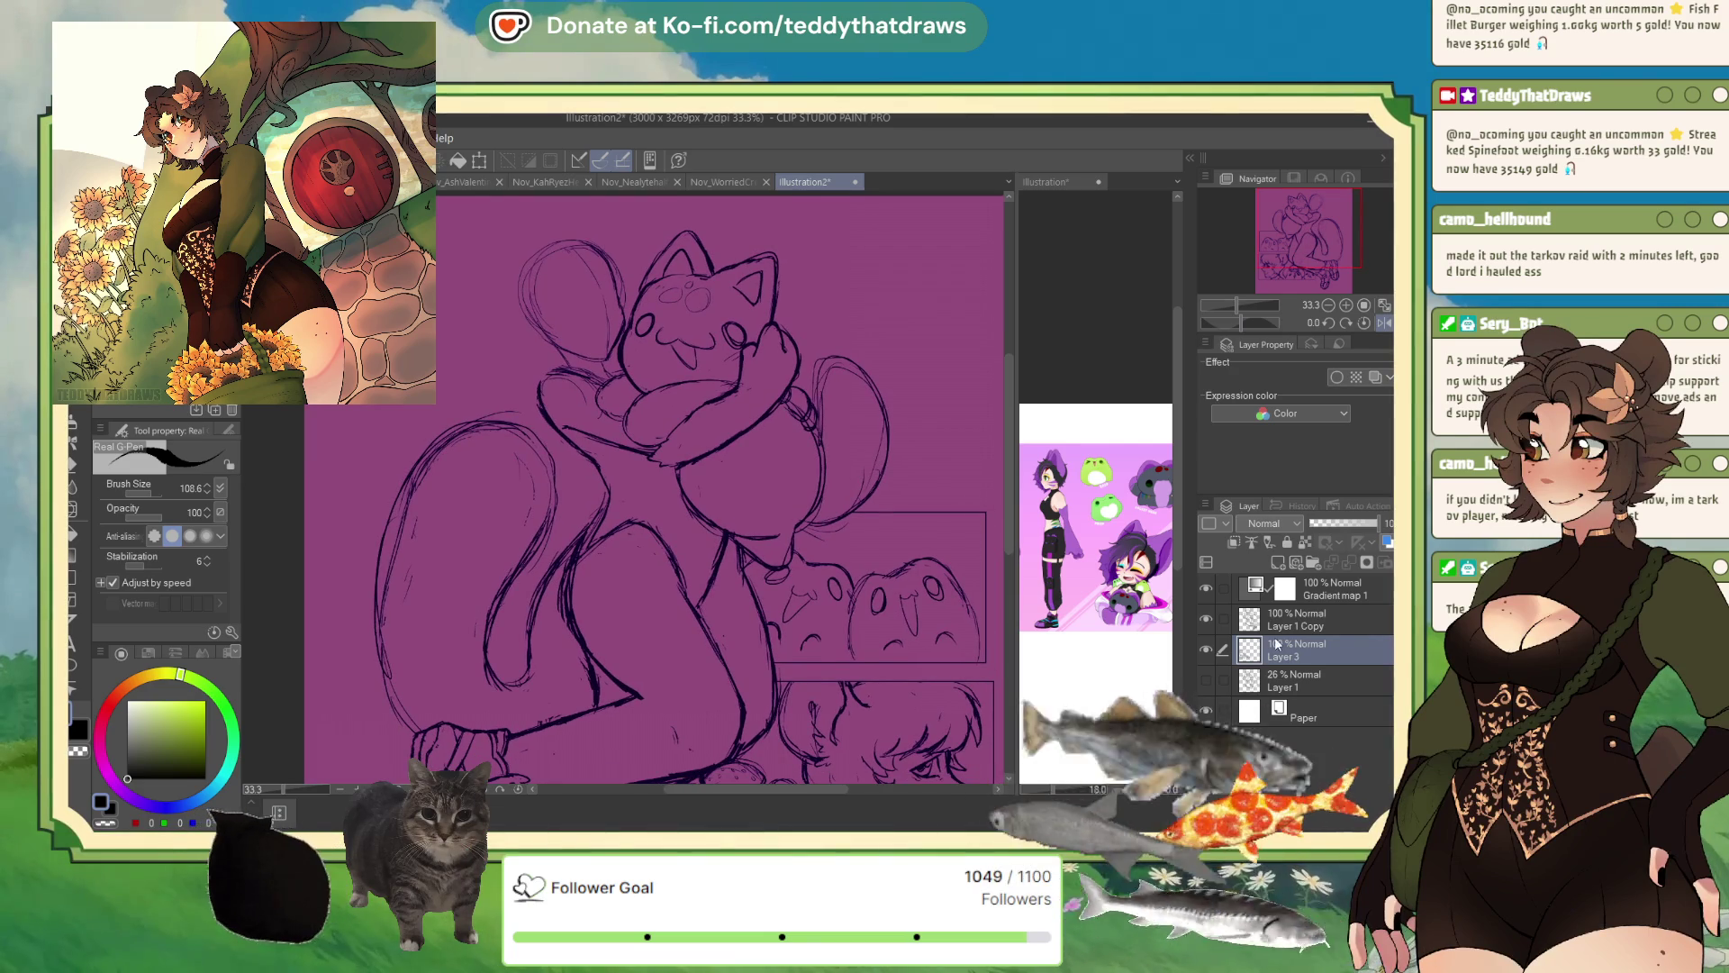
click(1236, 626)
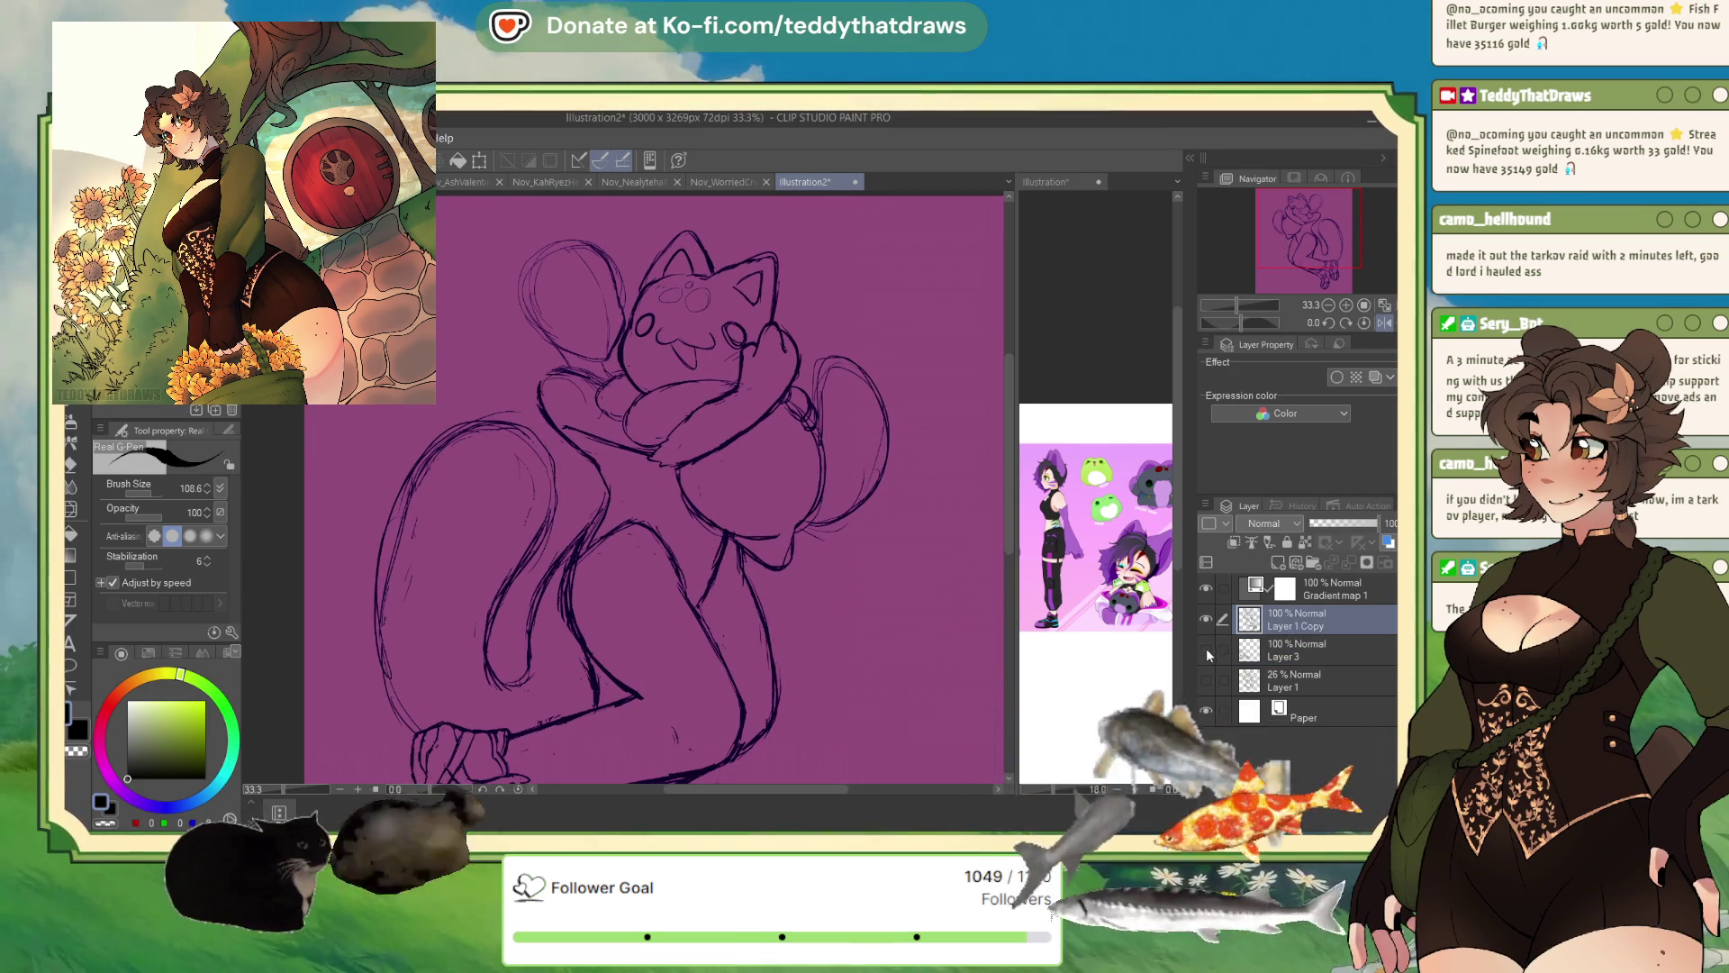
drag(1360, 522, 1316, 523)
click(1205, 649)
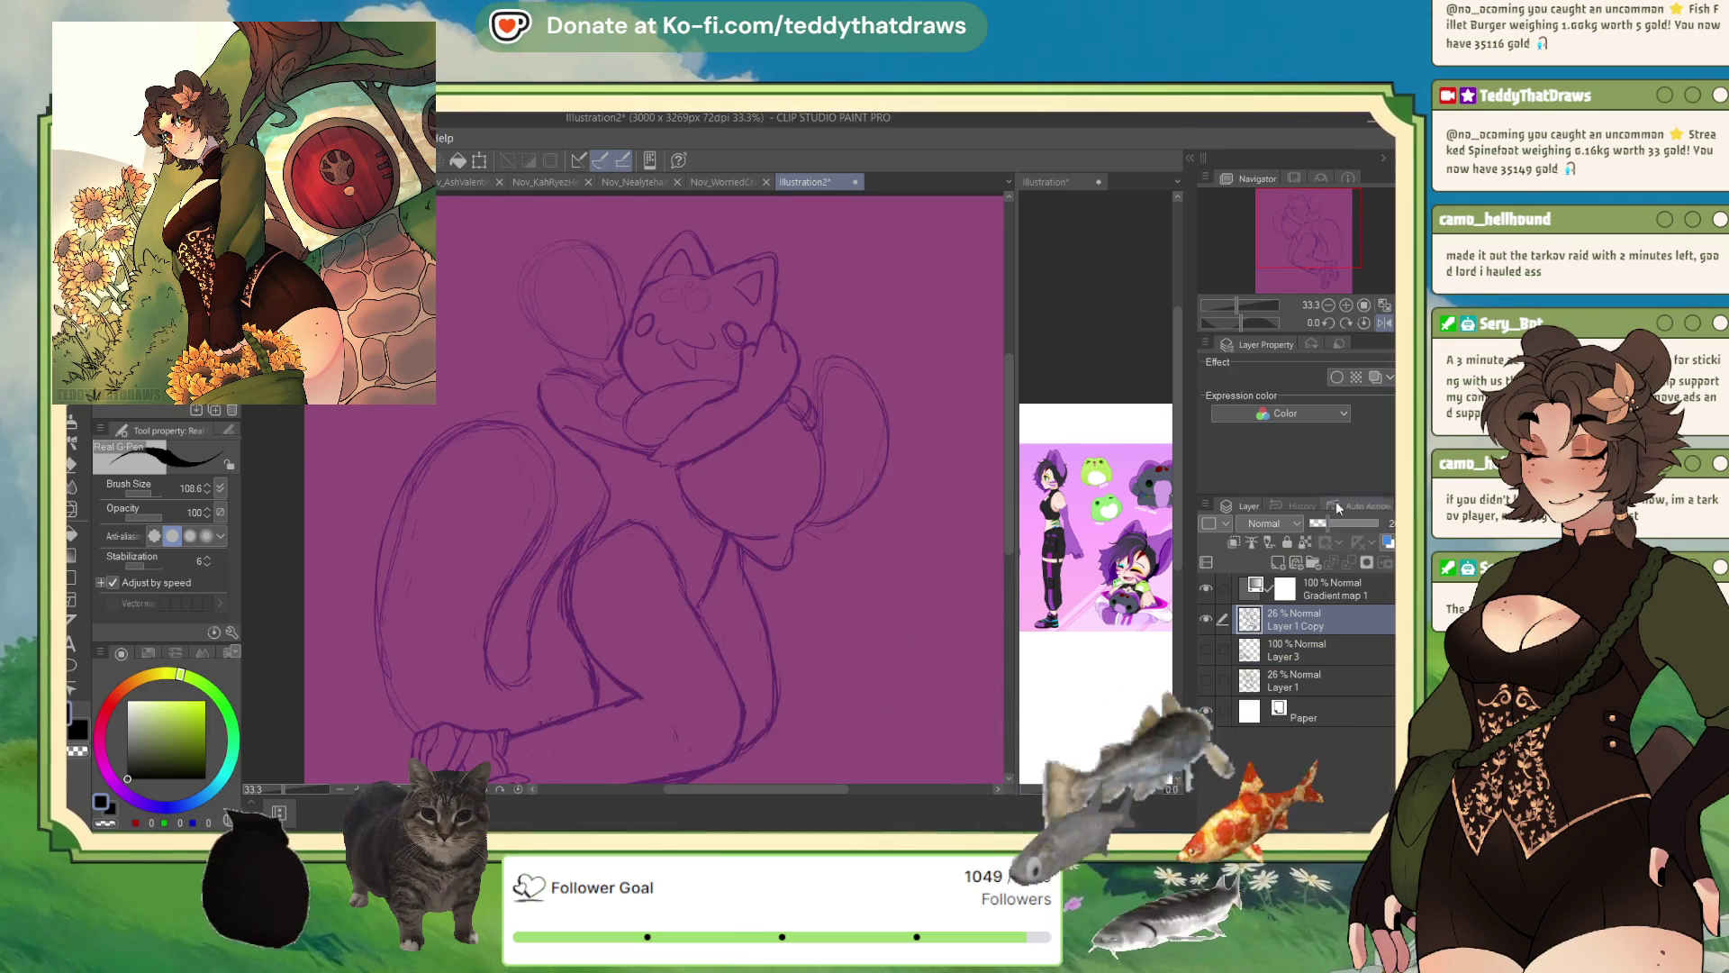
click(1278, 562)
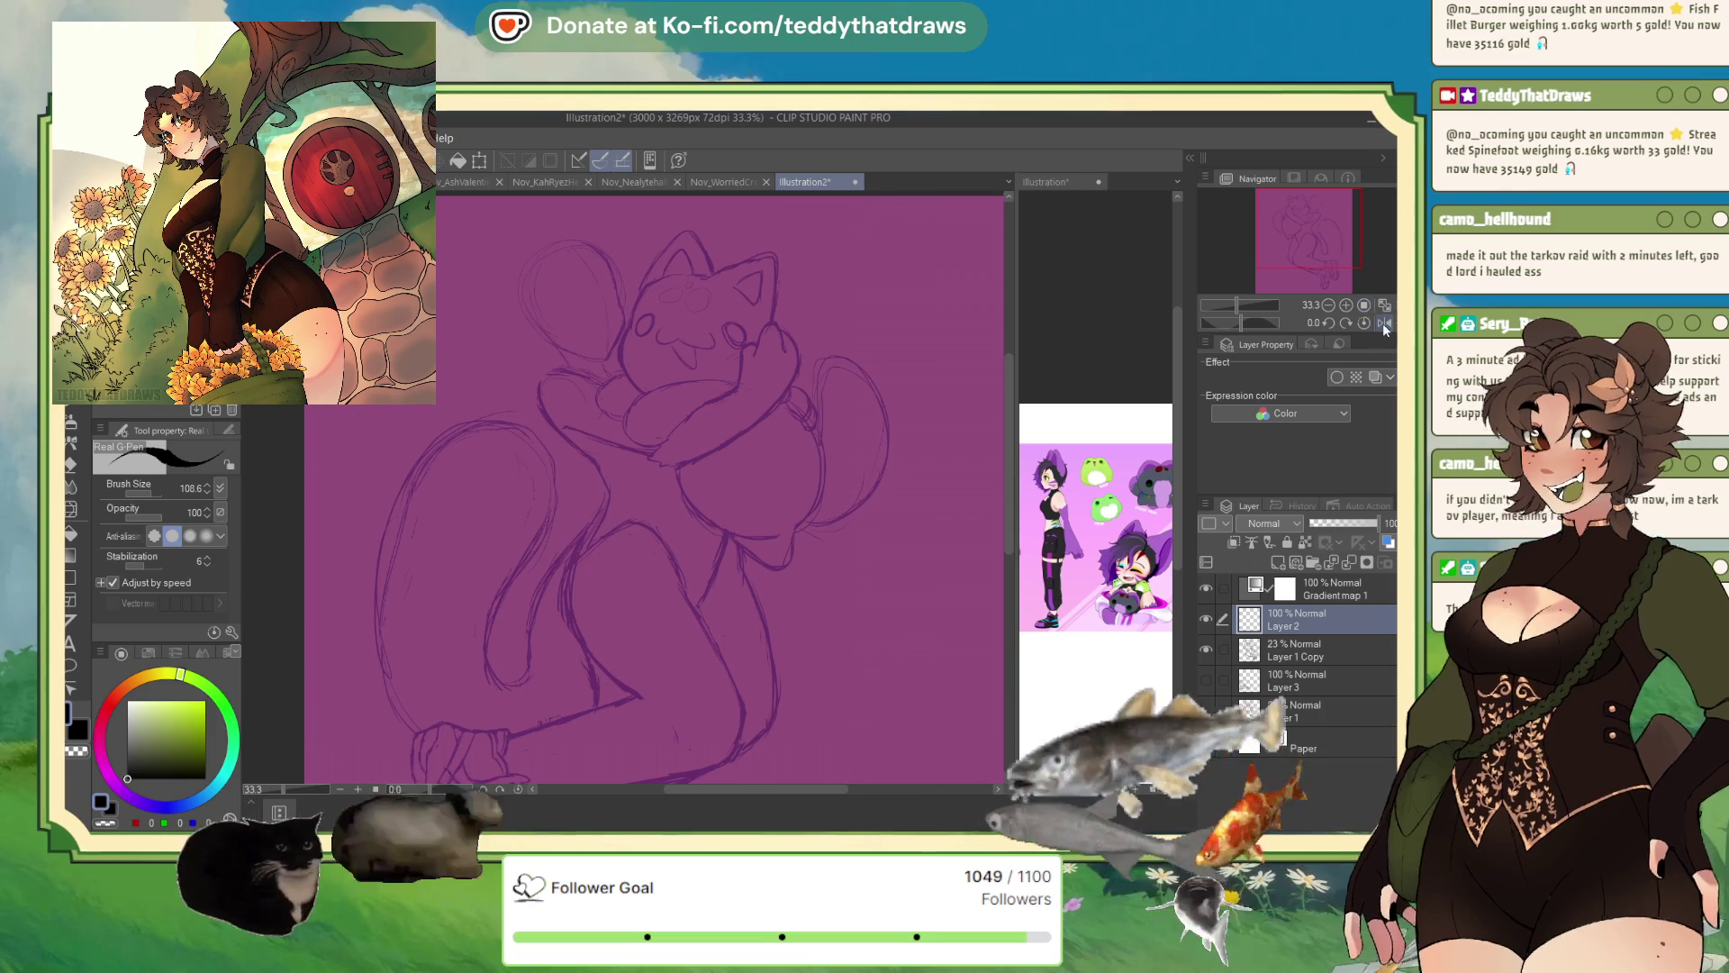
- Check the character reference illustration, then return to the main sketch at 66.7% zoom
click(1384, 322)
click(1045, 182)
scroll(1069, 419, down, 2)
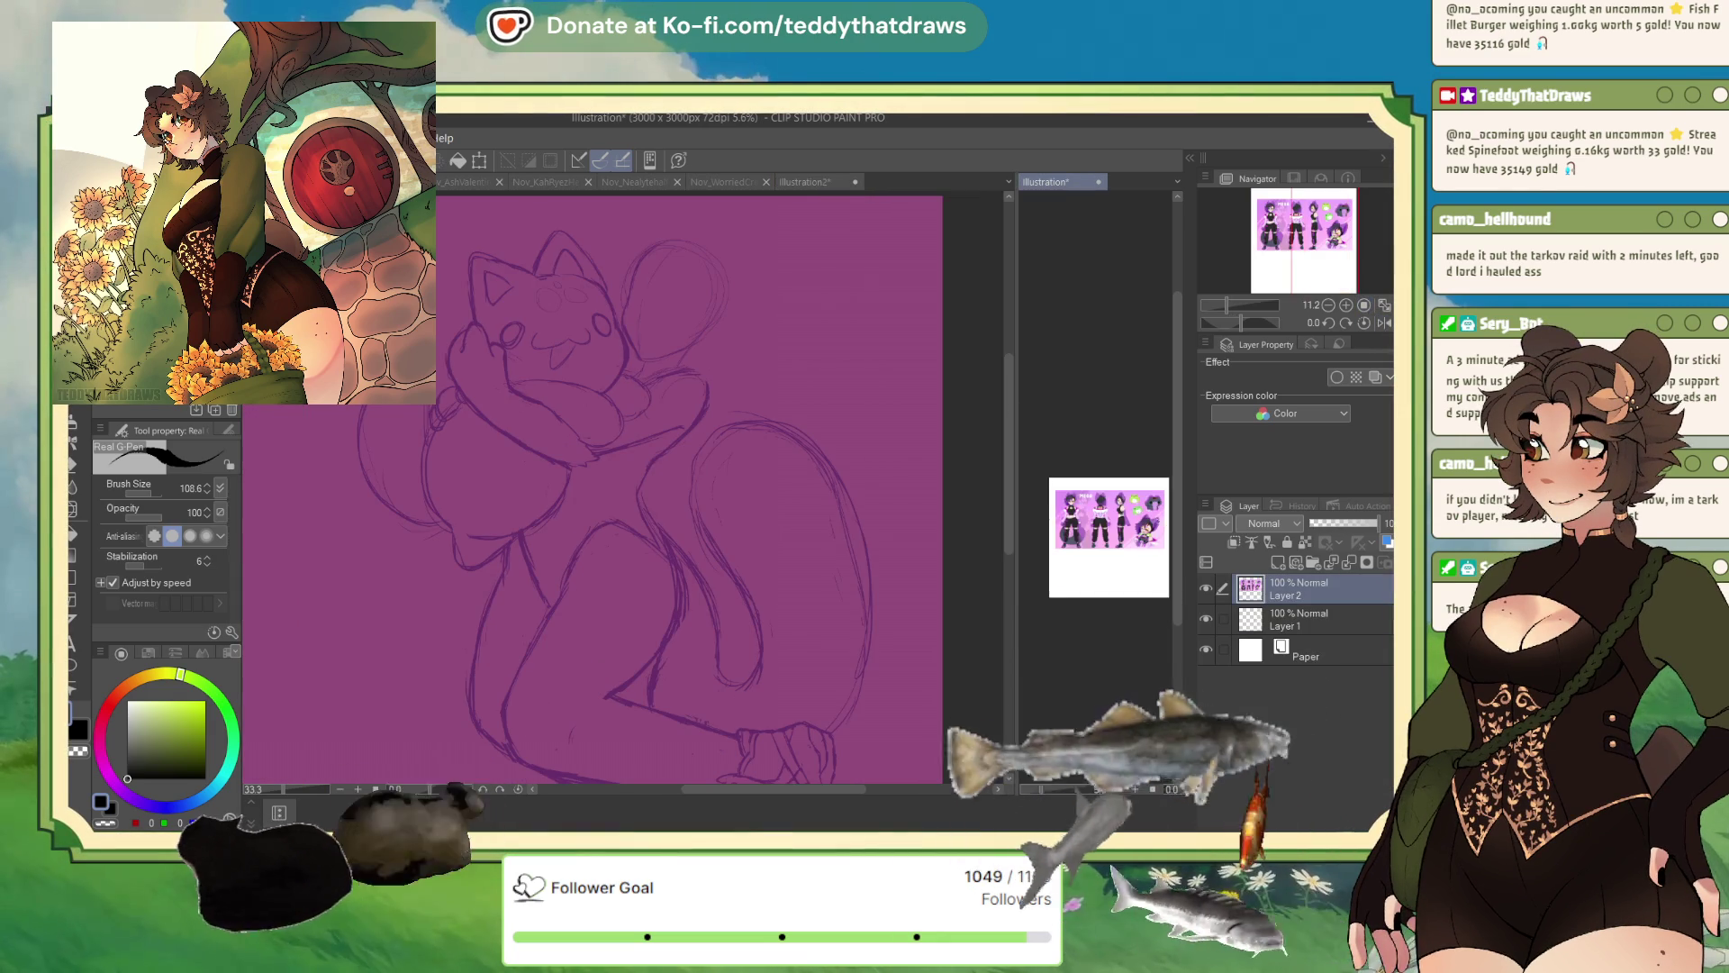
scroll(1069, 420, up, 5)
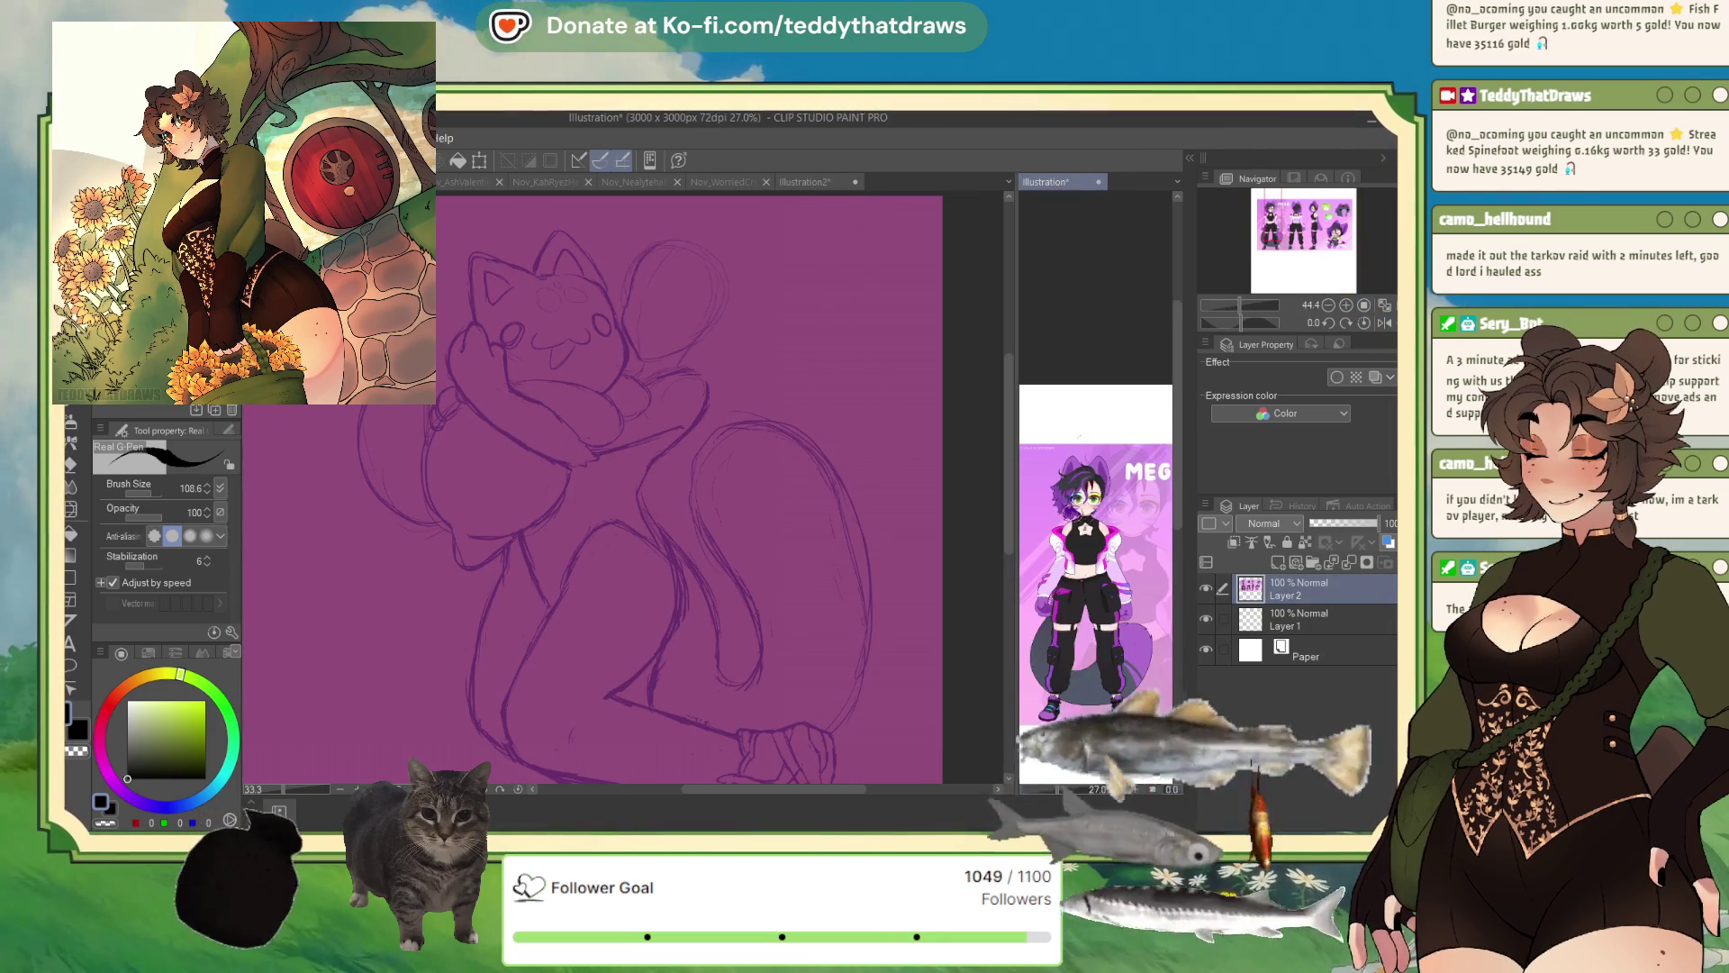
click(804, 182)
scroll(799, 238, up, 2)
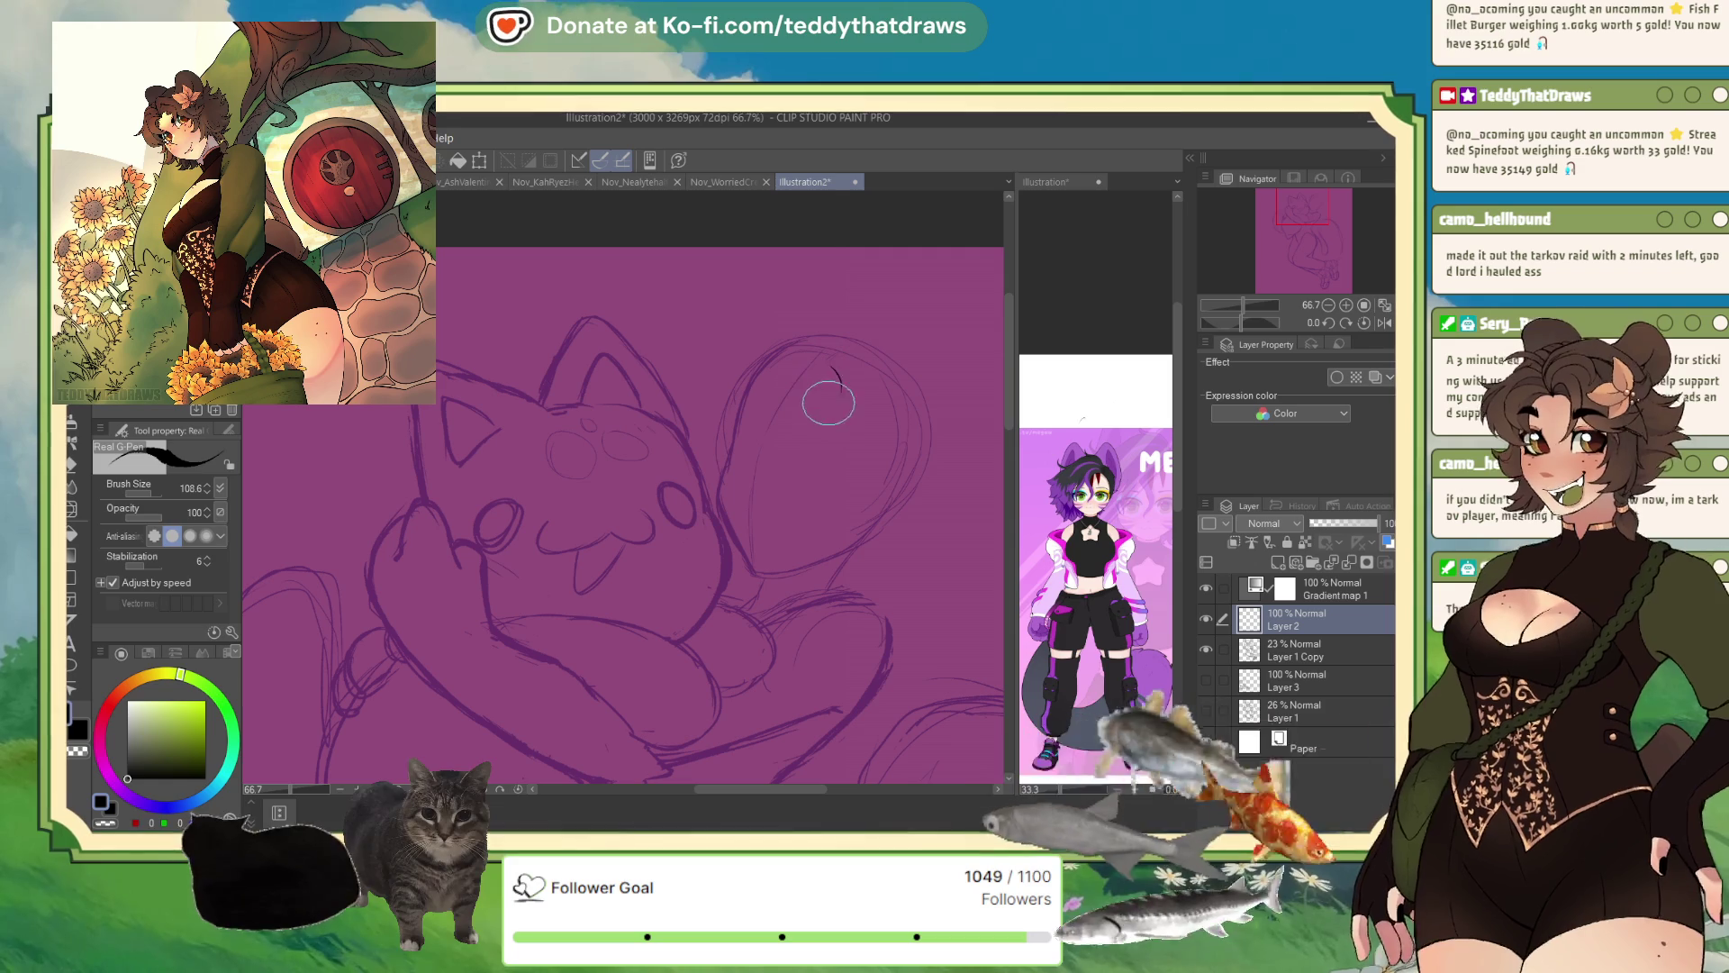
- Ink an eye on Layer 2, undo the strokes, and redraw it as a small arc
mouse_move(792, 418)
mouse_down()
mouse_move(837, 388)
mouse_move(791, 400)
mouse_up()
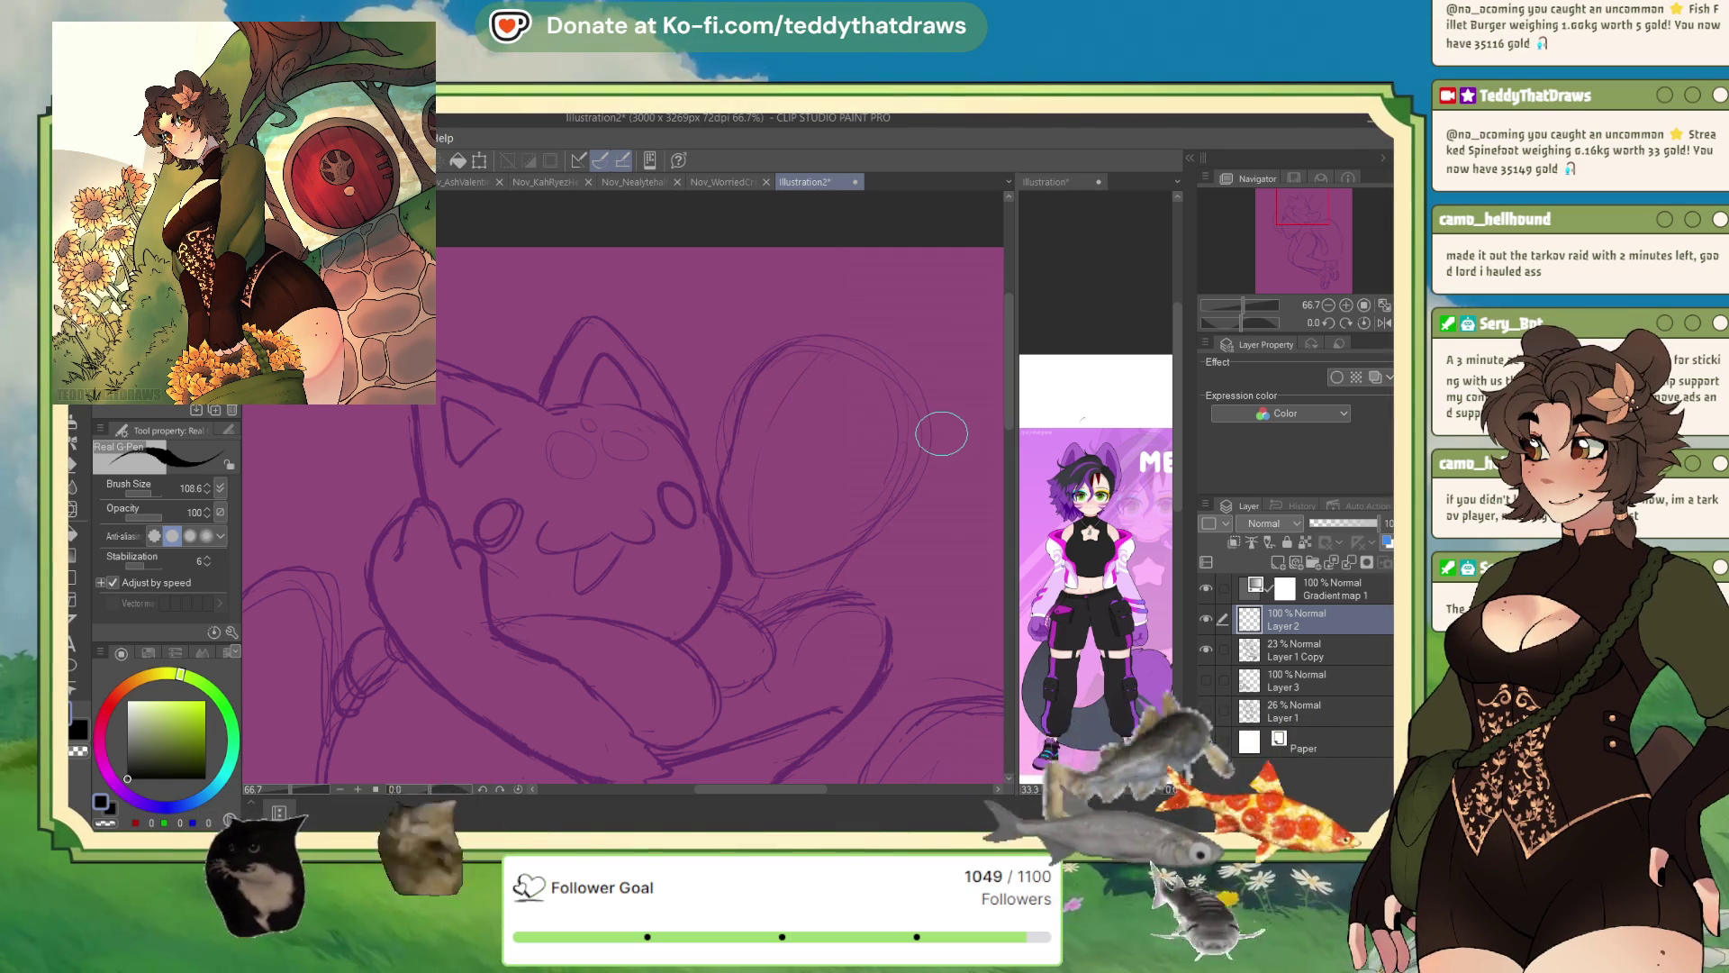
mouse_move(759, 412)
mouse_down()
mouse_move(736, 461)
mouse_move(837, 472)
mouse_move(843, 493)
mouse_up()
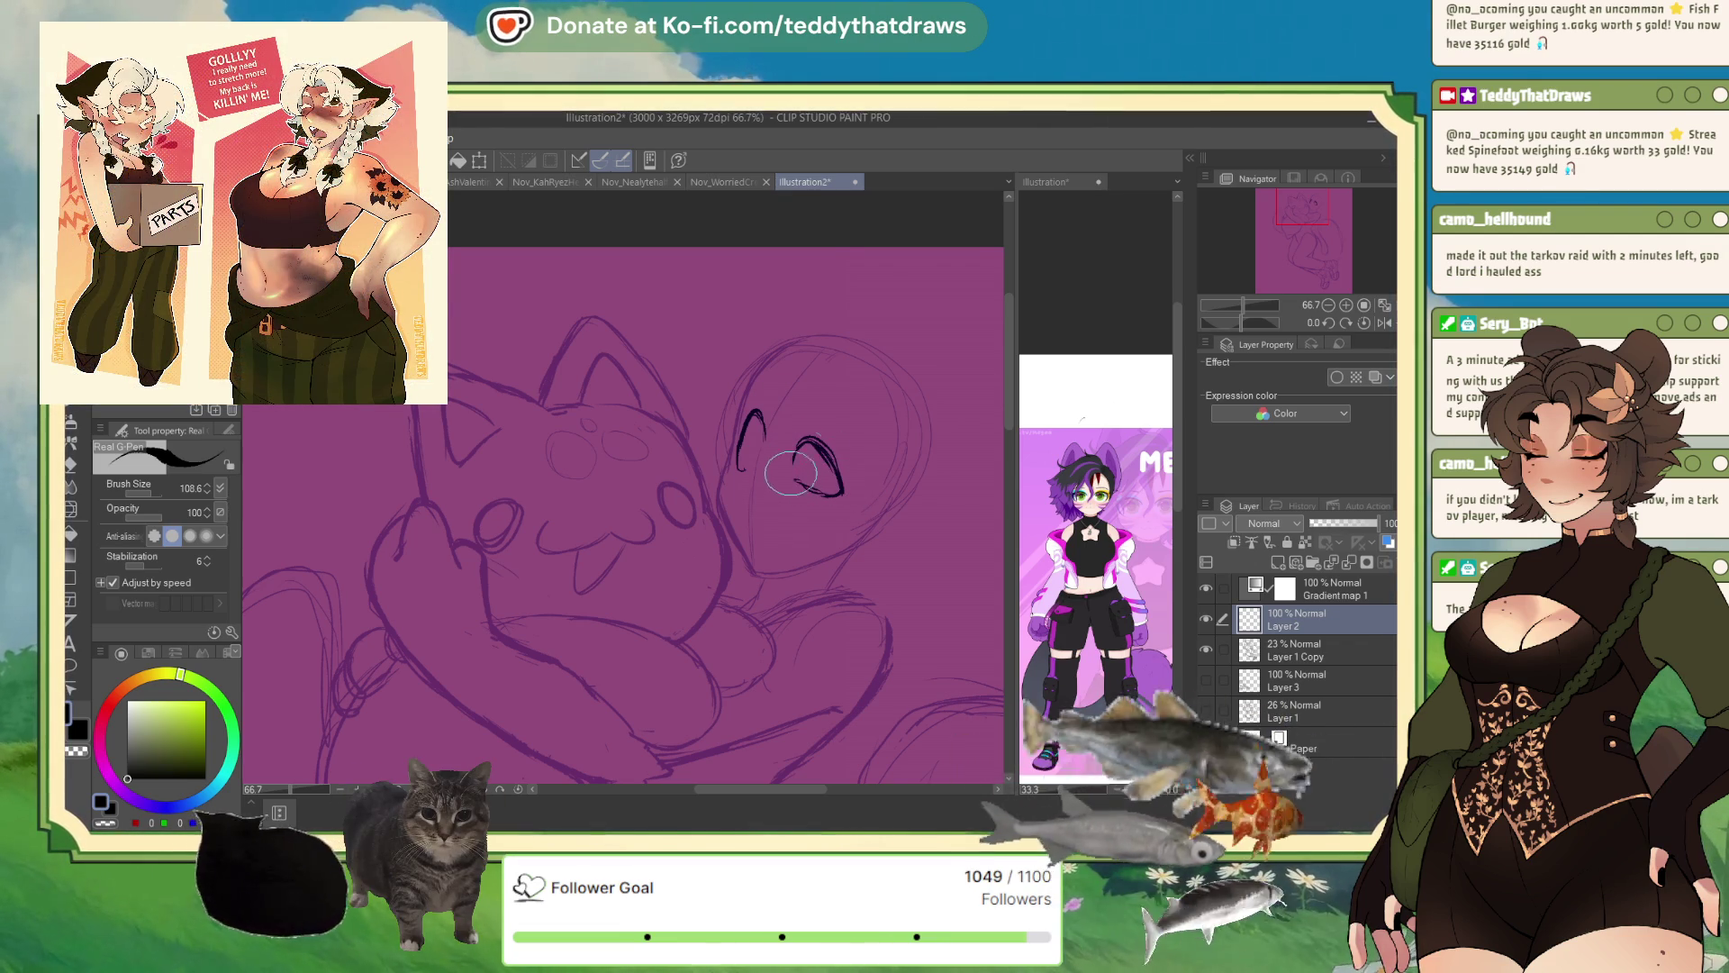
key(ctrl+z)
key(ctrl+z)
key(ctrl+z)
drag(743, 425, 763, 441)
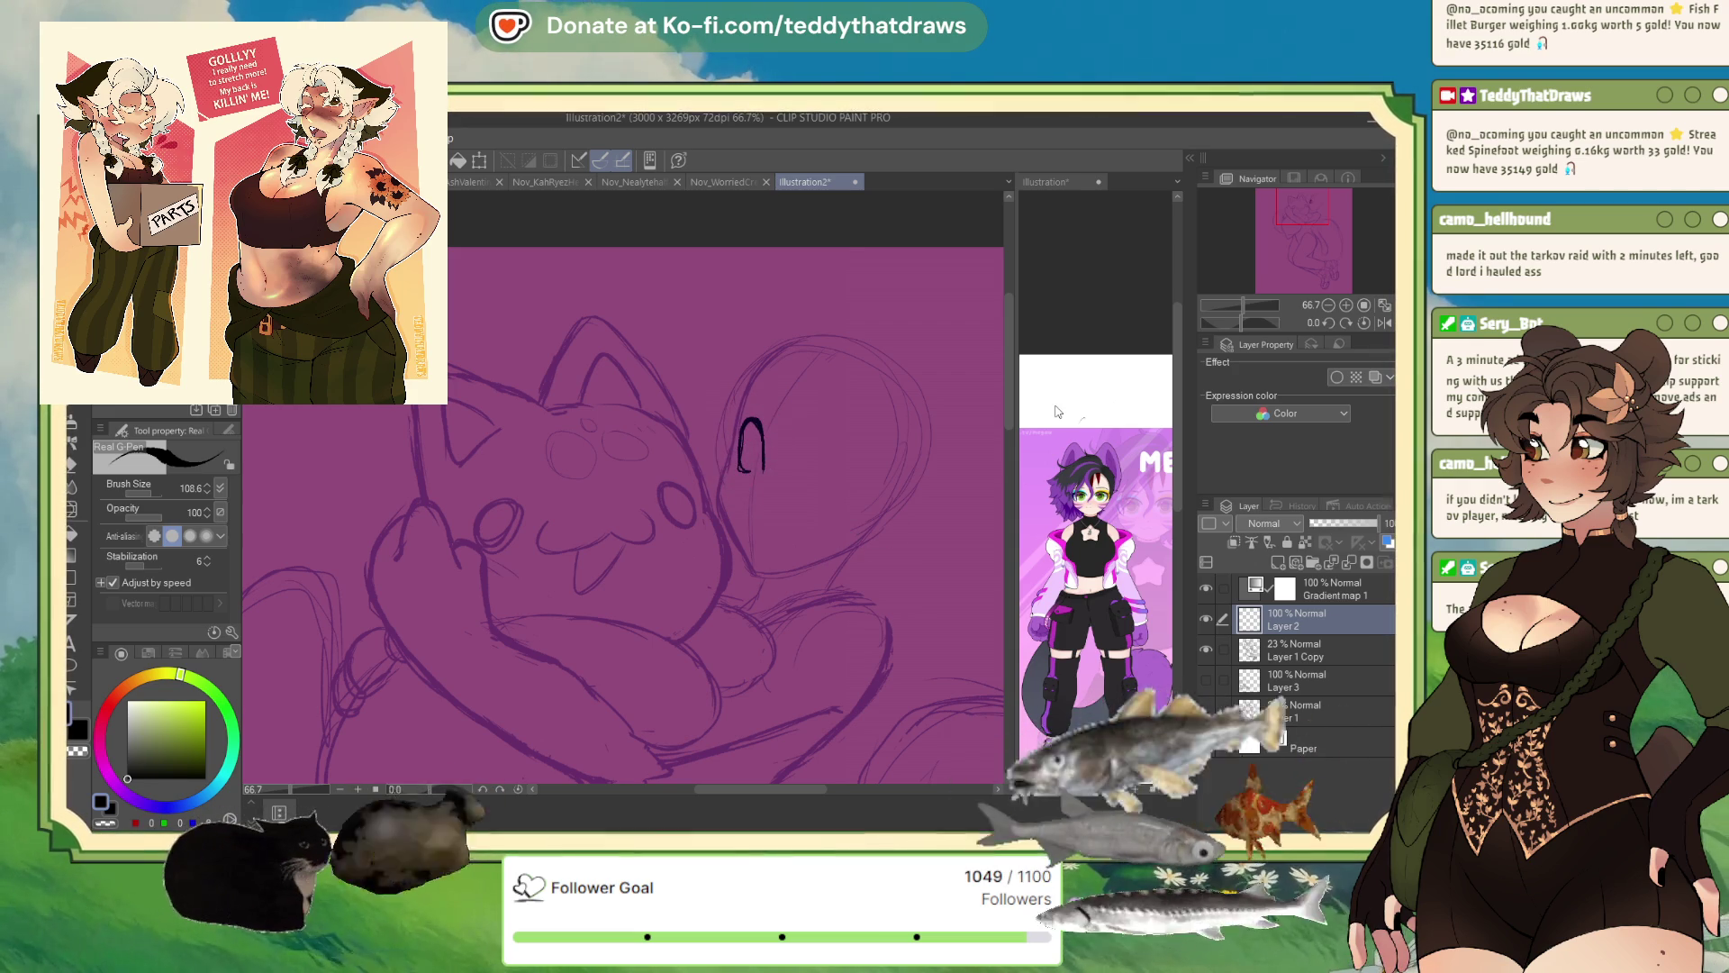
scroll(792, 451, down, 5)
scroll(805, 390, up, 2)
scroll(811, 486, down, 2)
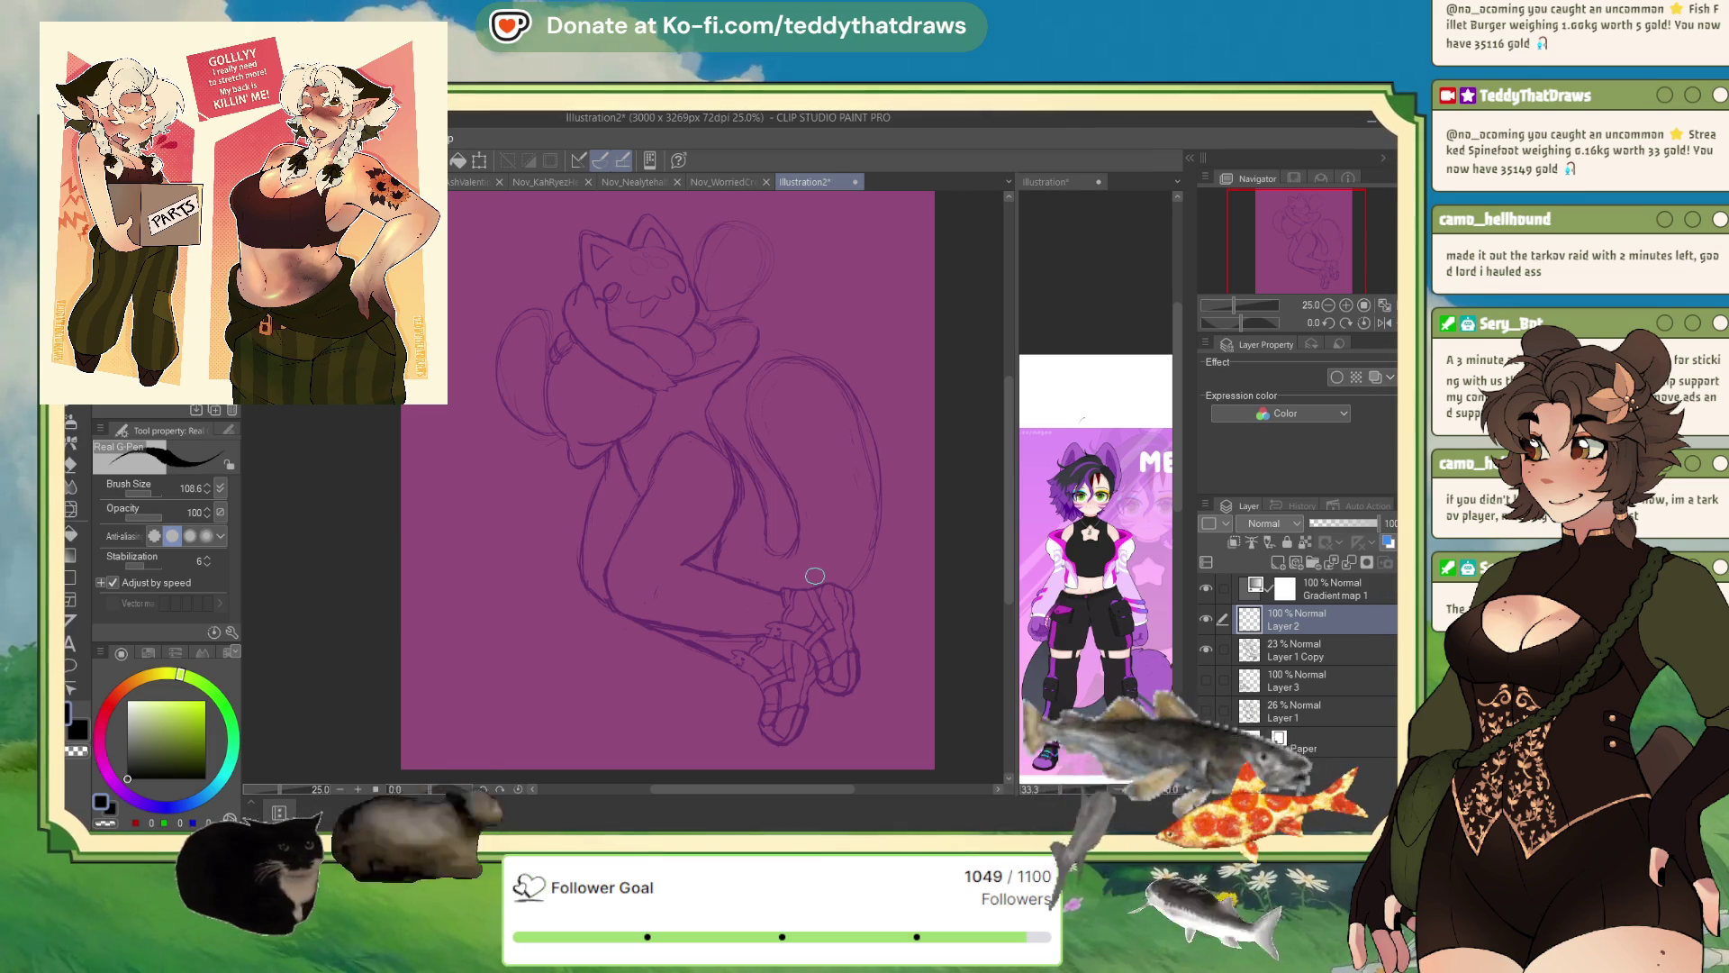
scroll(792, 494, up, 1)
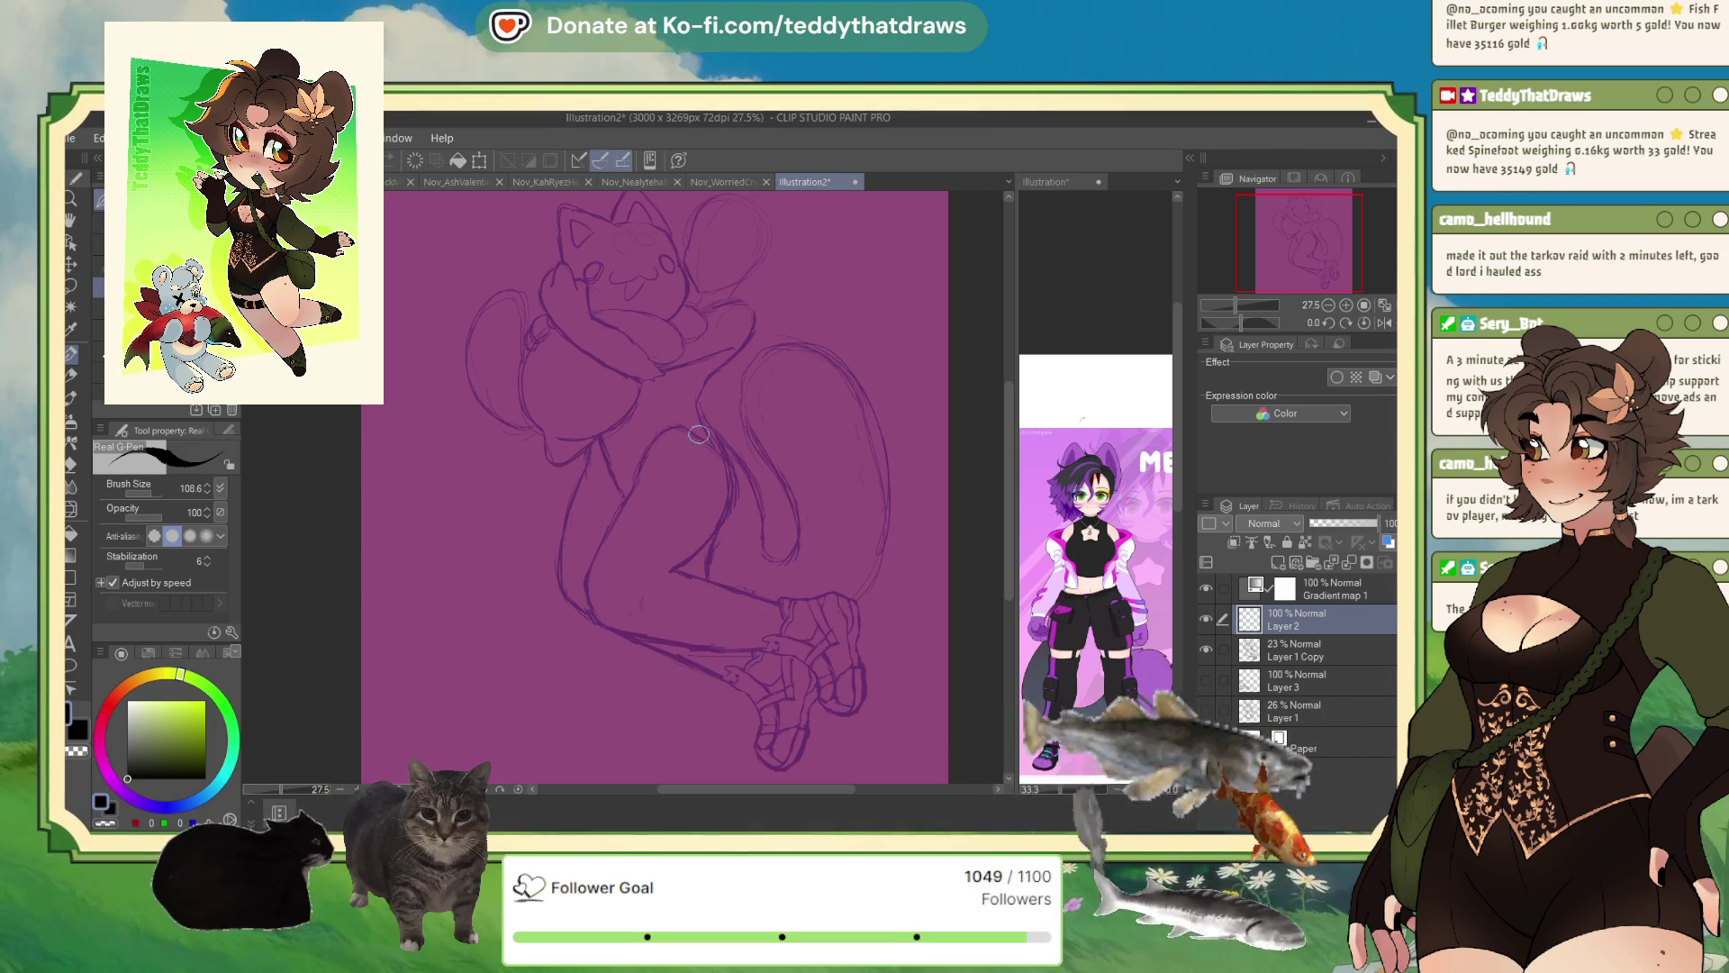
- Mirror the view, zoom in, and set the Real G-Pen brush size to 50
click(1382, 324)
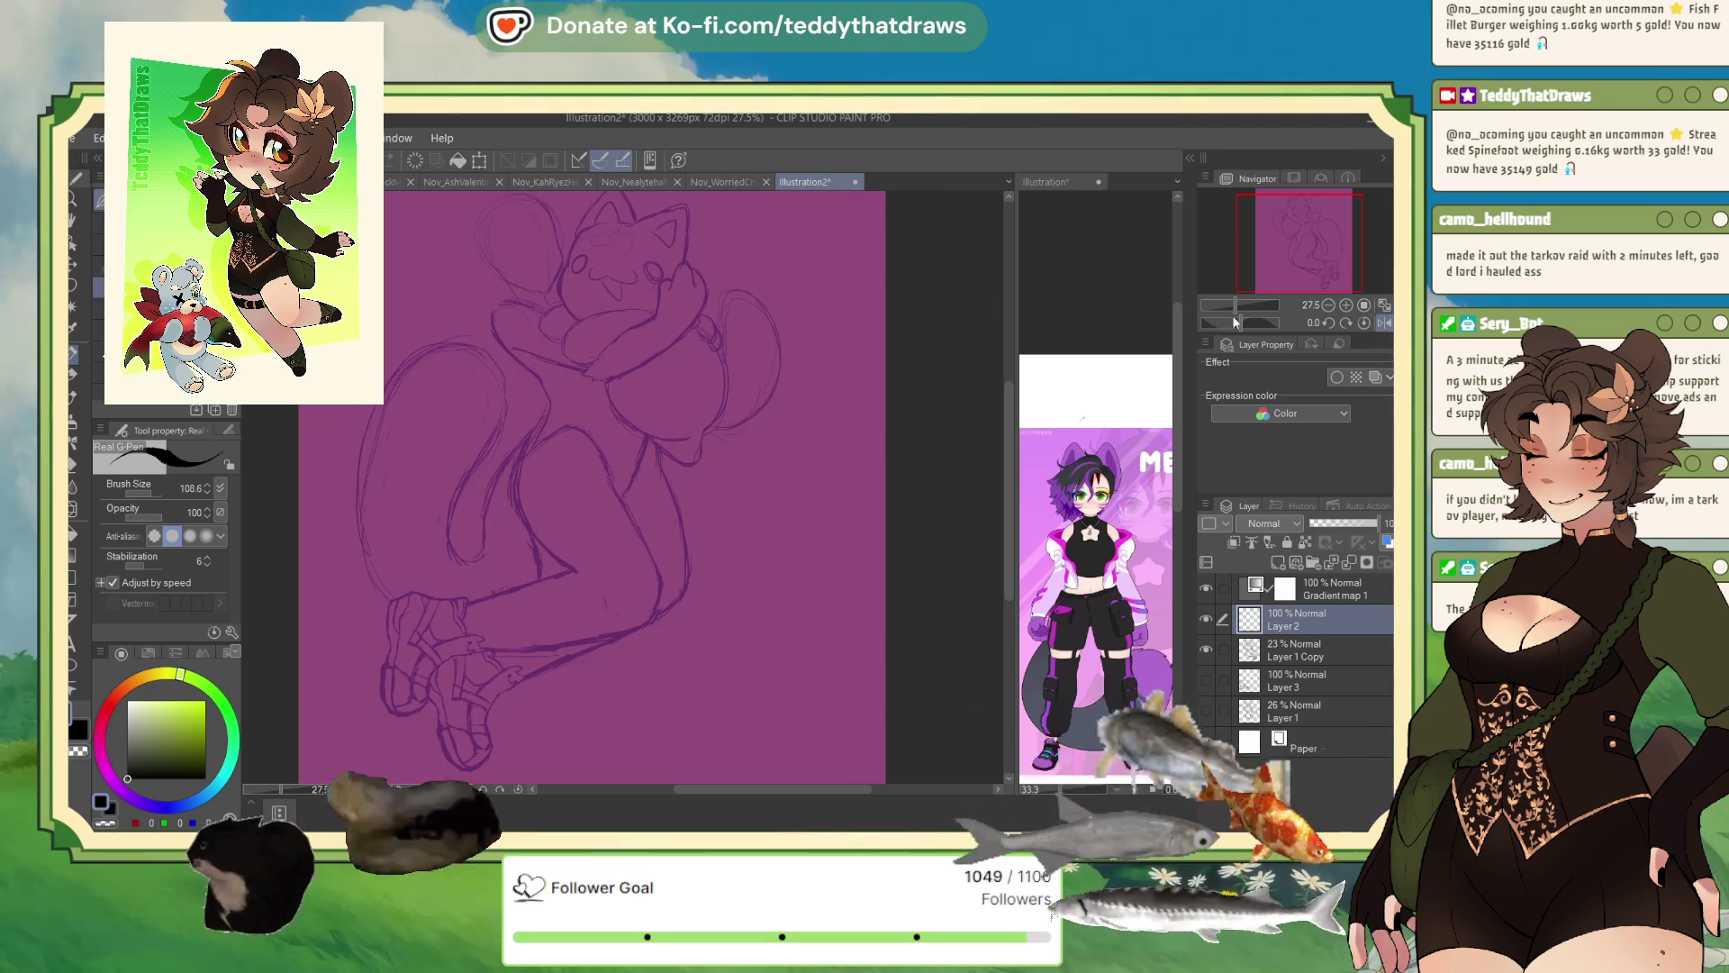
scroll(619, 270, up, 4)
scroll(623, 299, down, 5)
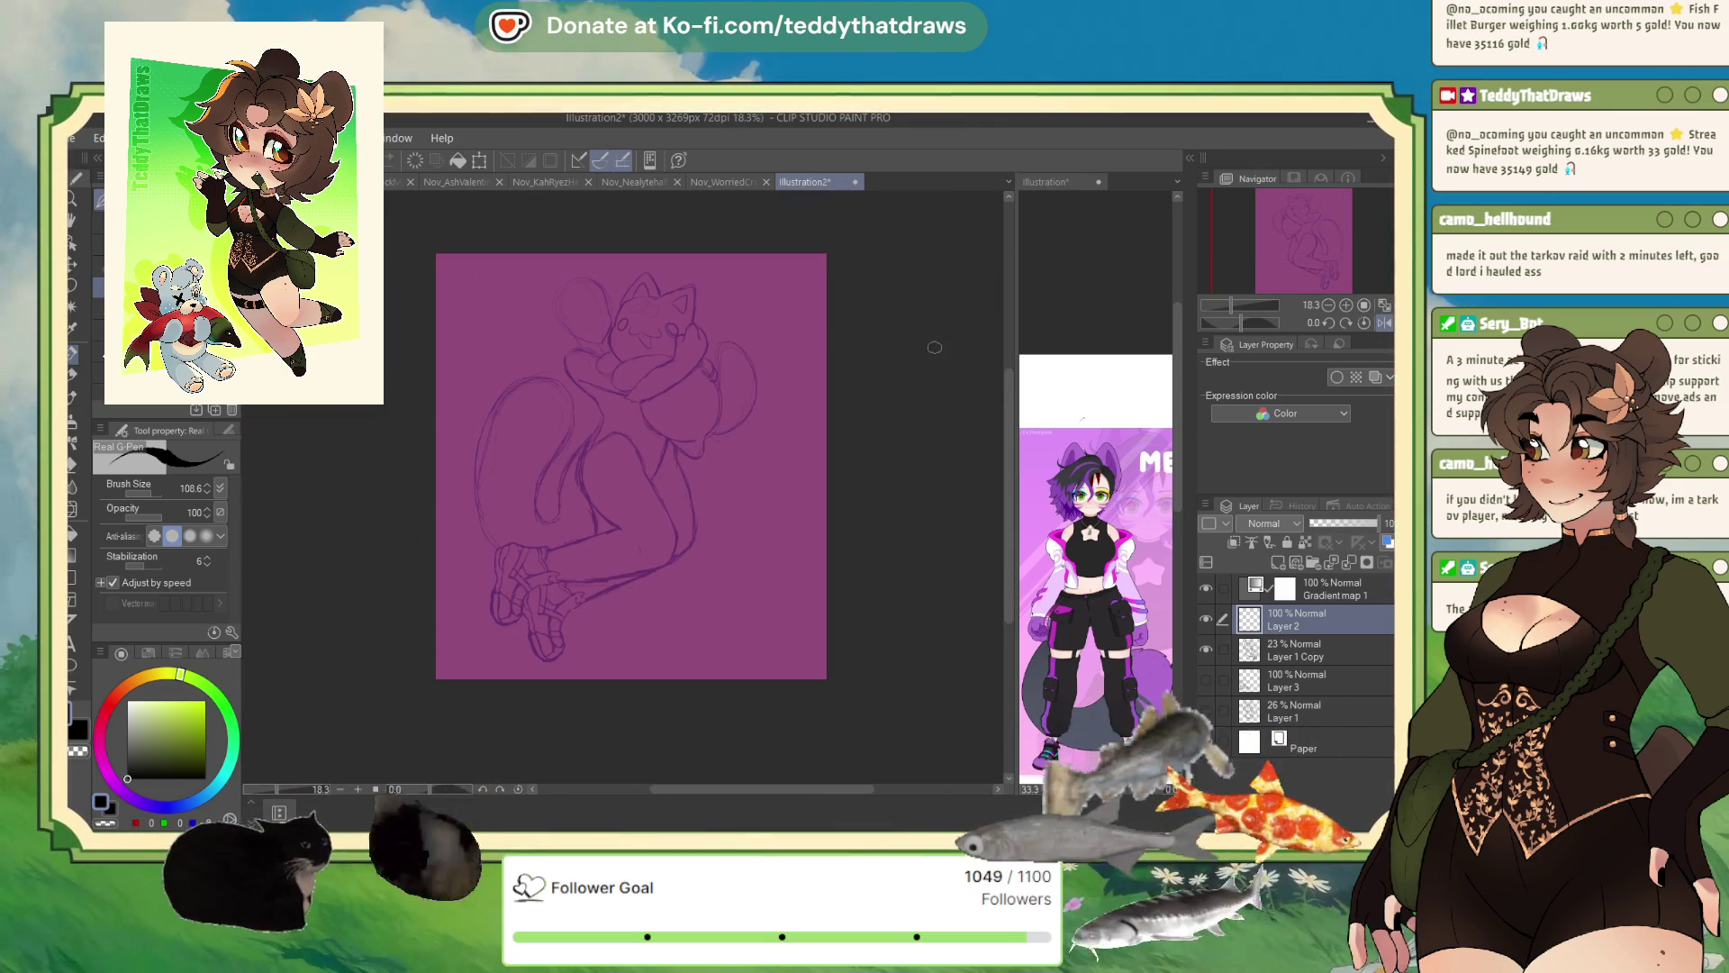
scroll(504, 256, up, 2)
scroll(532, 252, up, 2)
scroll(493, 256, up, 1)
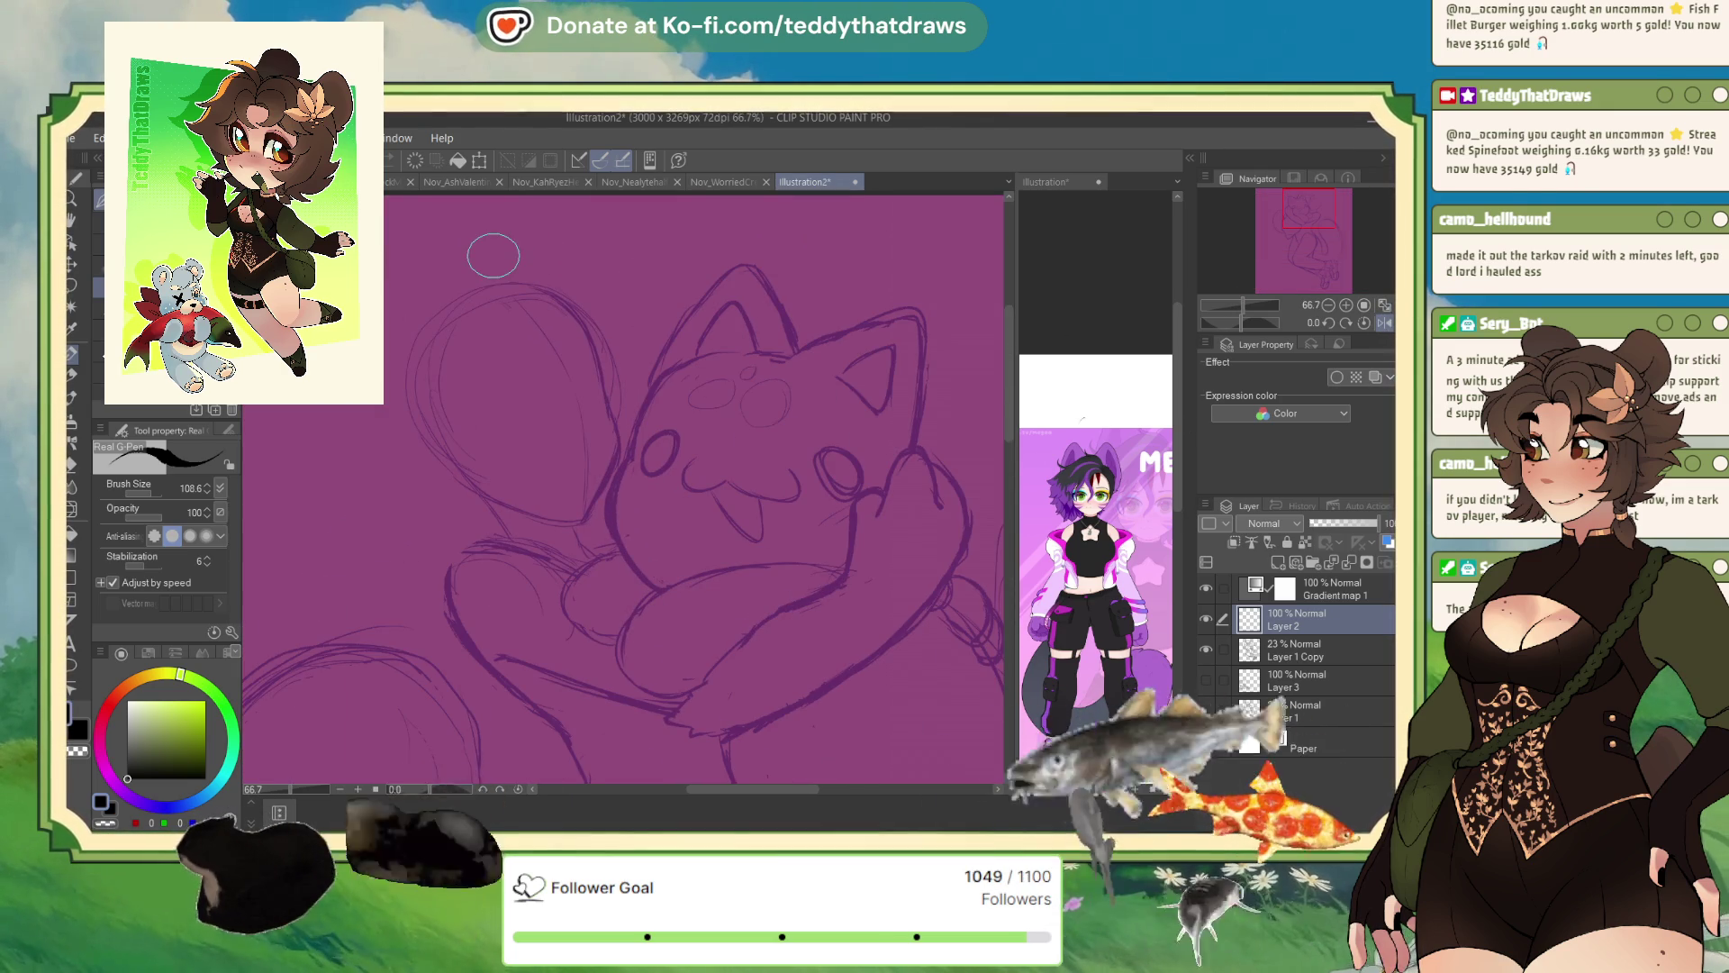
click(148, 493)
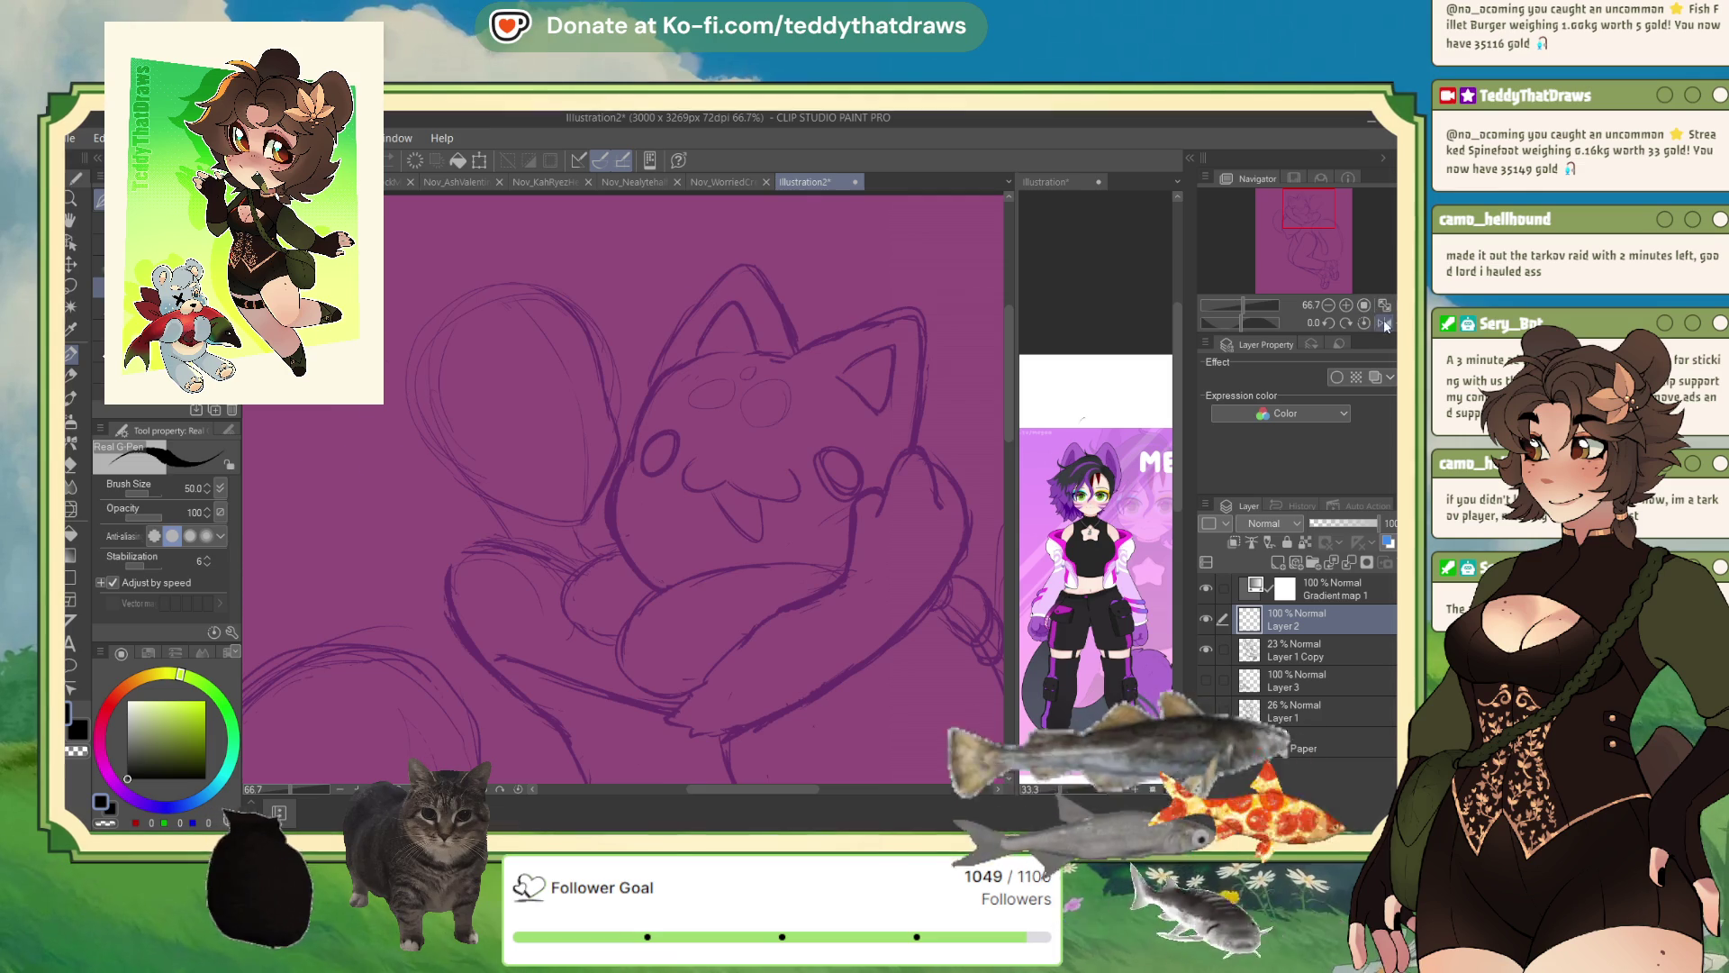
- Ink an oval eye outline and a curved stroke starting the second eye
key(h)
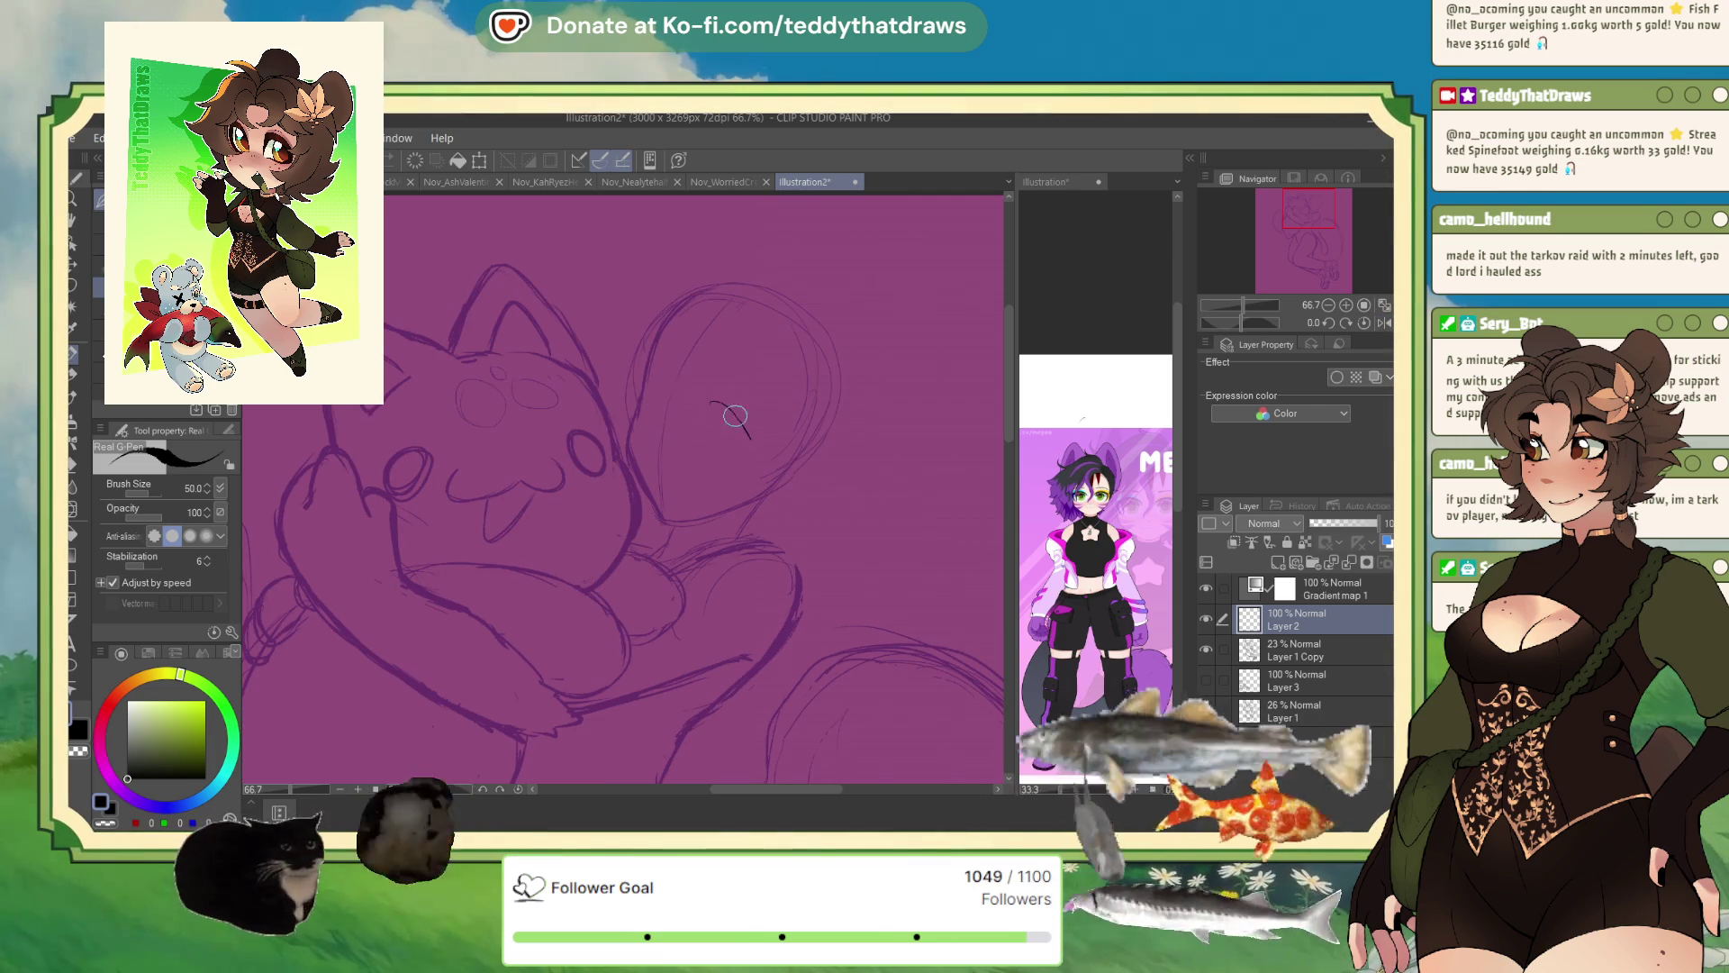
mouse_move(707, 397)
mouse_down()
mouse_move(731, 451)
mouse_move(748, 445)
mouse_up()
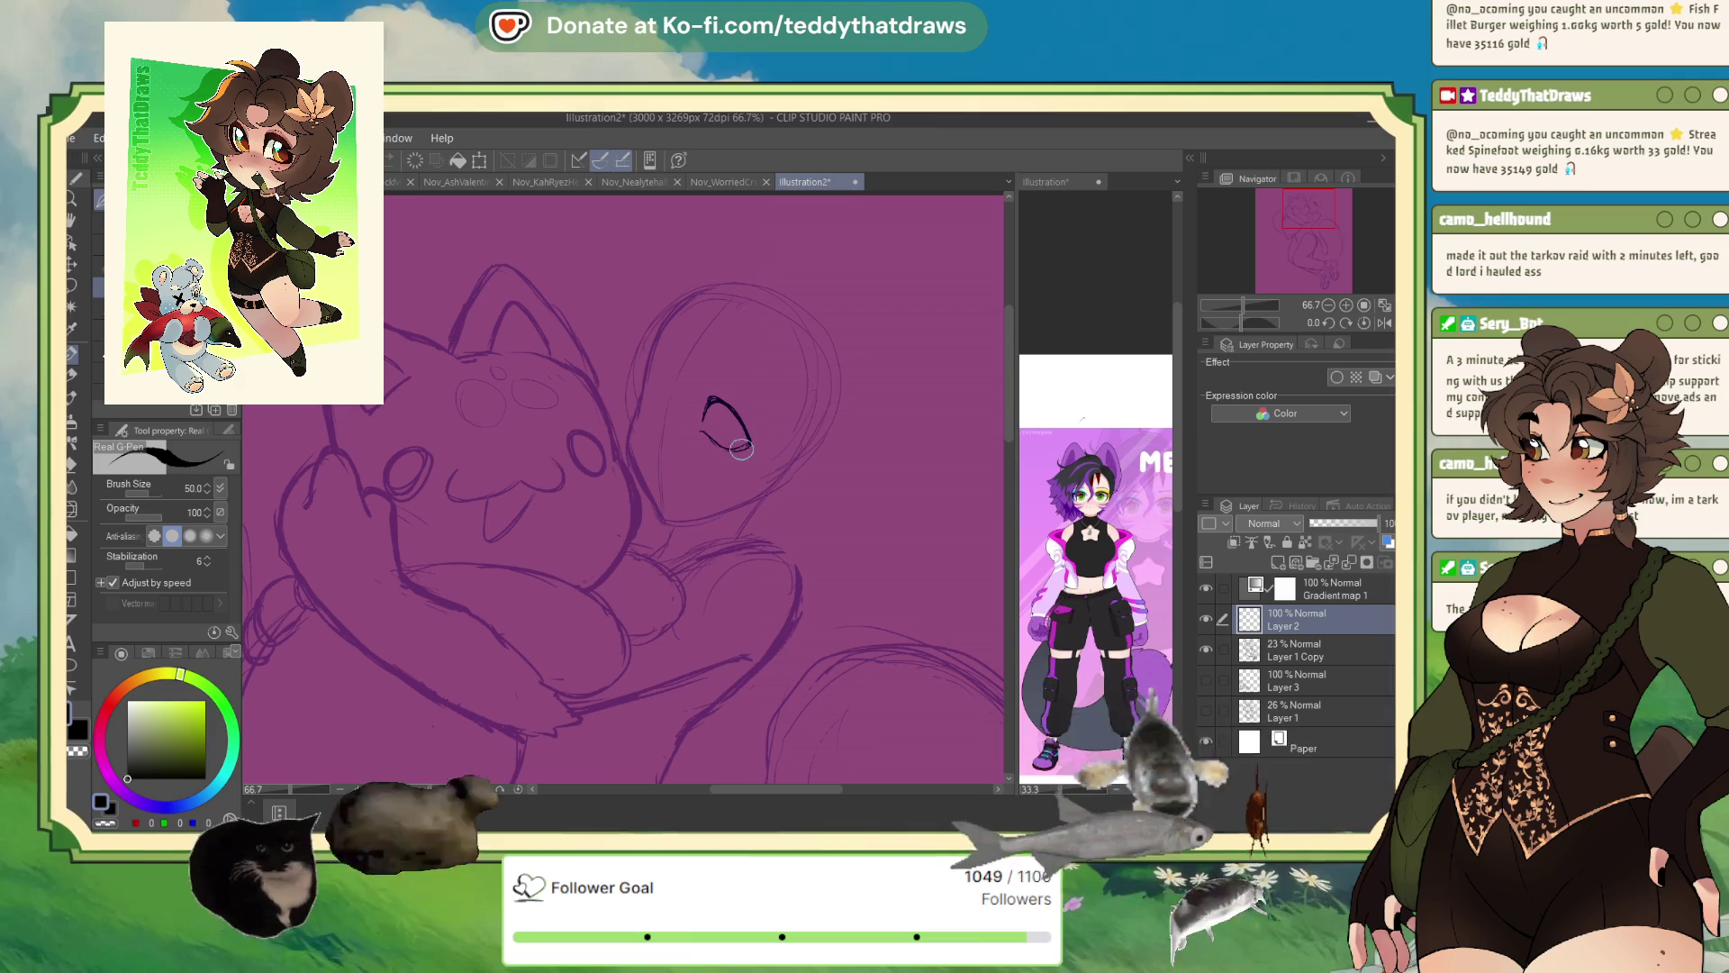
click(1384, 323)
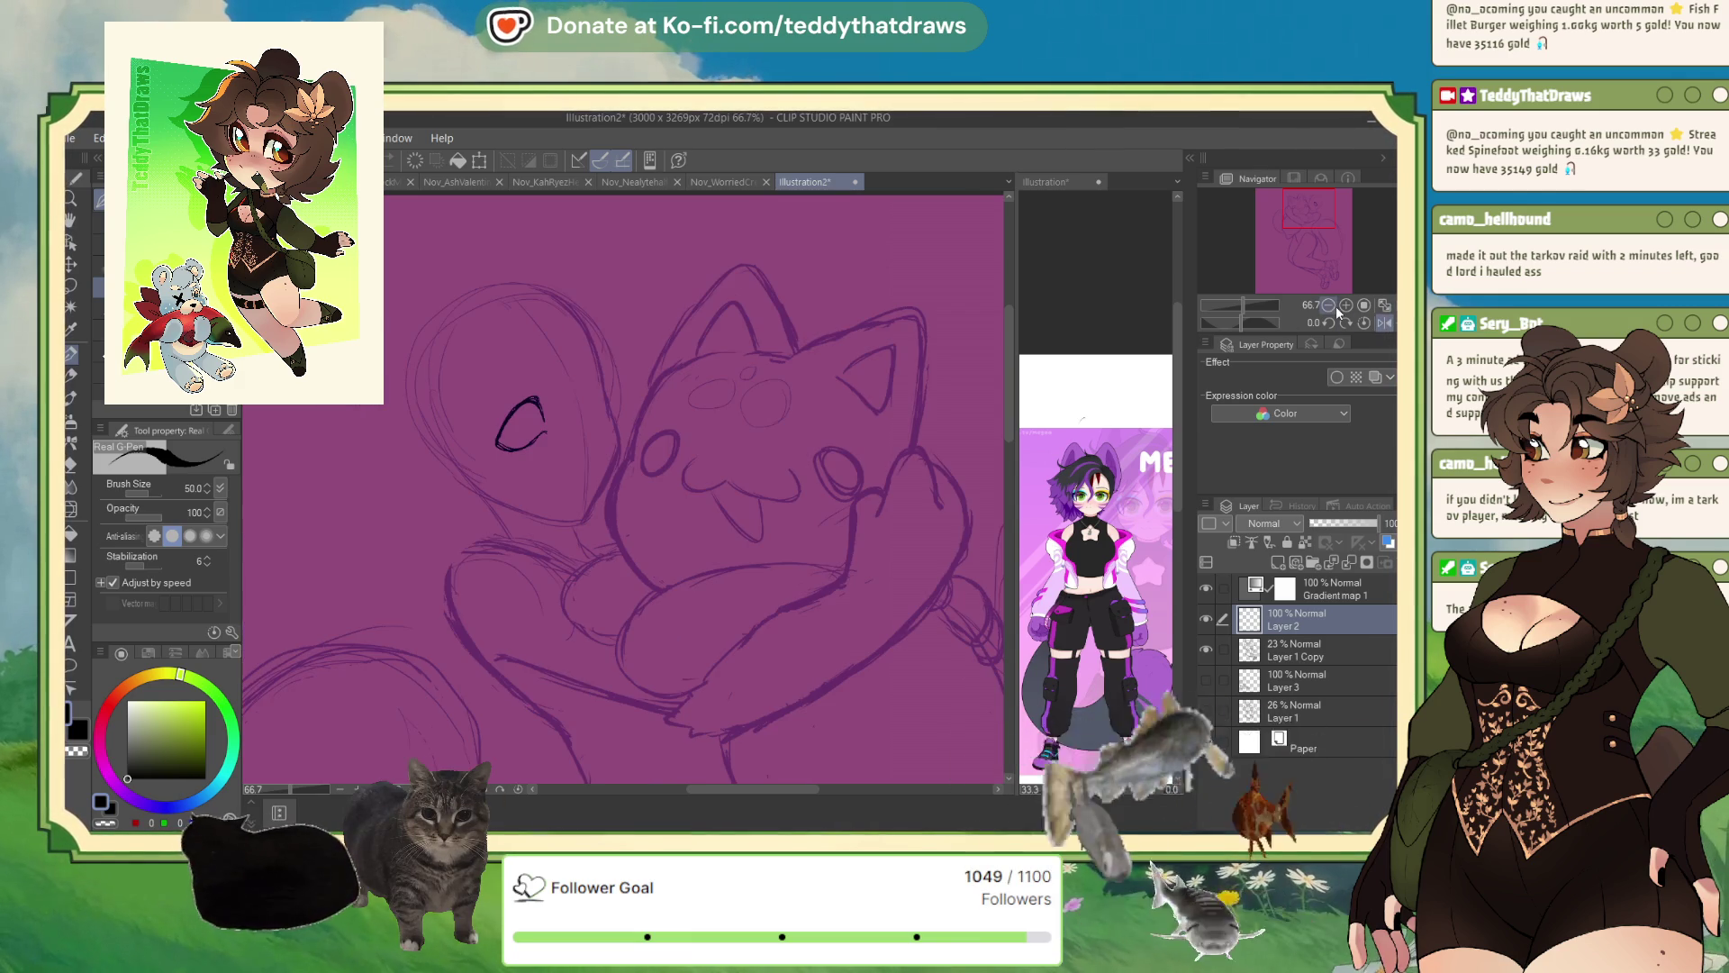
drag(583, 378, 601, 421)
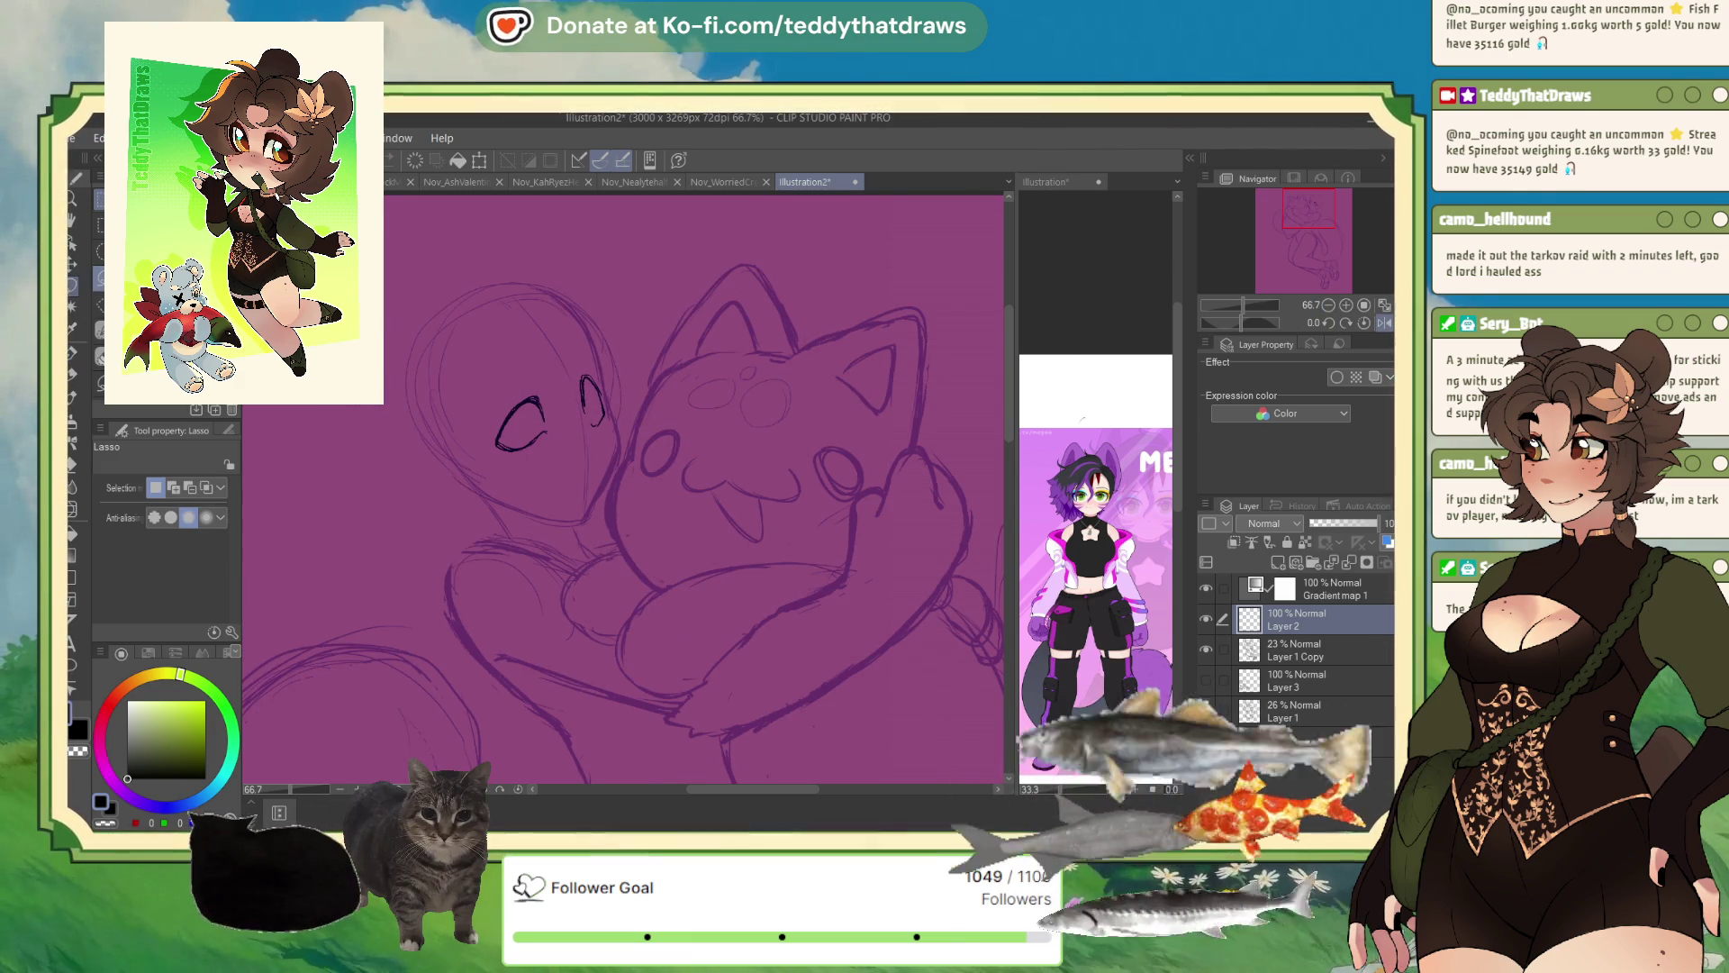
- Lasso the small eye oval, then scale it and nudge it slightly downward
key(m)
drag(536, 369, 541, 422)
click(590, 512)
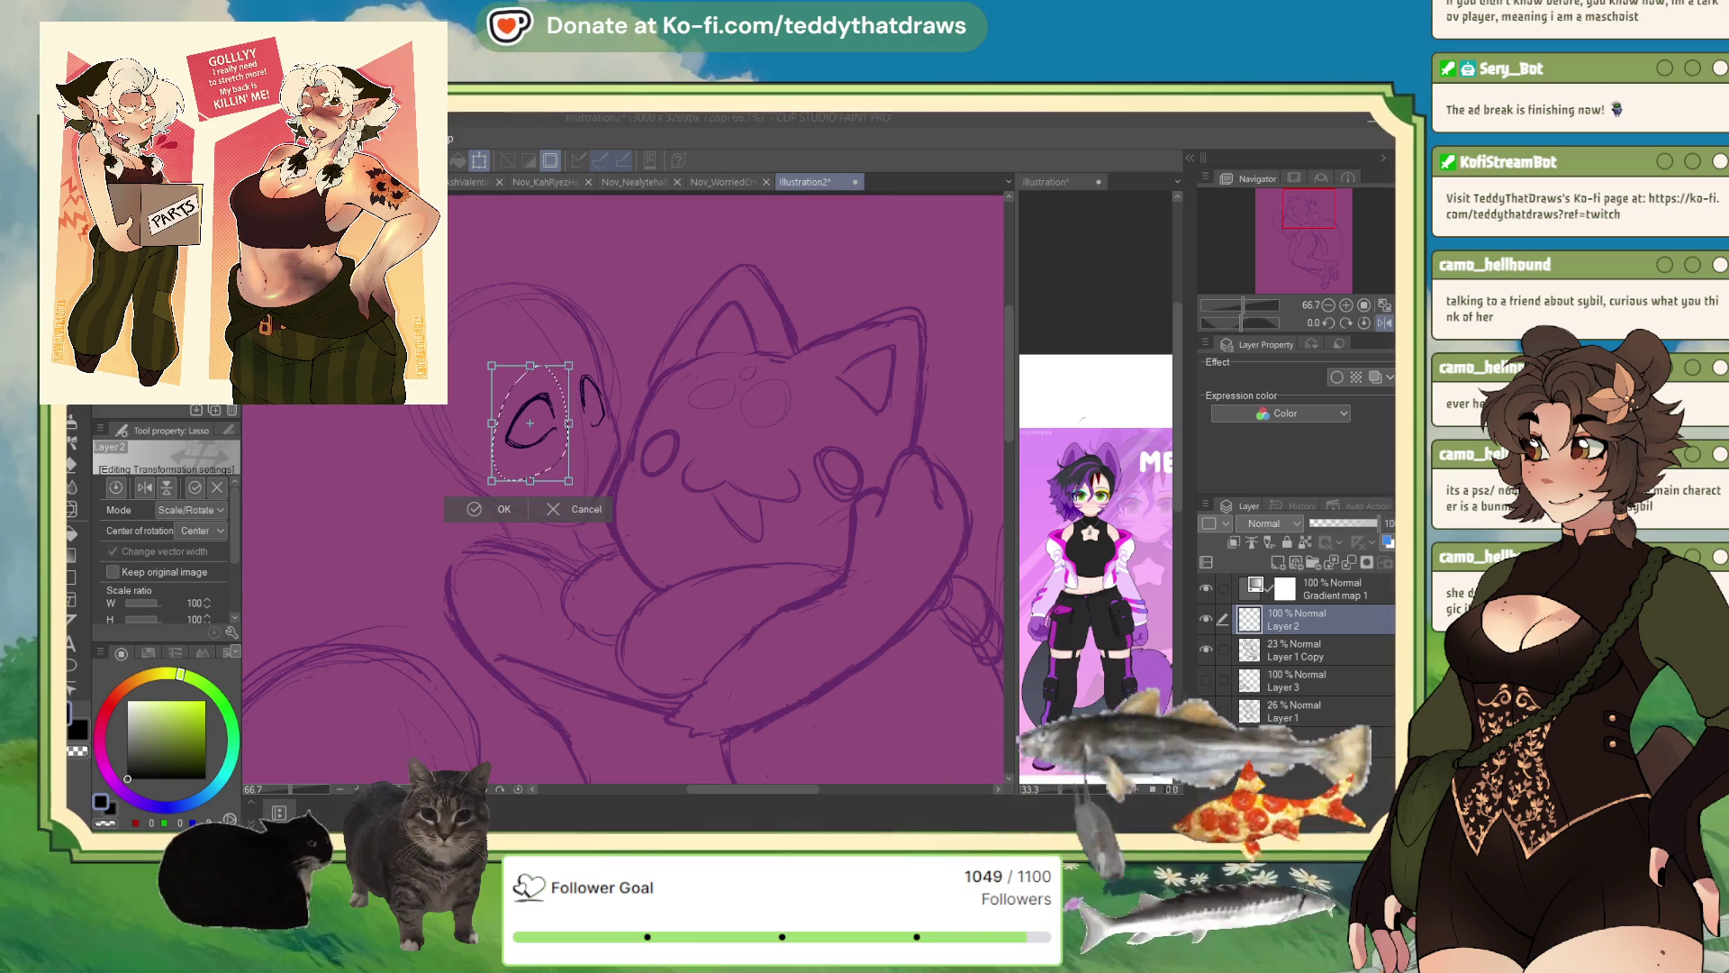
key(Return)
click(599, 508)
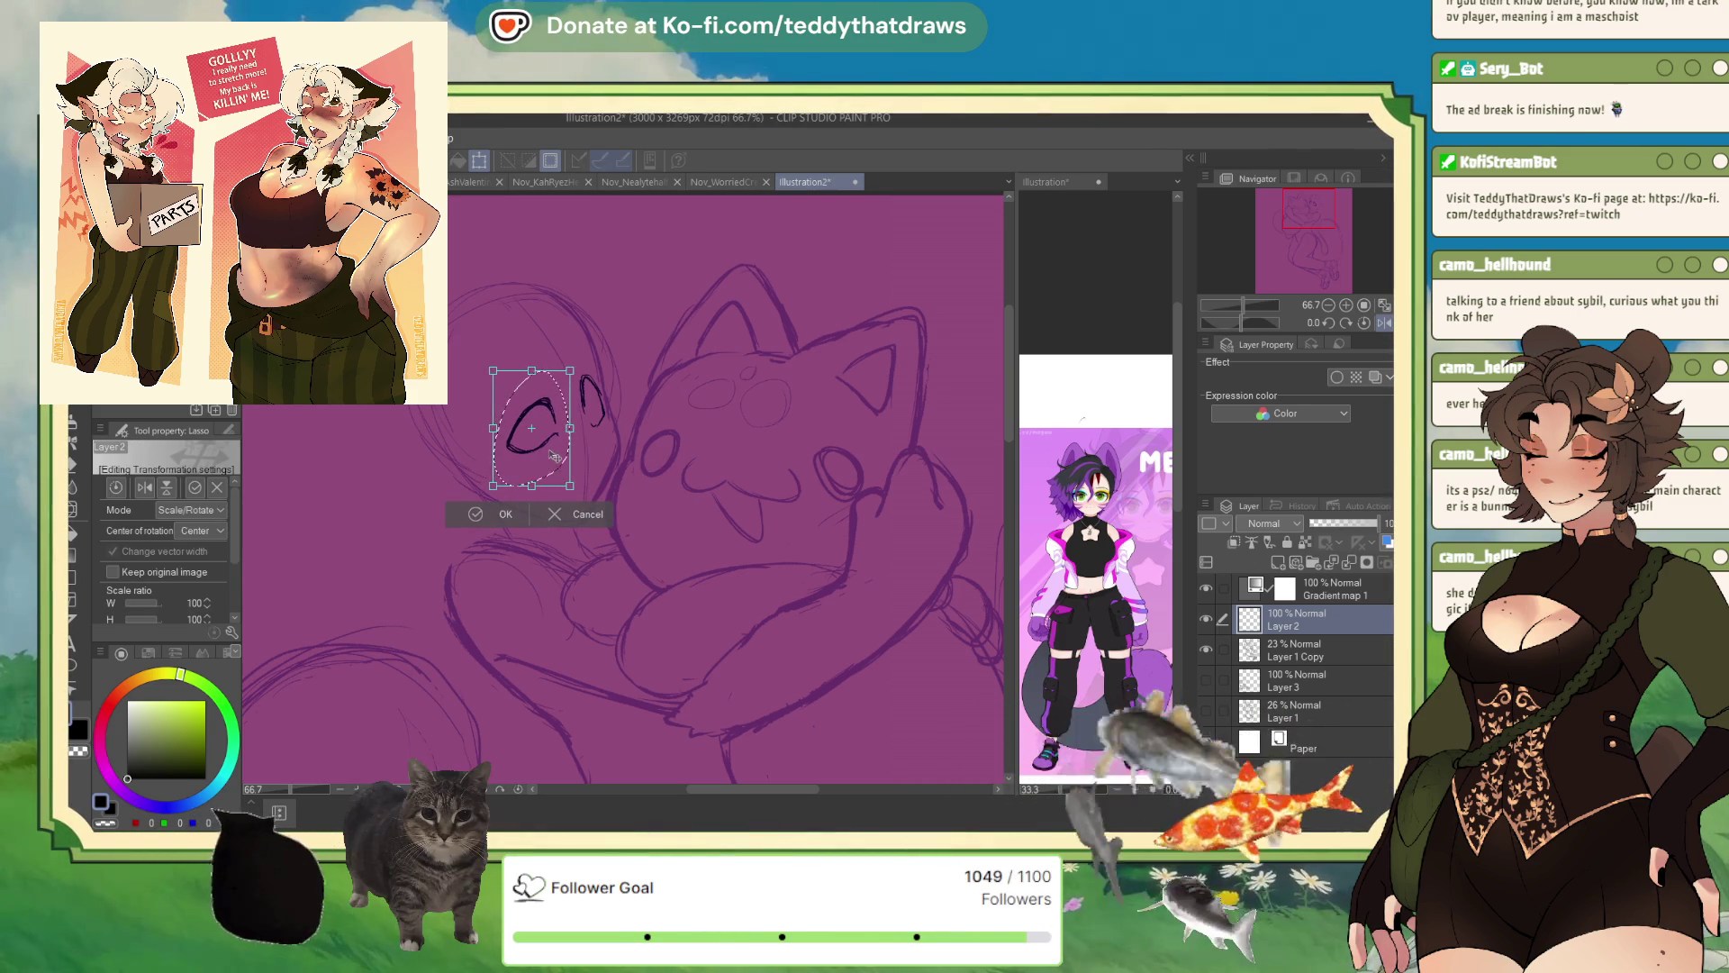
drag(553, 455, 555, 462)
click(507, 520)
key(ctrl+d)
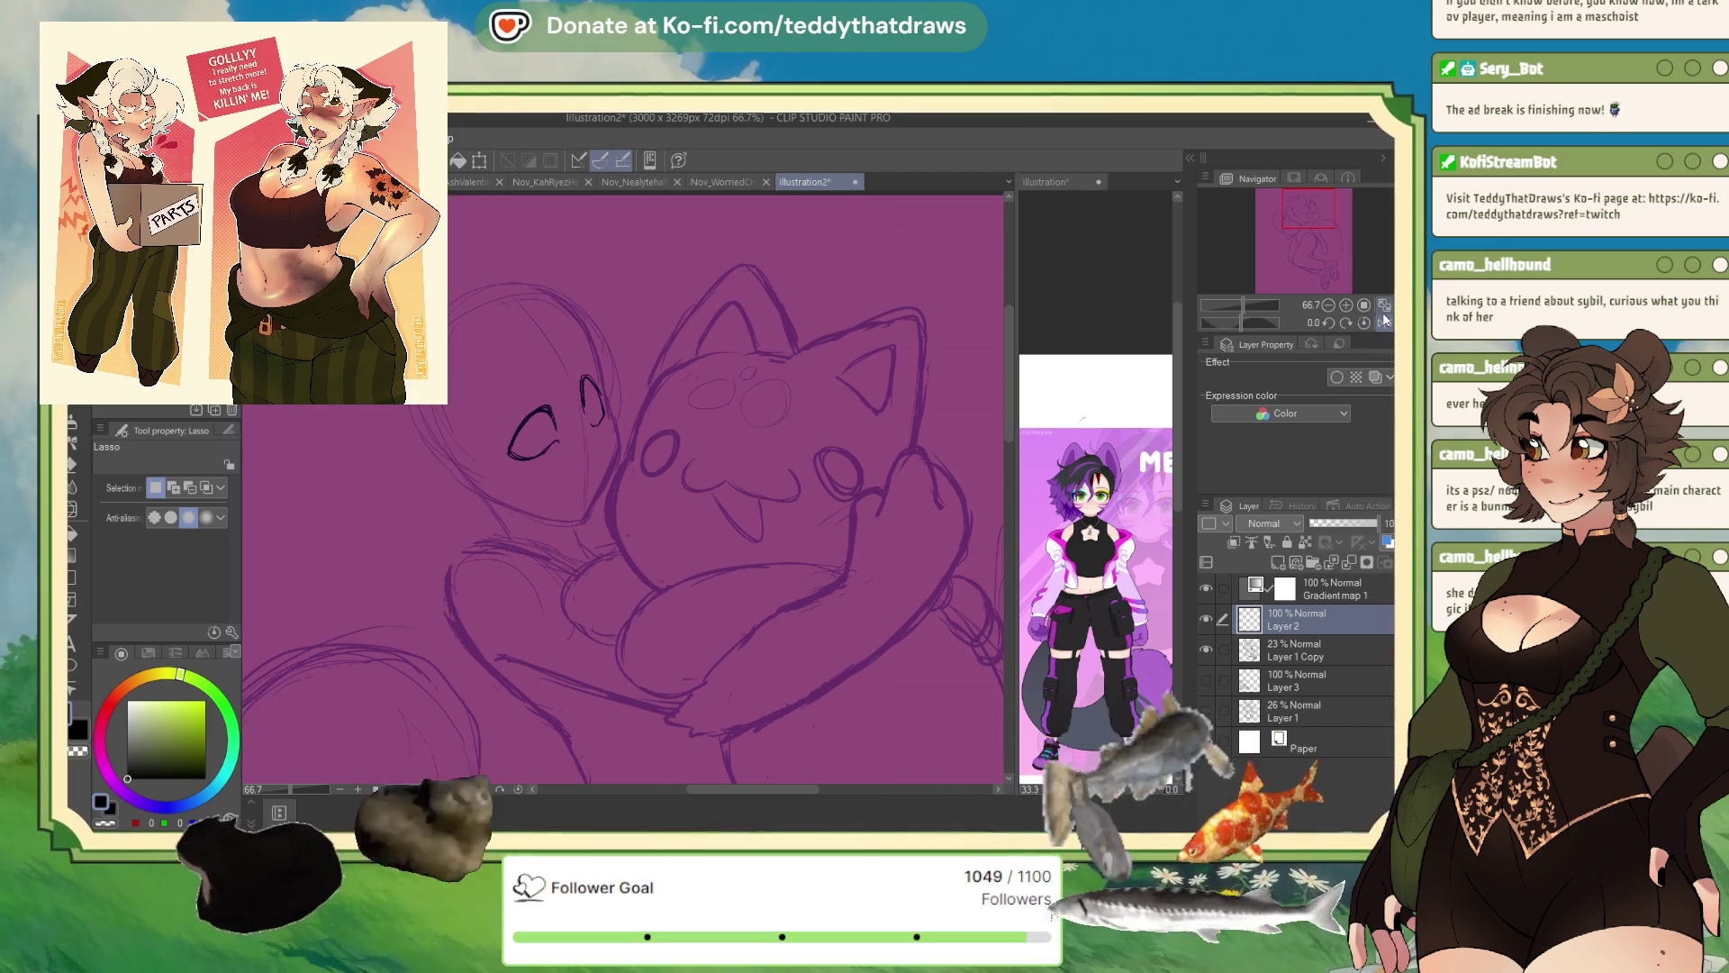
- Ink the closed winking eye line and tilt the eyes slightly counter-clockwise
click(1384, 322)
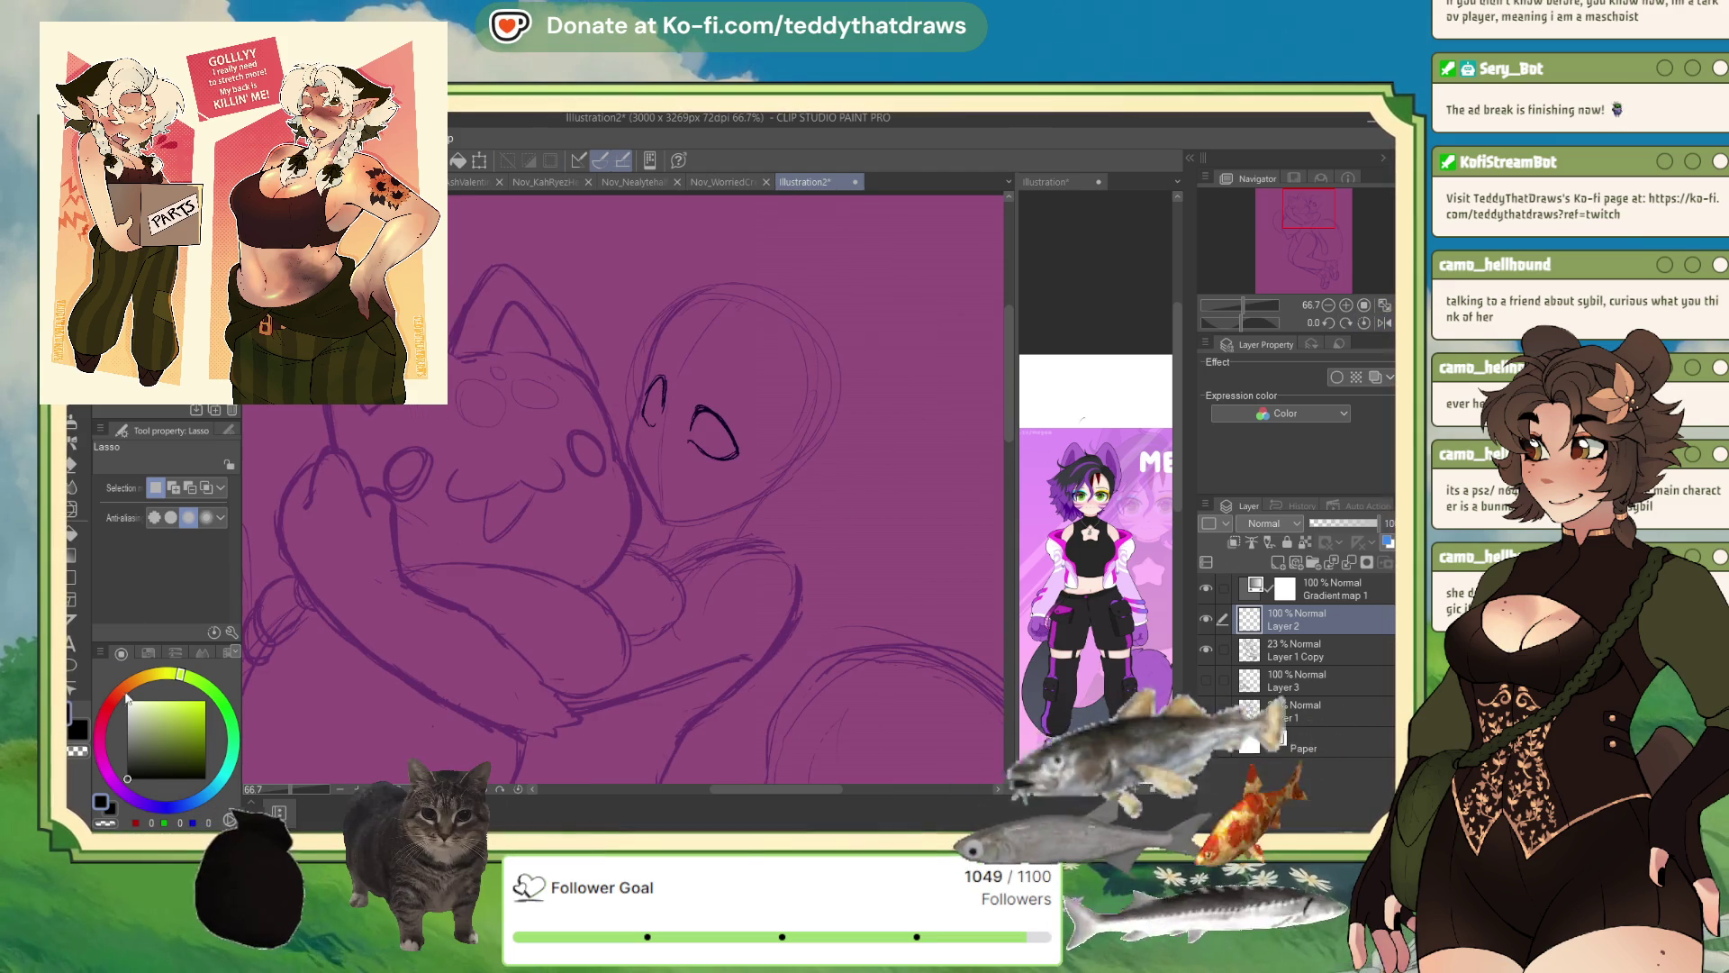
key(p)
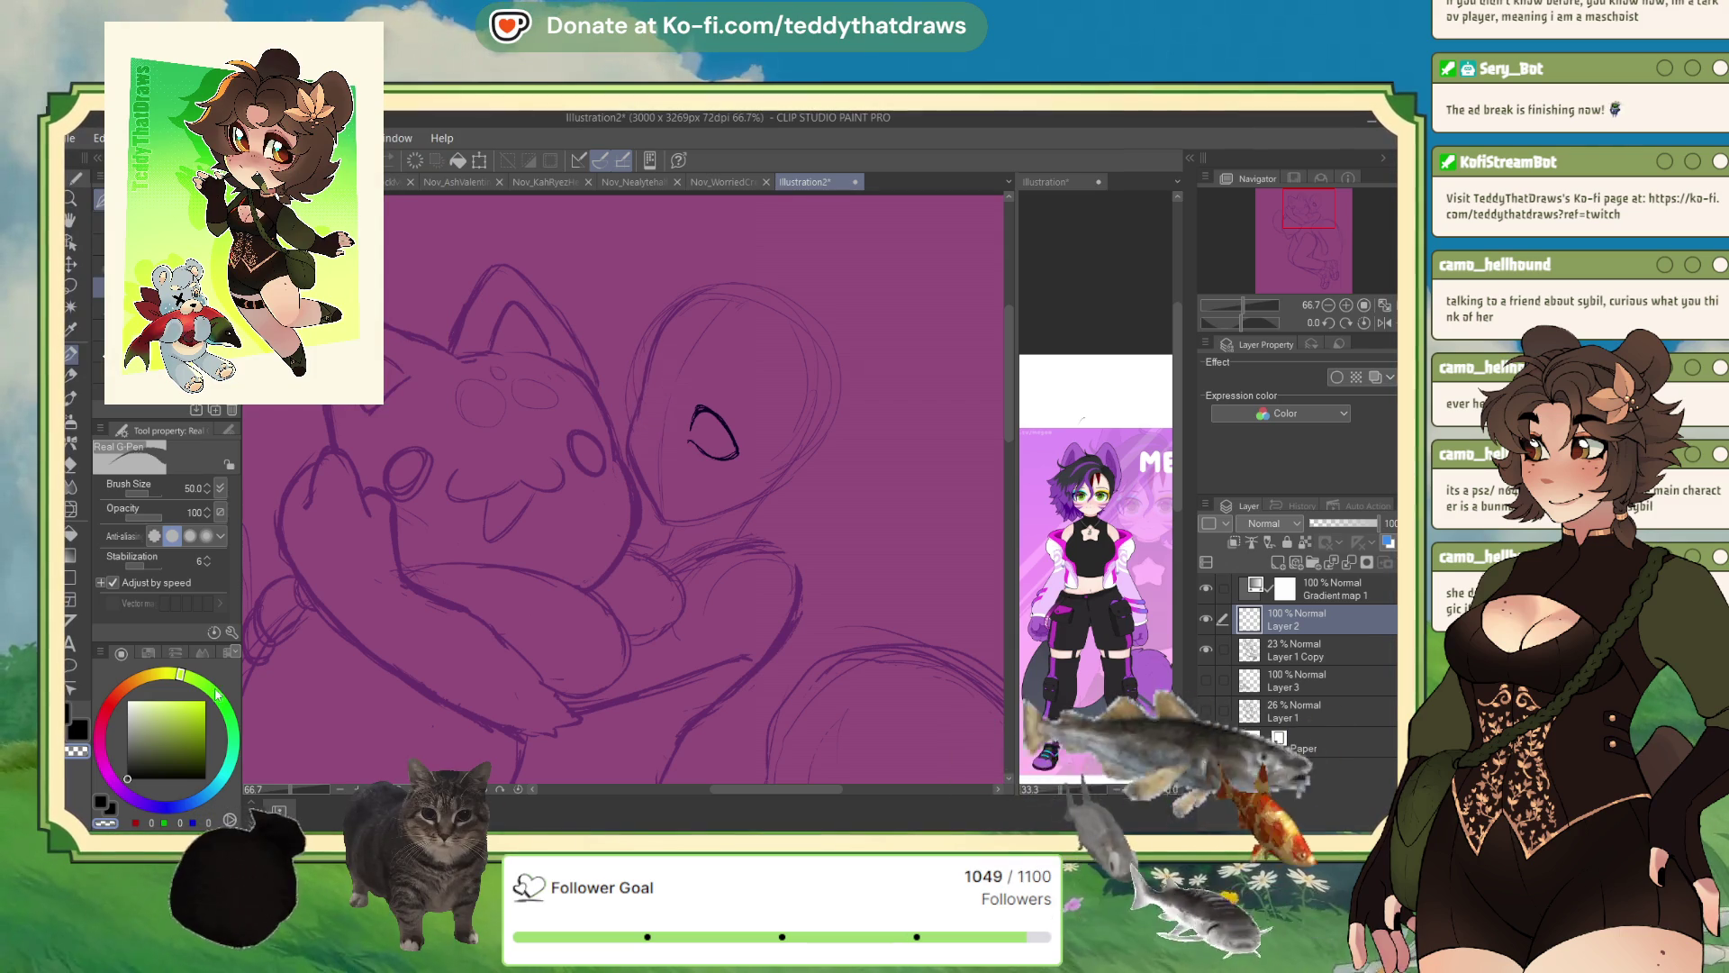
drag(648, 394, 662, 421)
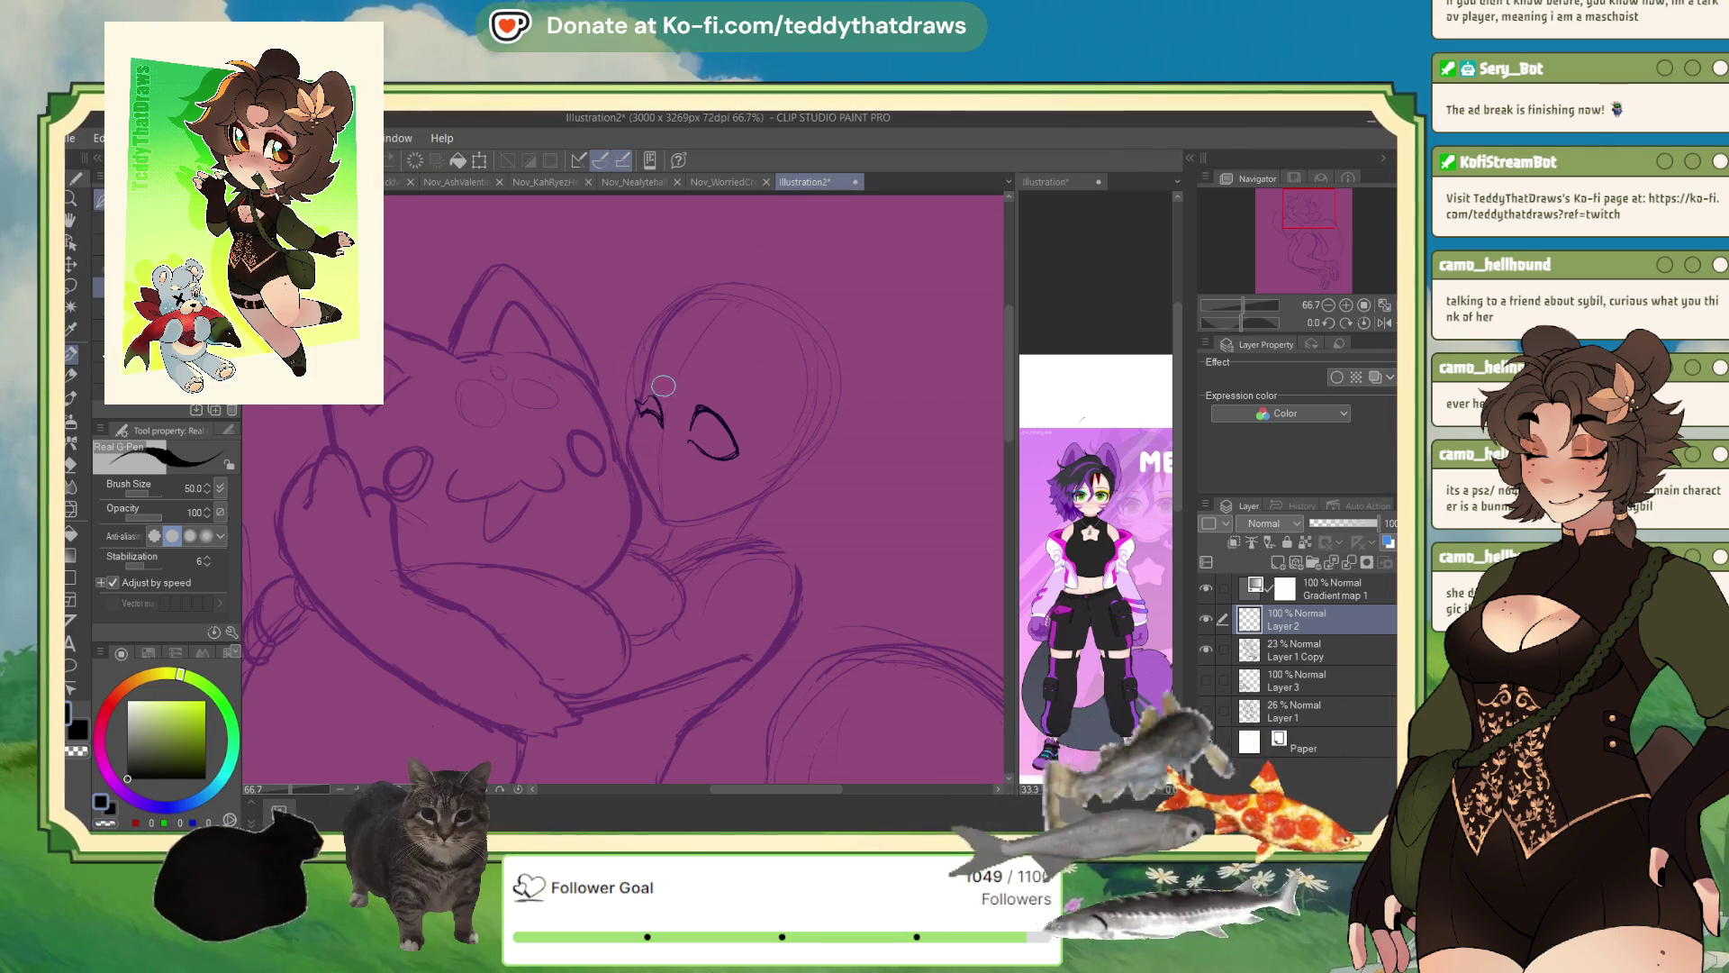
click(479, 160)
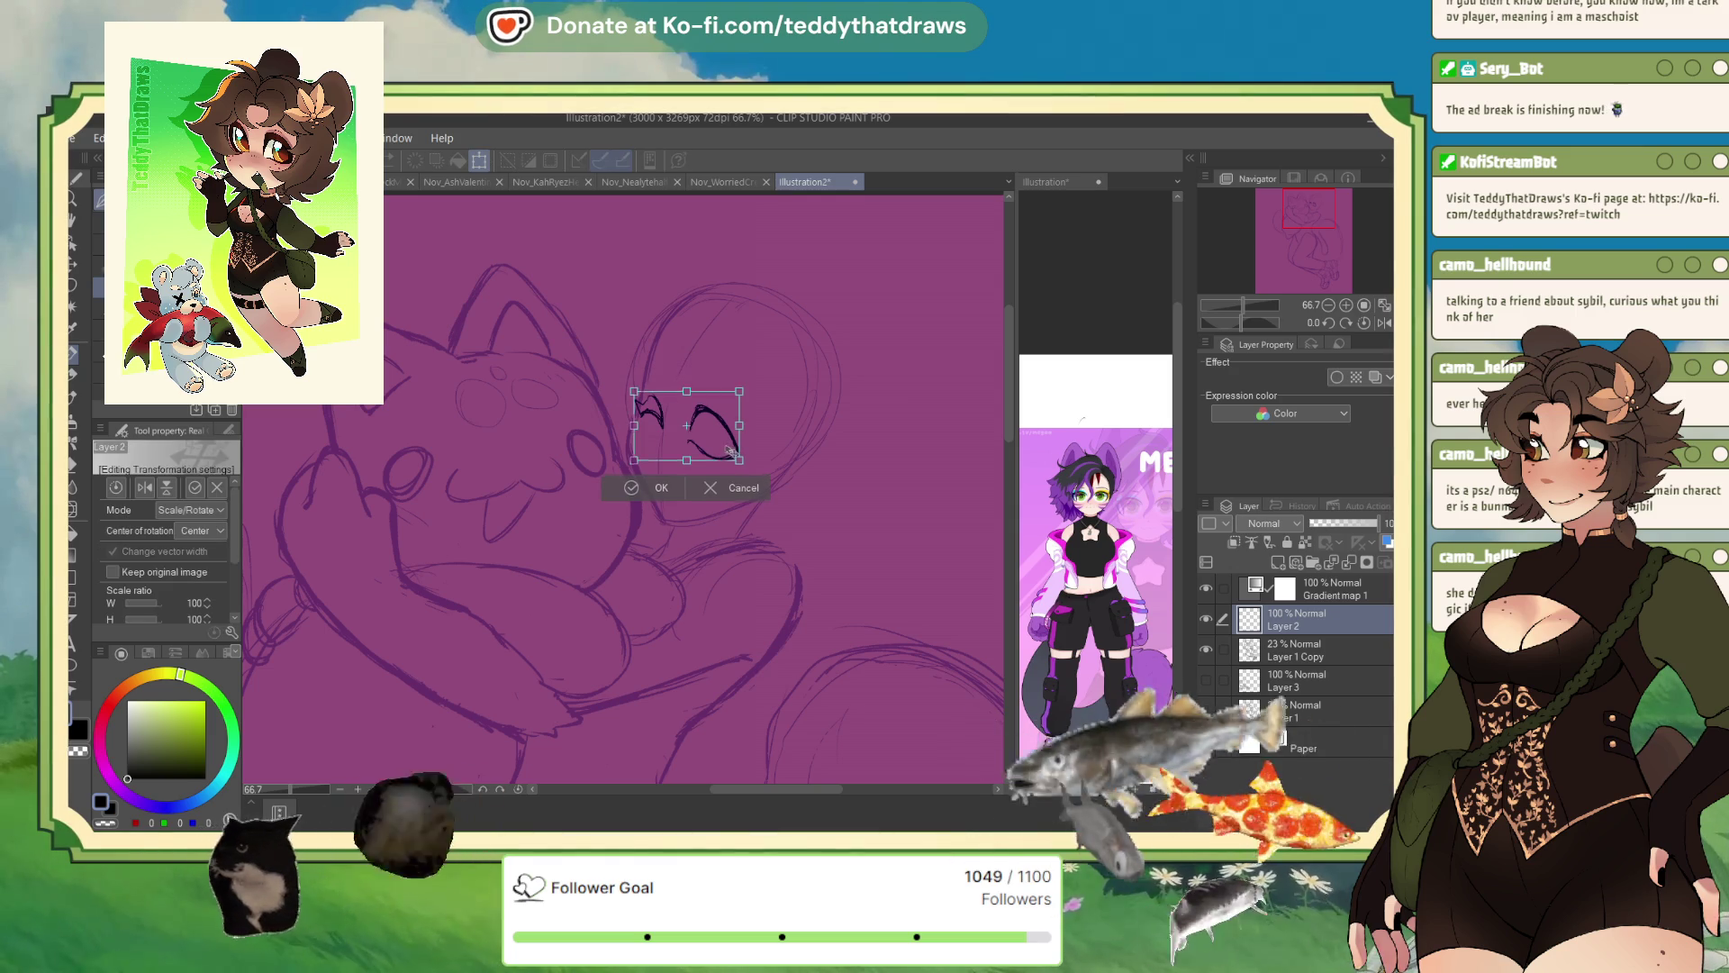
drag(781, 461, 787, 439)
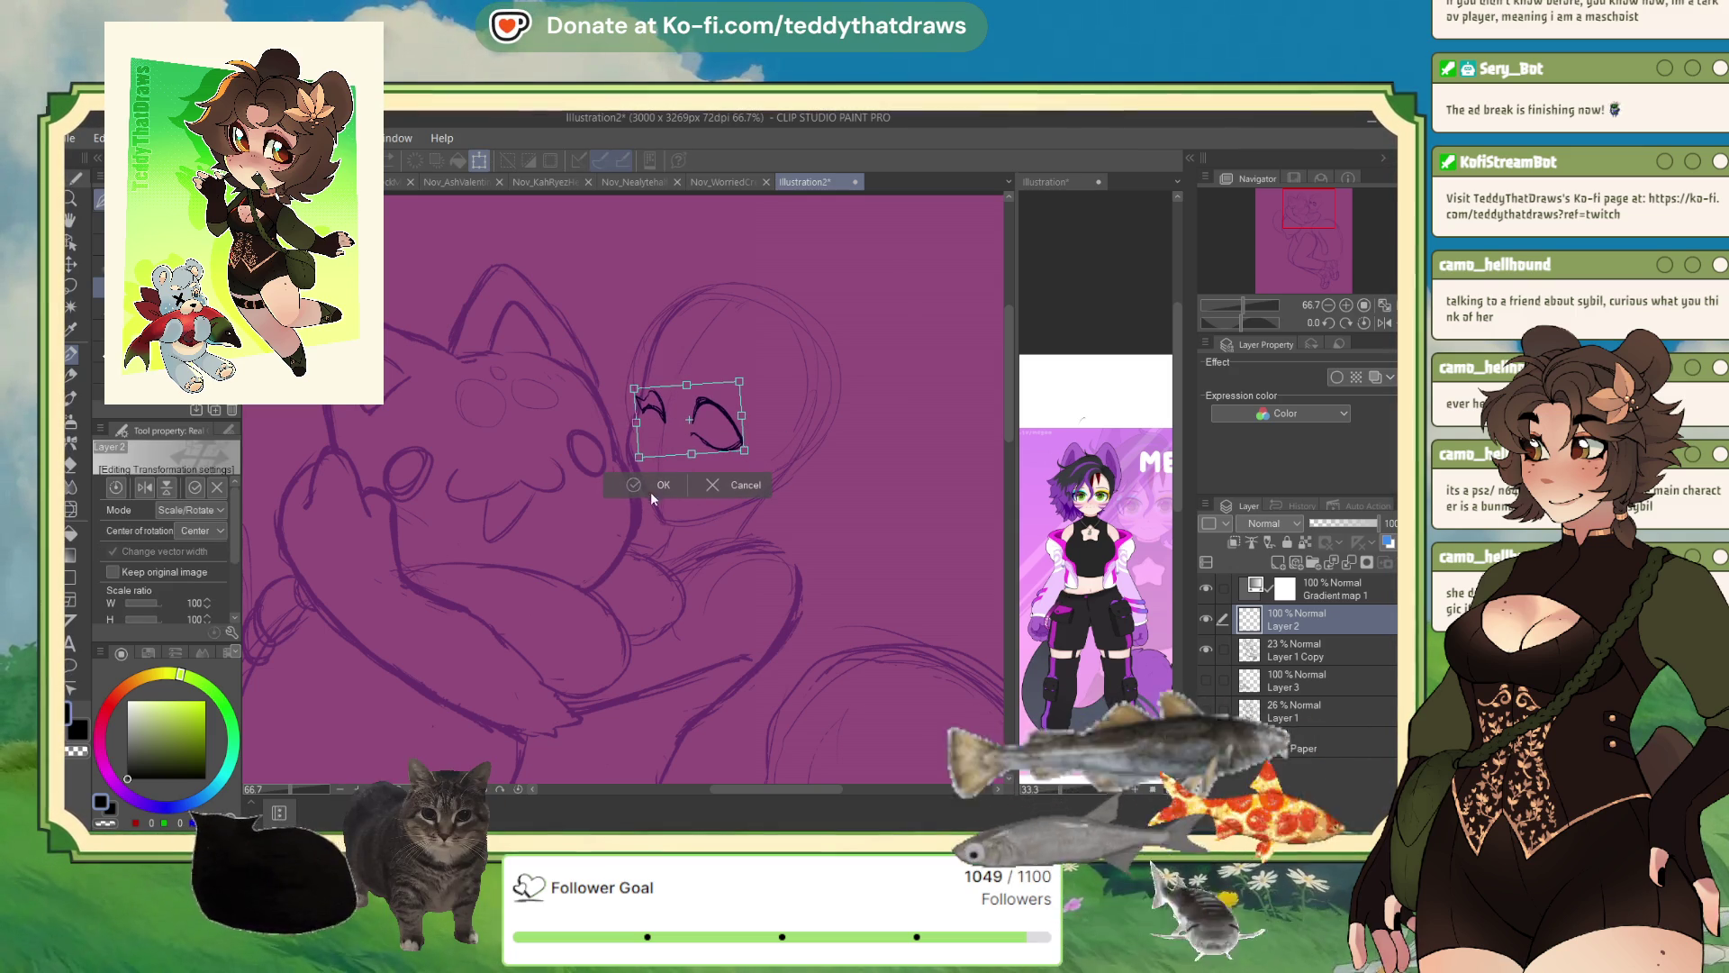
key(Return)
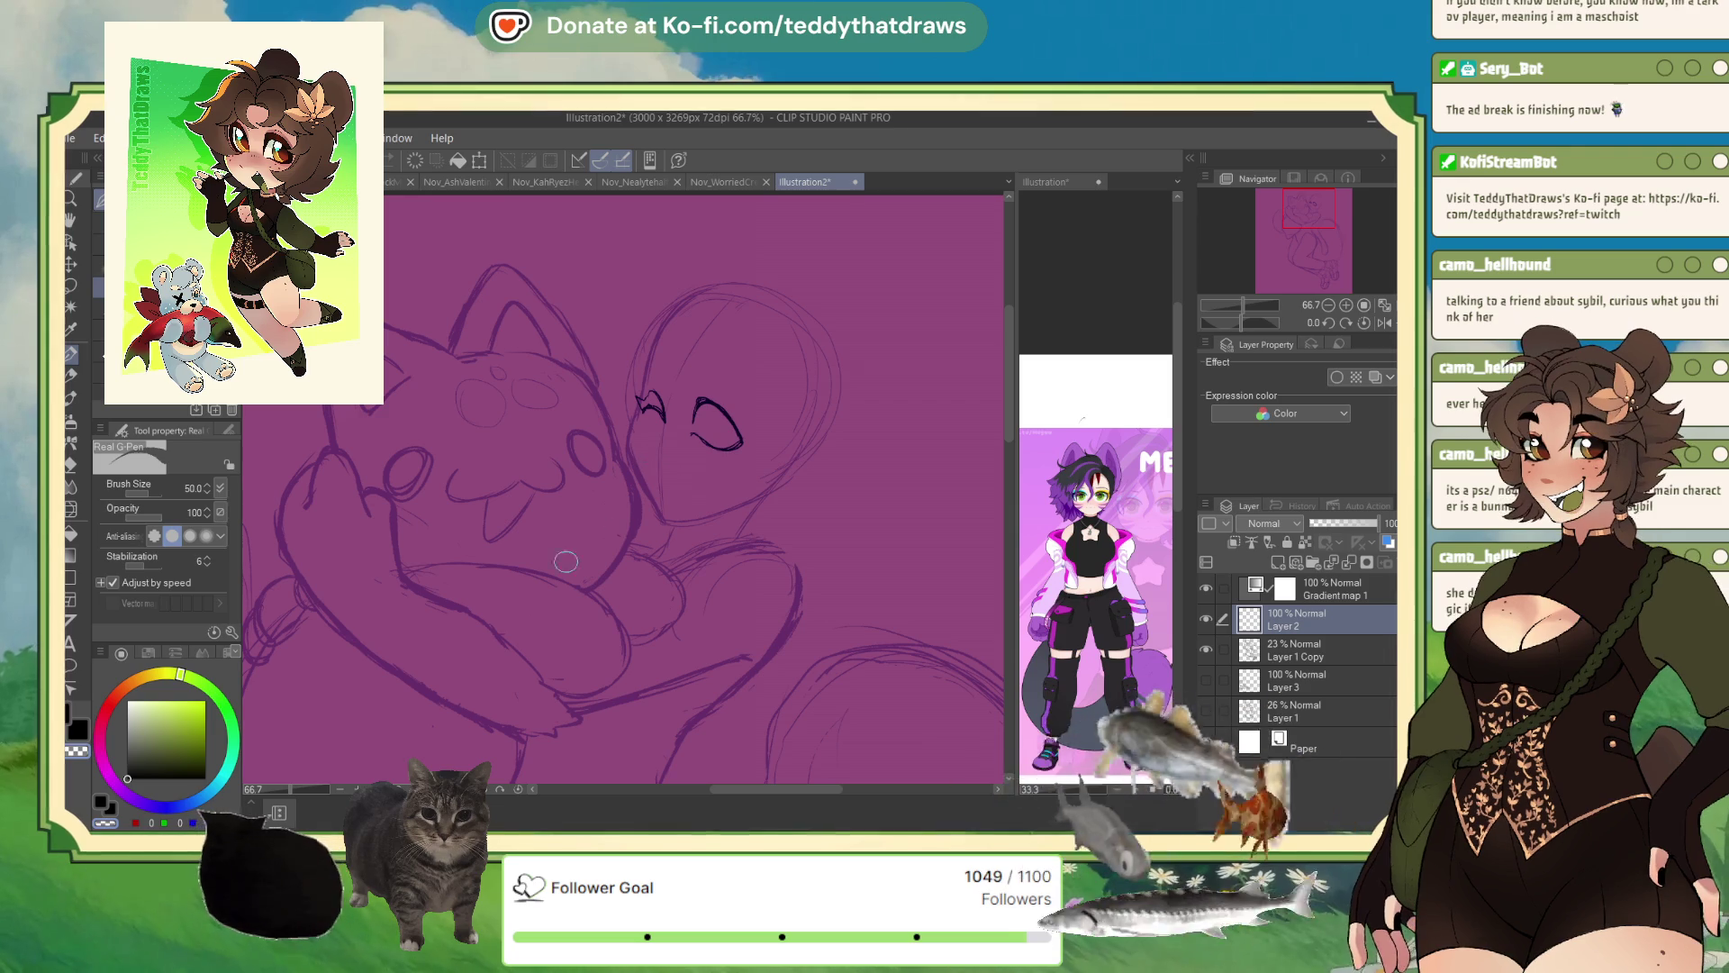
- Lasso and transform the open eye, then unmirror the view and return to the pen
key(m)
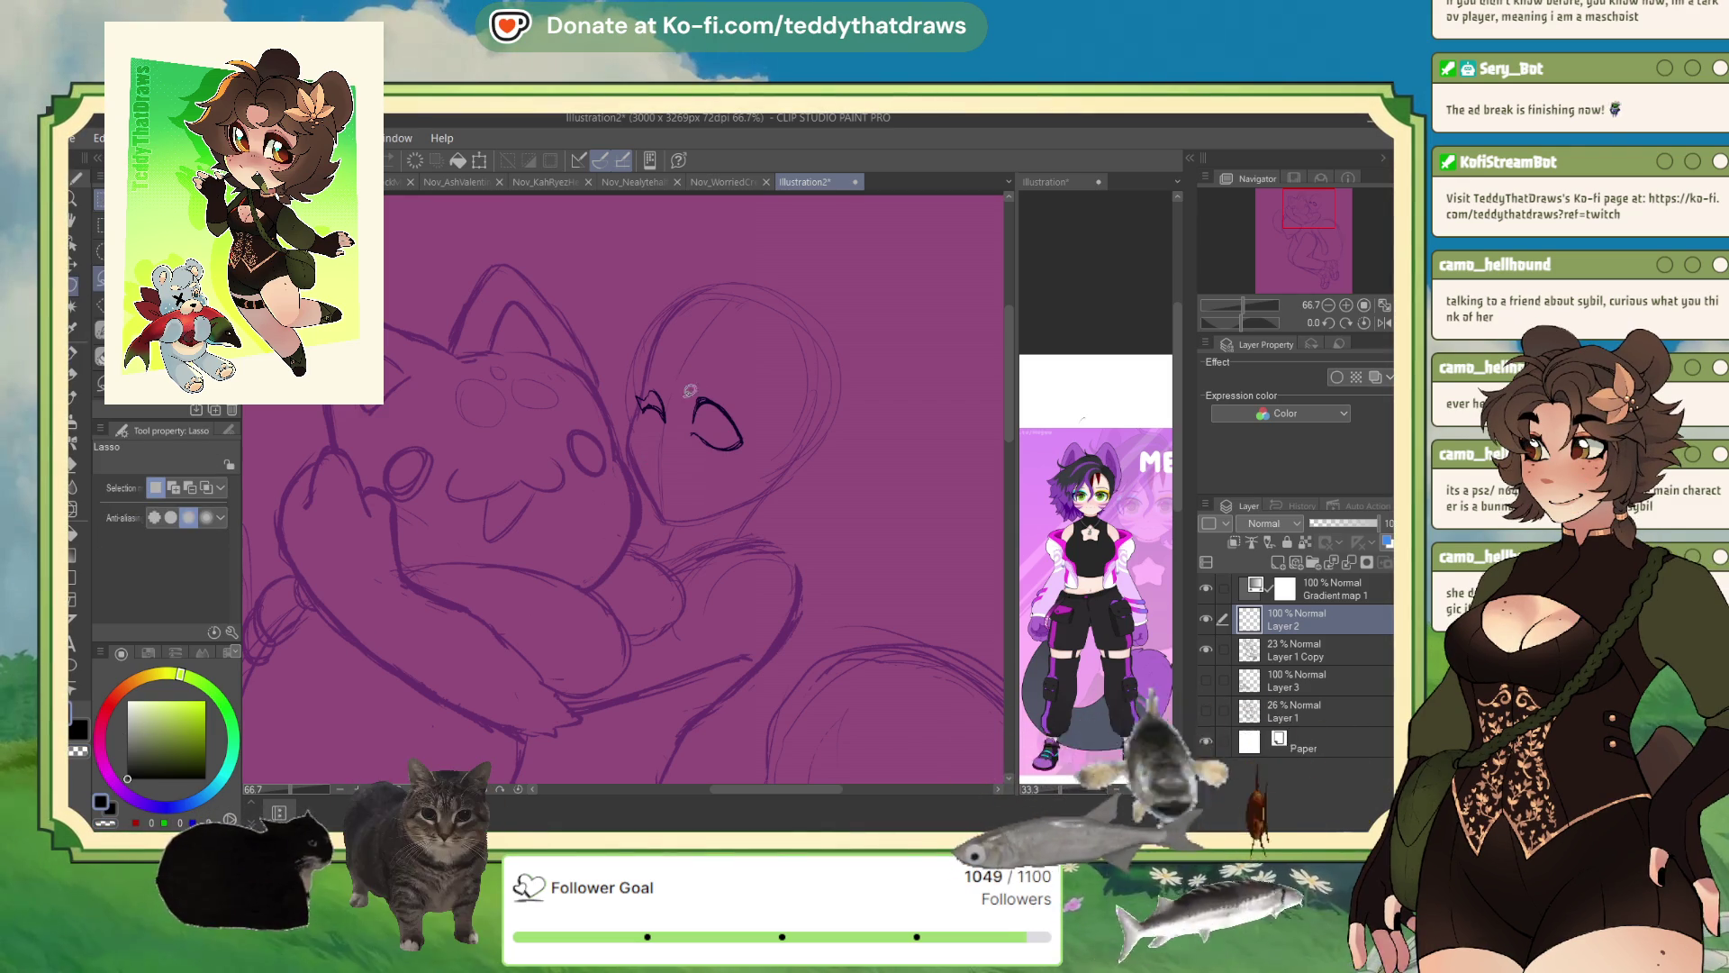
drag(702, 365, 761, 450)
key(ctrl+t)
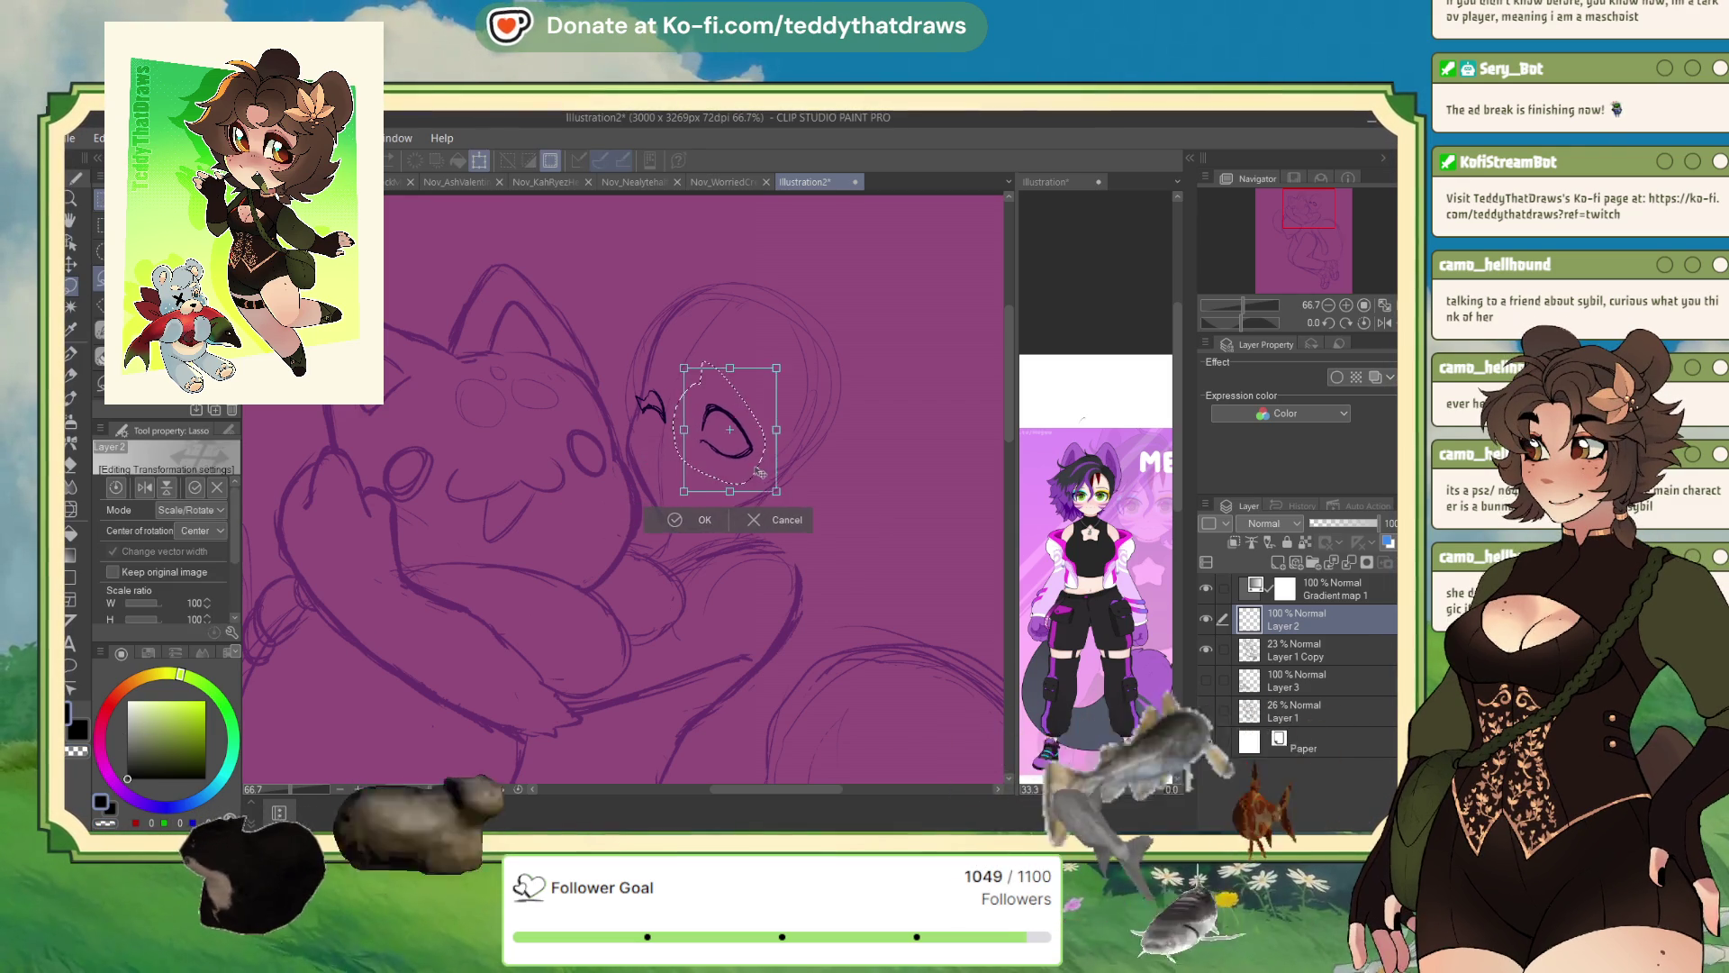
key(Return)
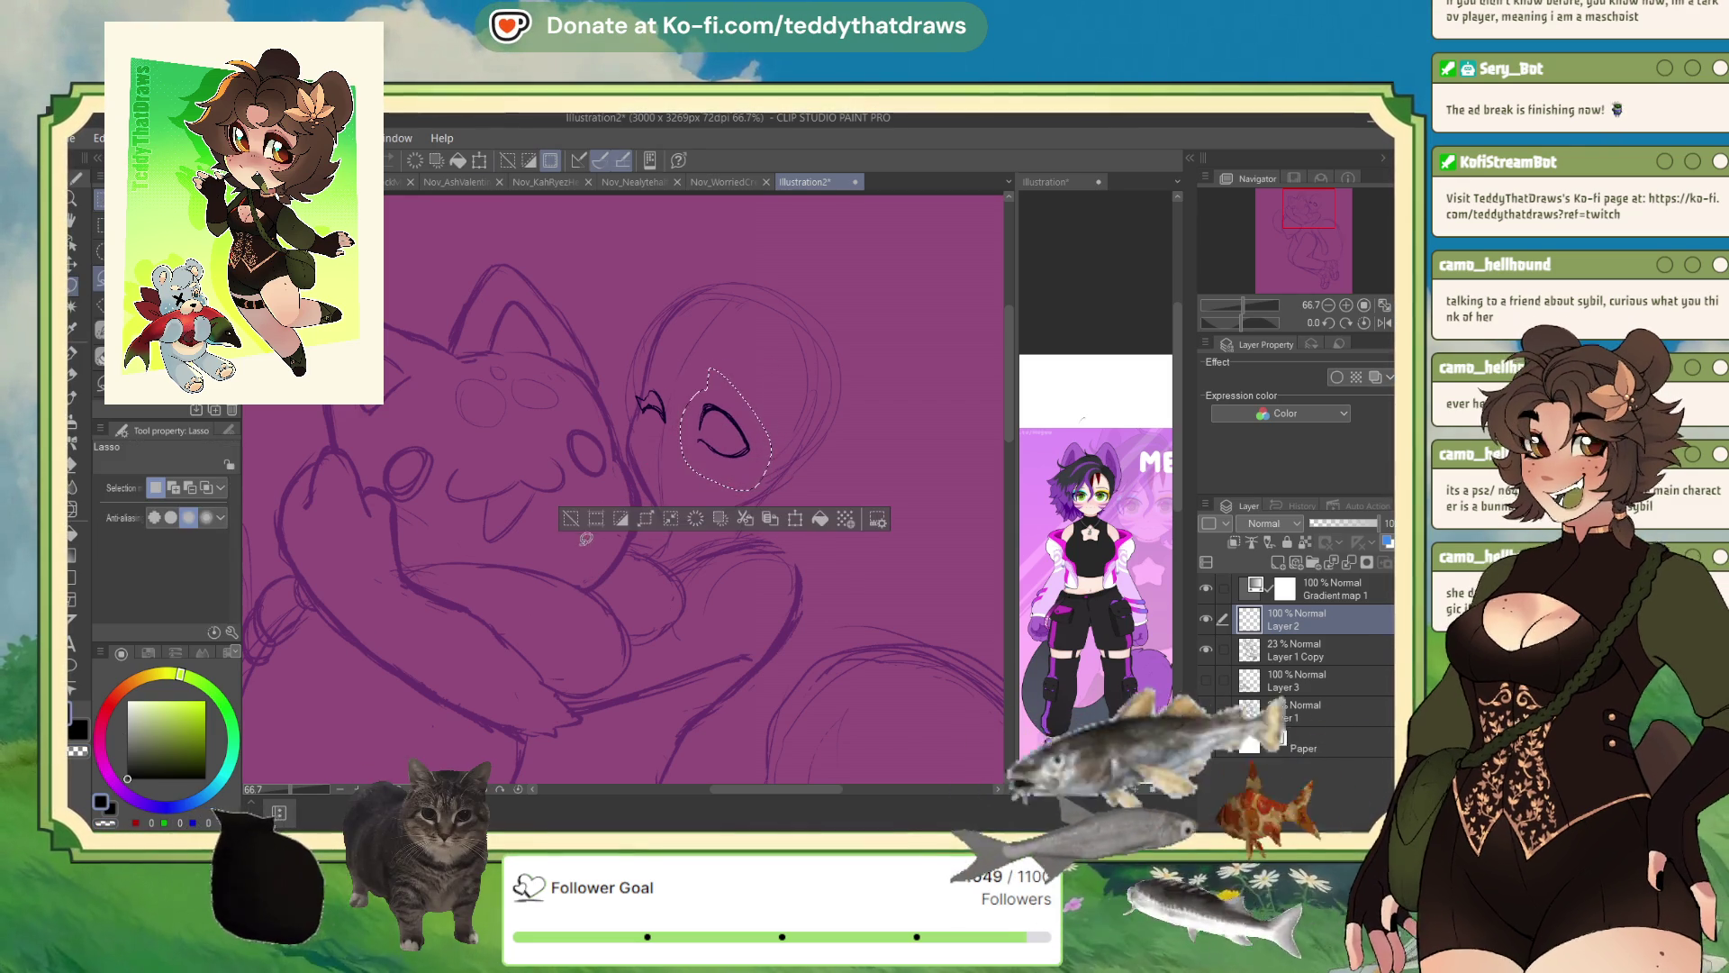
key(ctrl+d)
click(1376, 323)
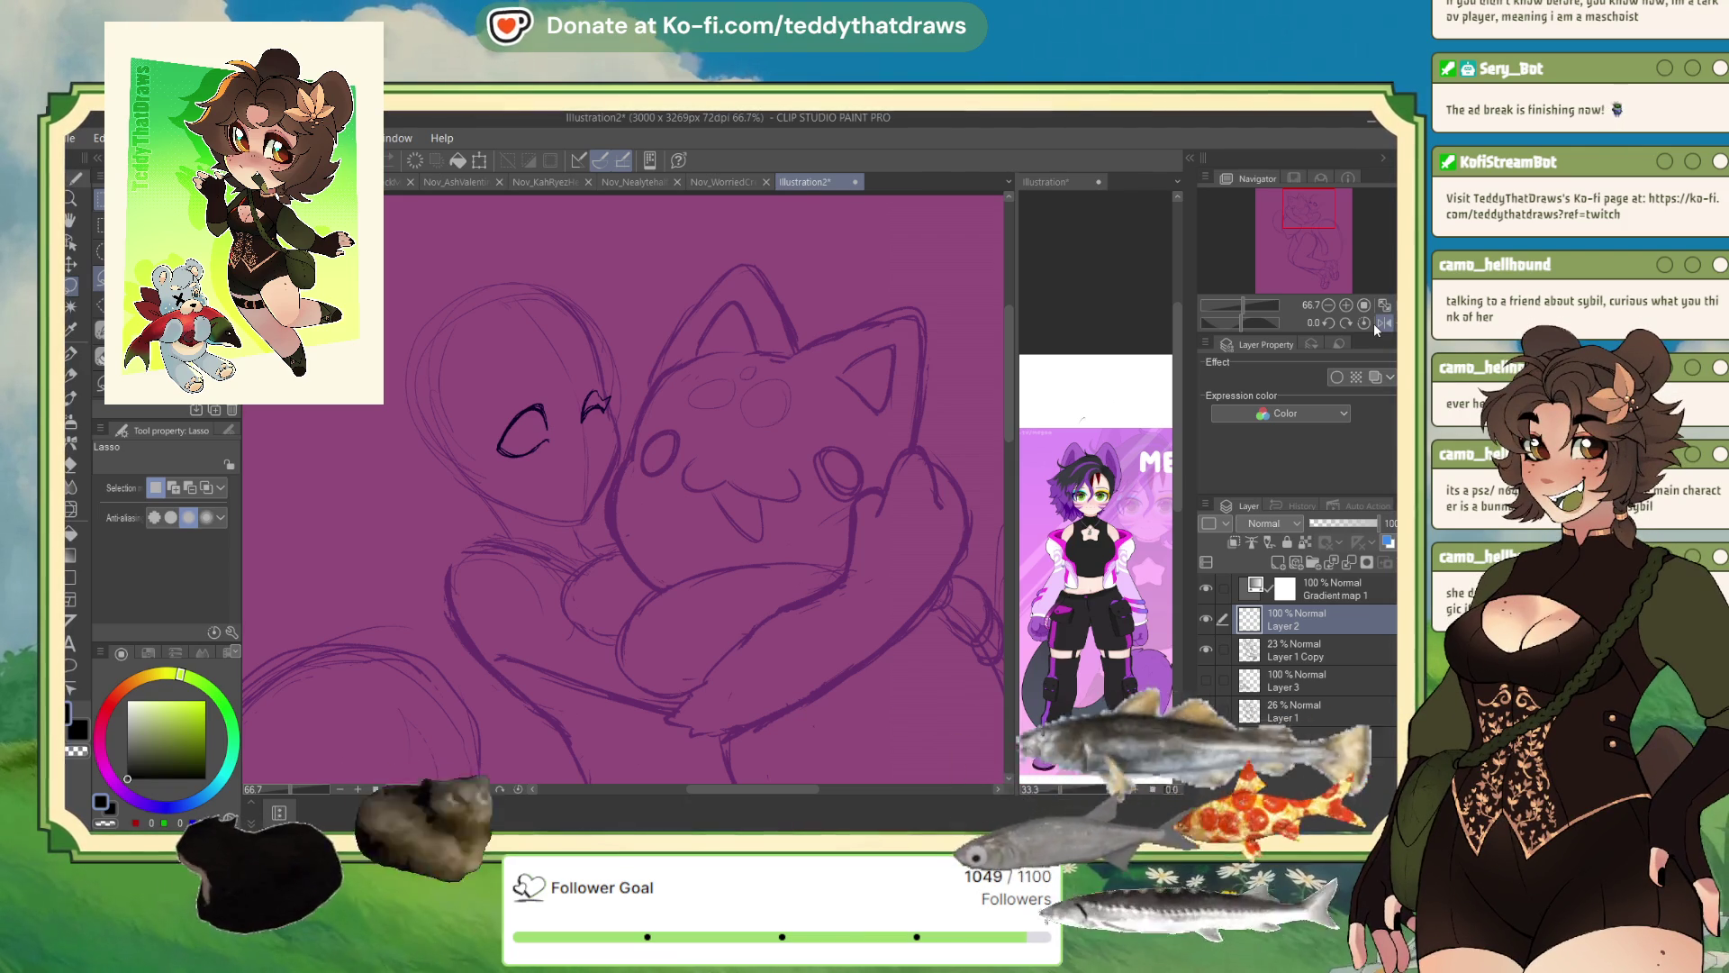
key(p)
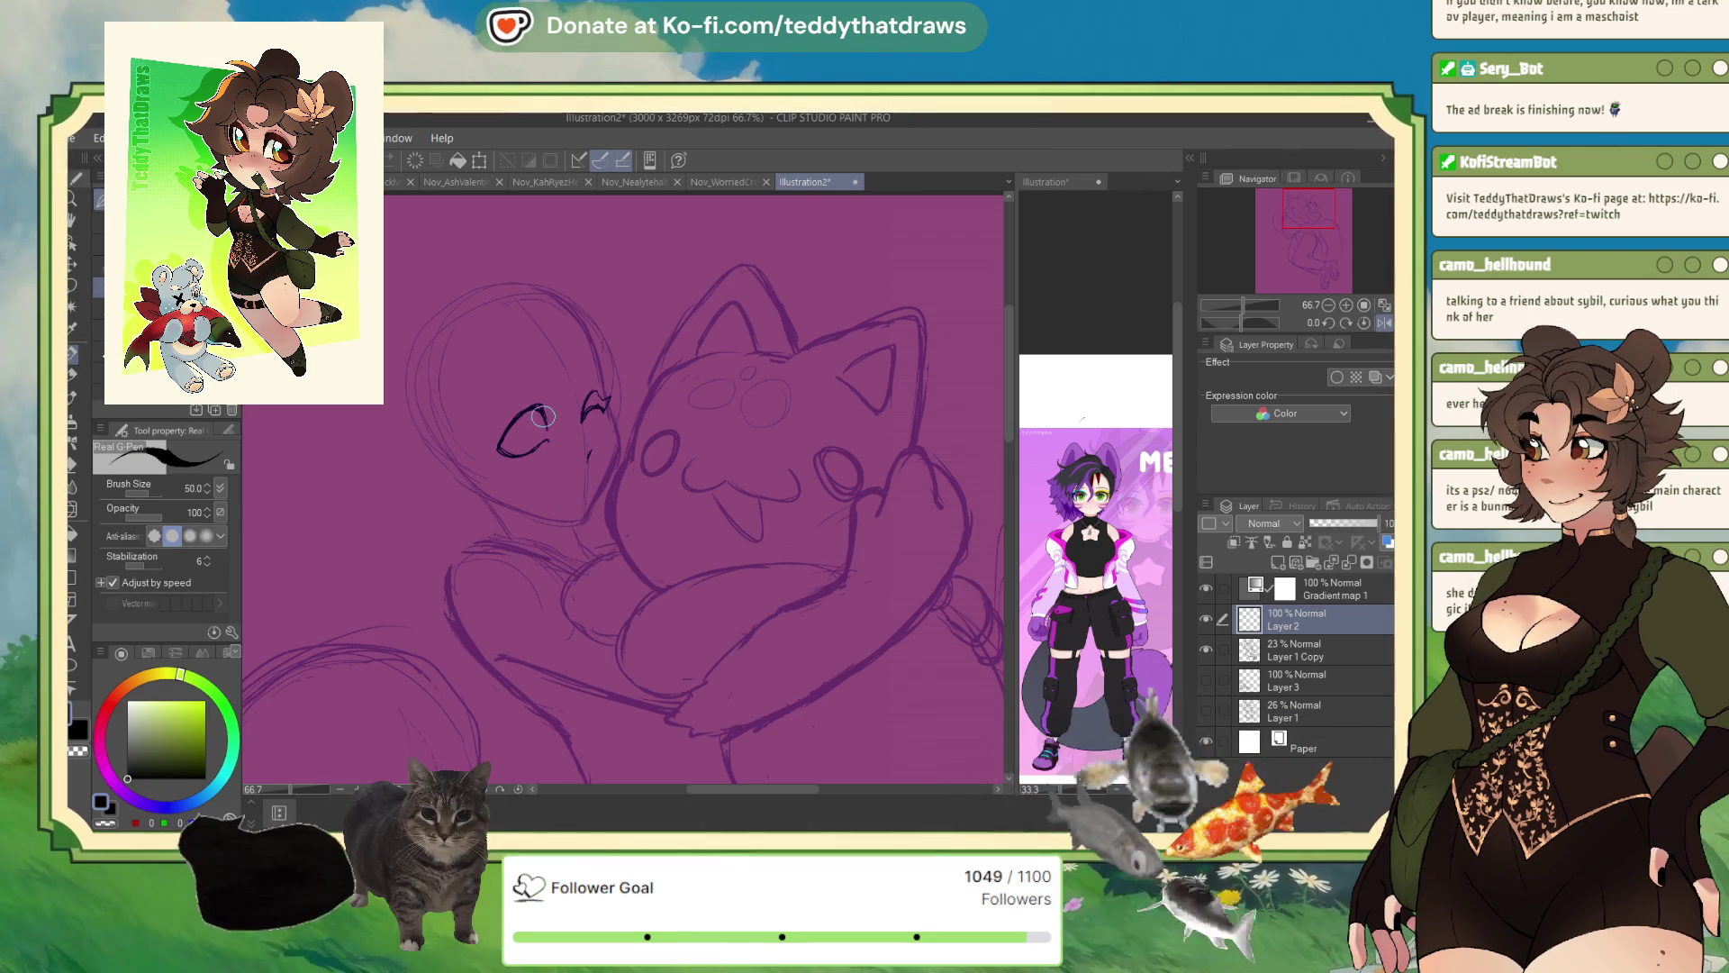
- Redraw a darker, heavier upper lid along the open eye's top edge
drag(544, 422, 514, 451)
key(ctrl+z)
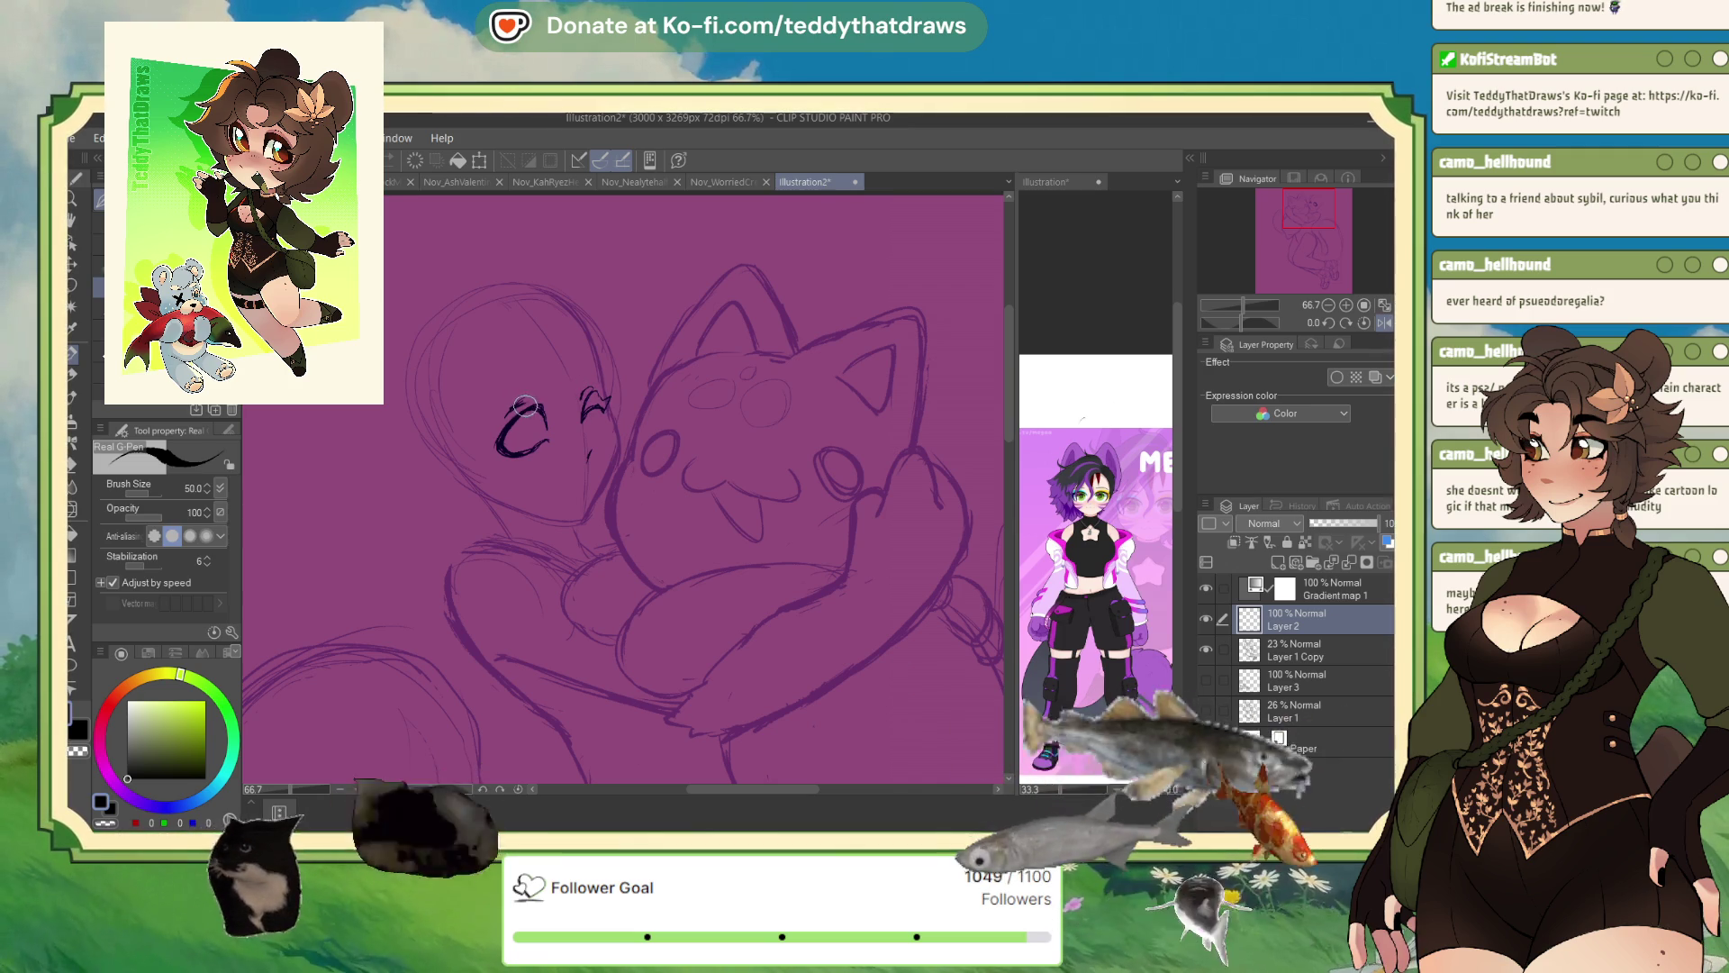
drag(525, 405, 545, 432)
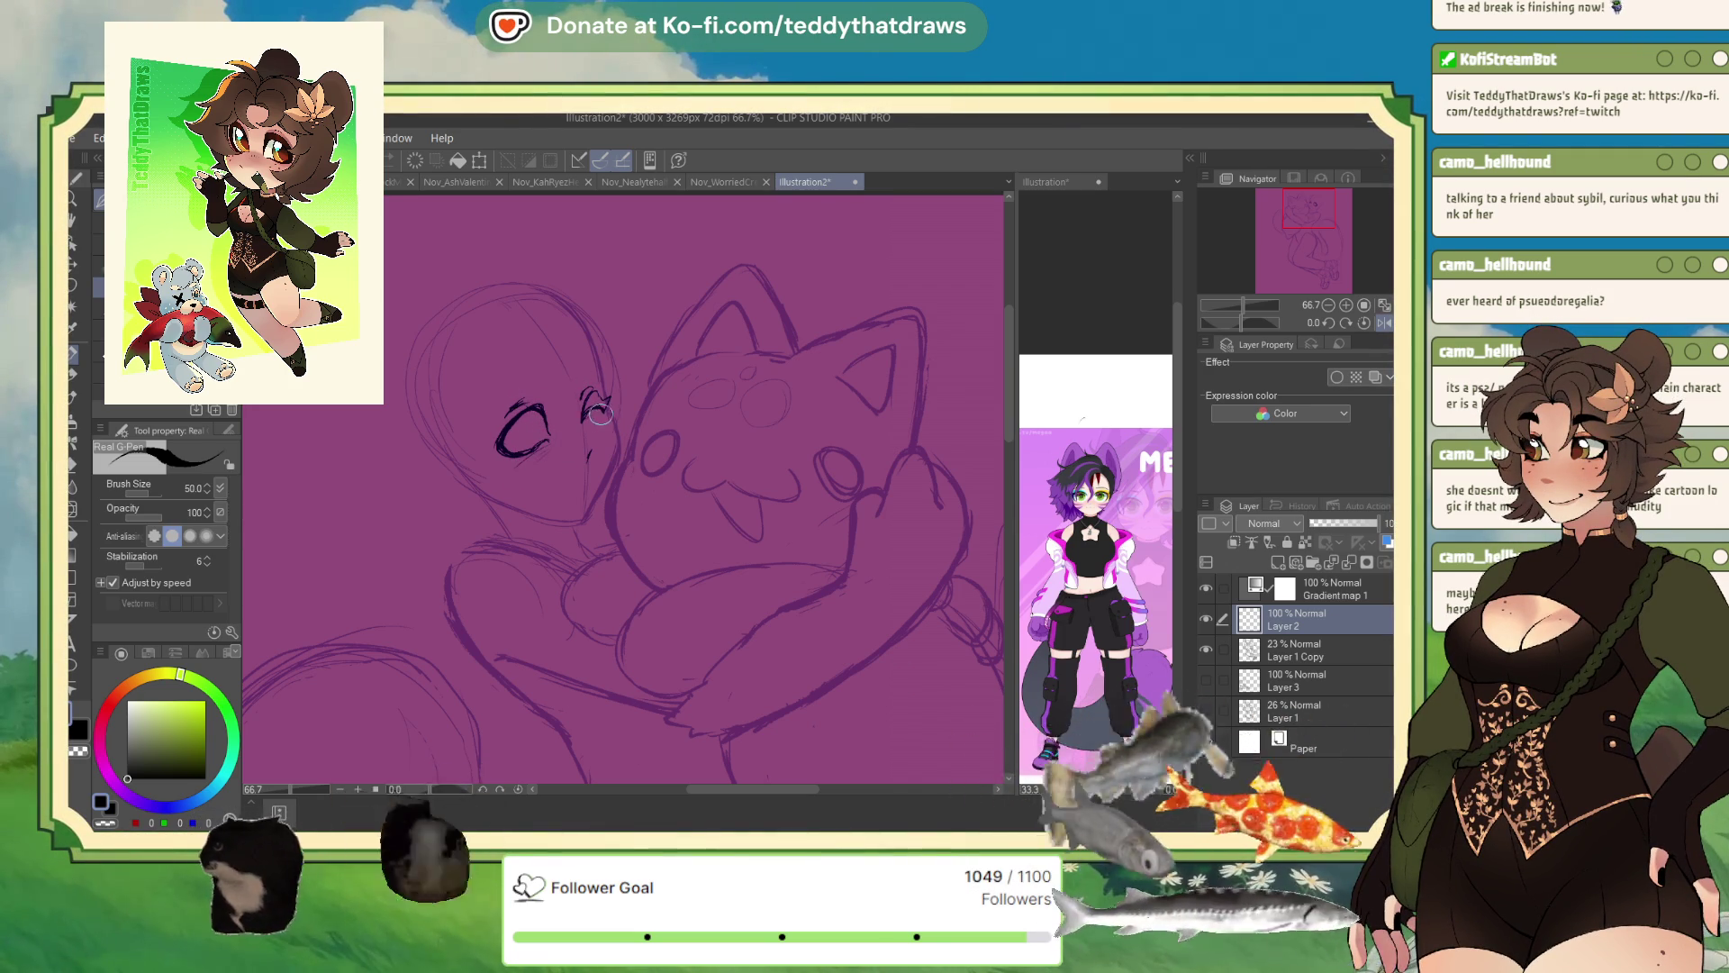
- Ink the smiling mouth below the eyes, checking it on the mirrored canvas
click(1384, 323)
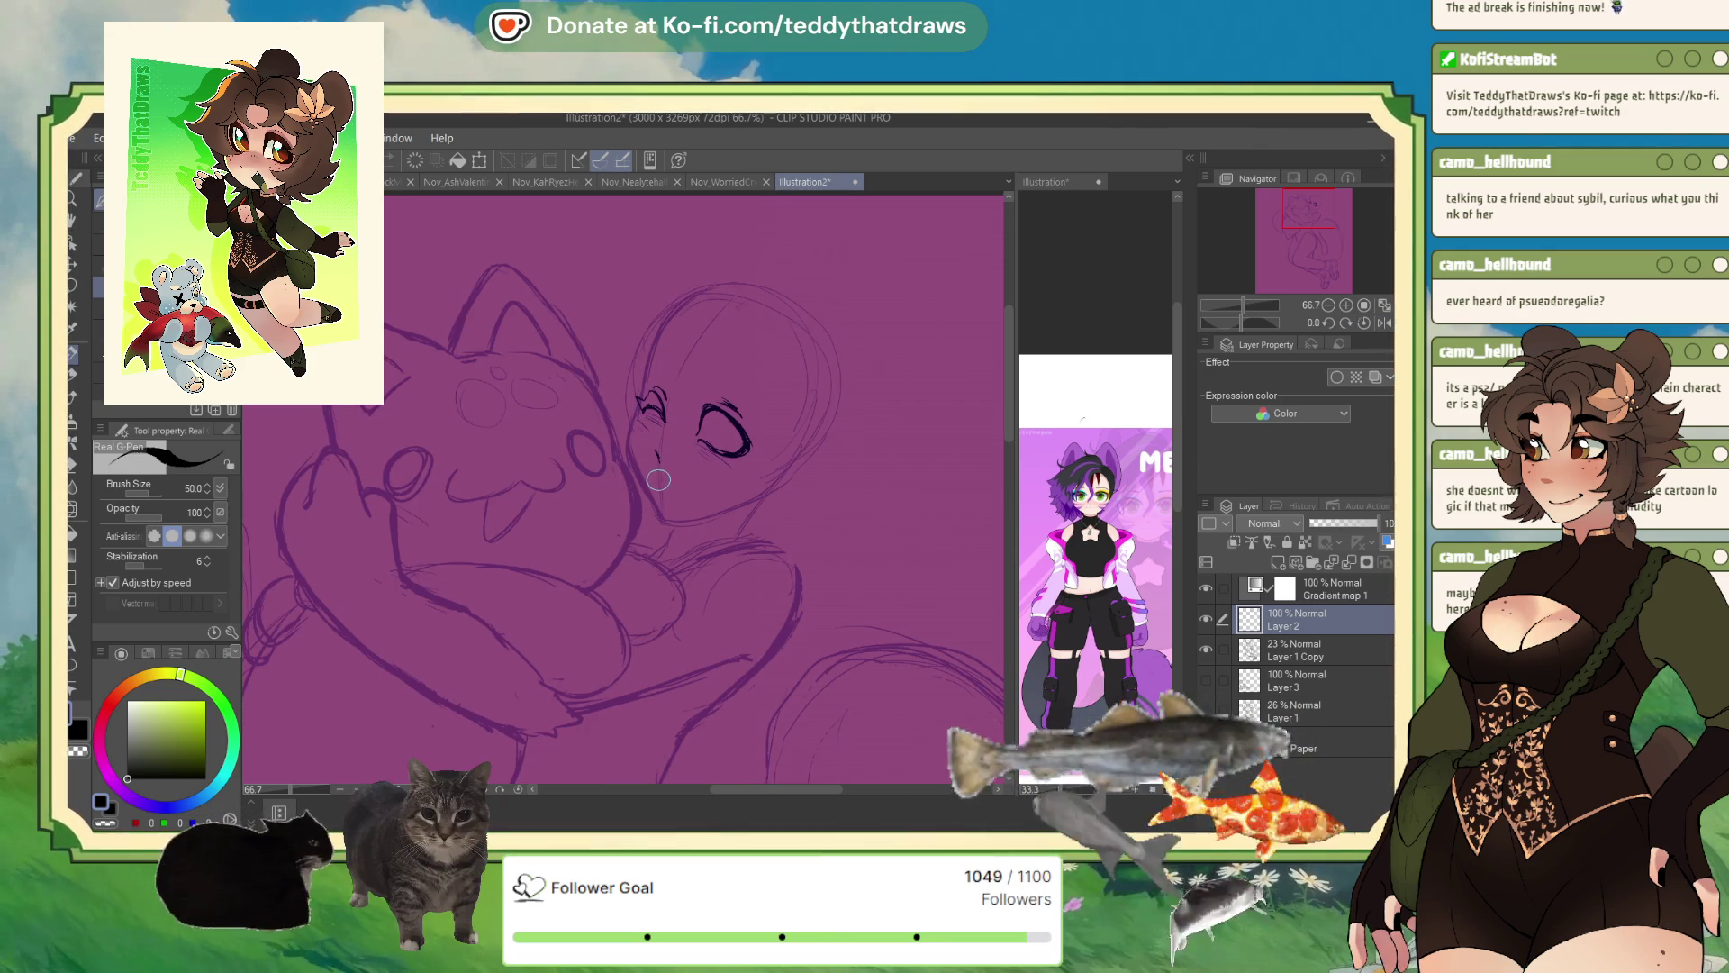
drag(701, 486, 661, 489)
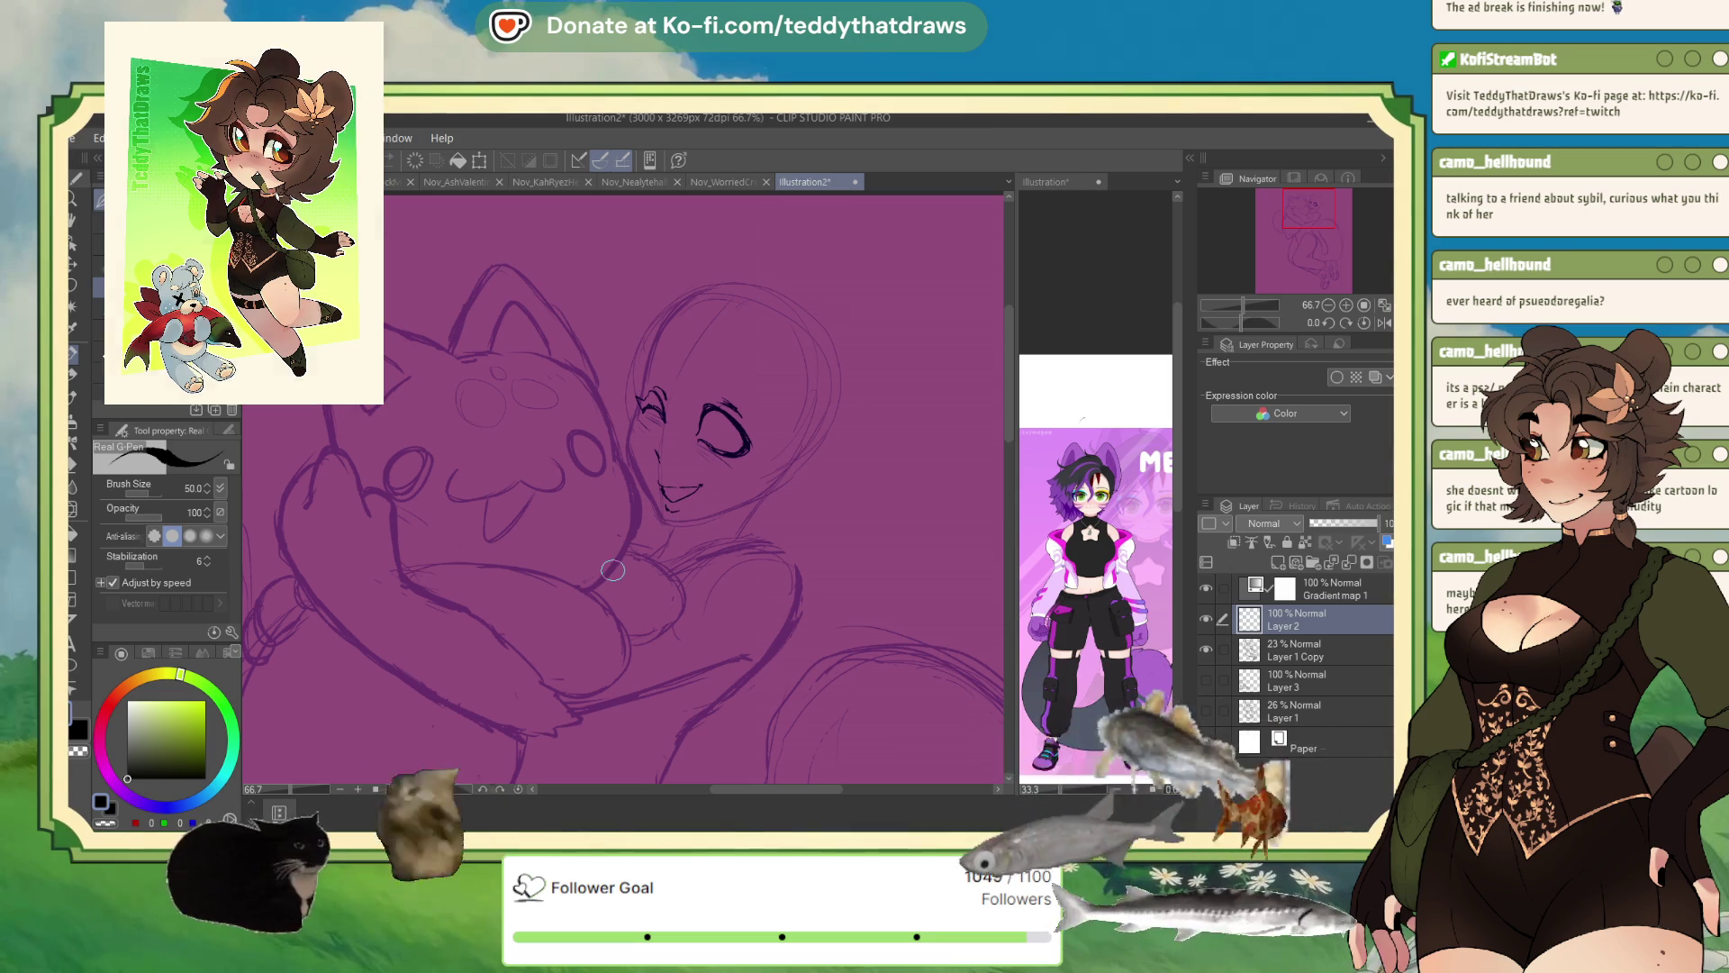
key(h)
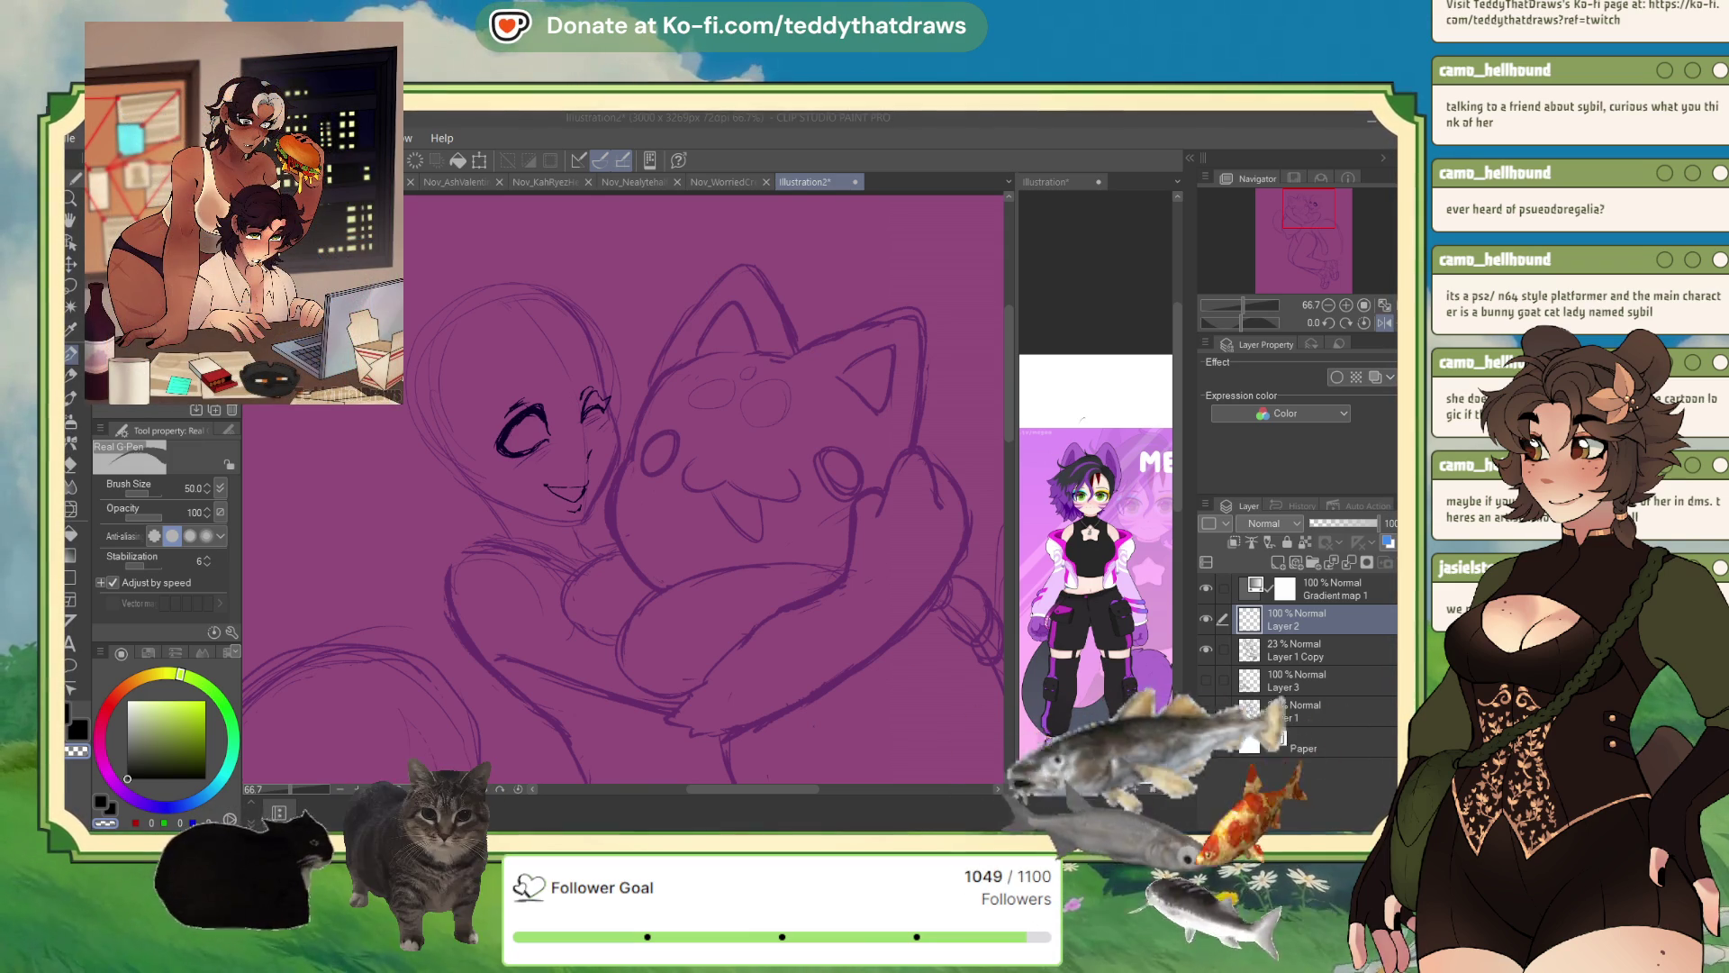
- Undo the thick eyelid stroke and adjust the eyes and mouth with a quick transform
key(ctrl+z)
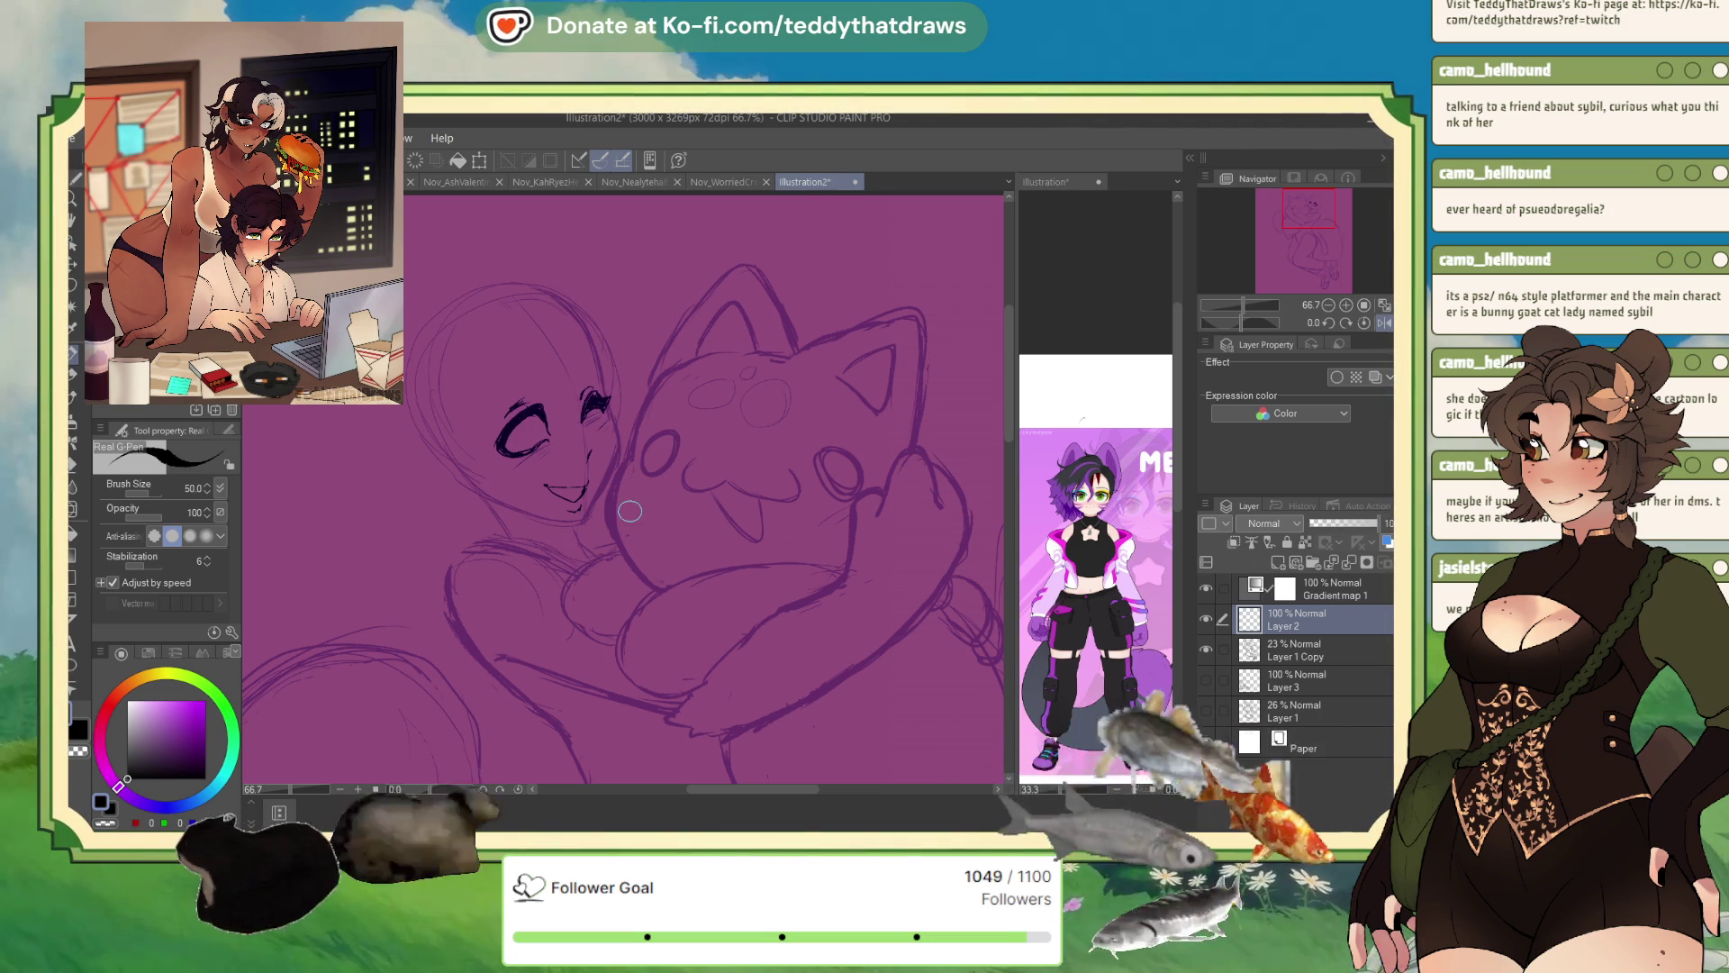
key(h)
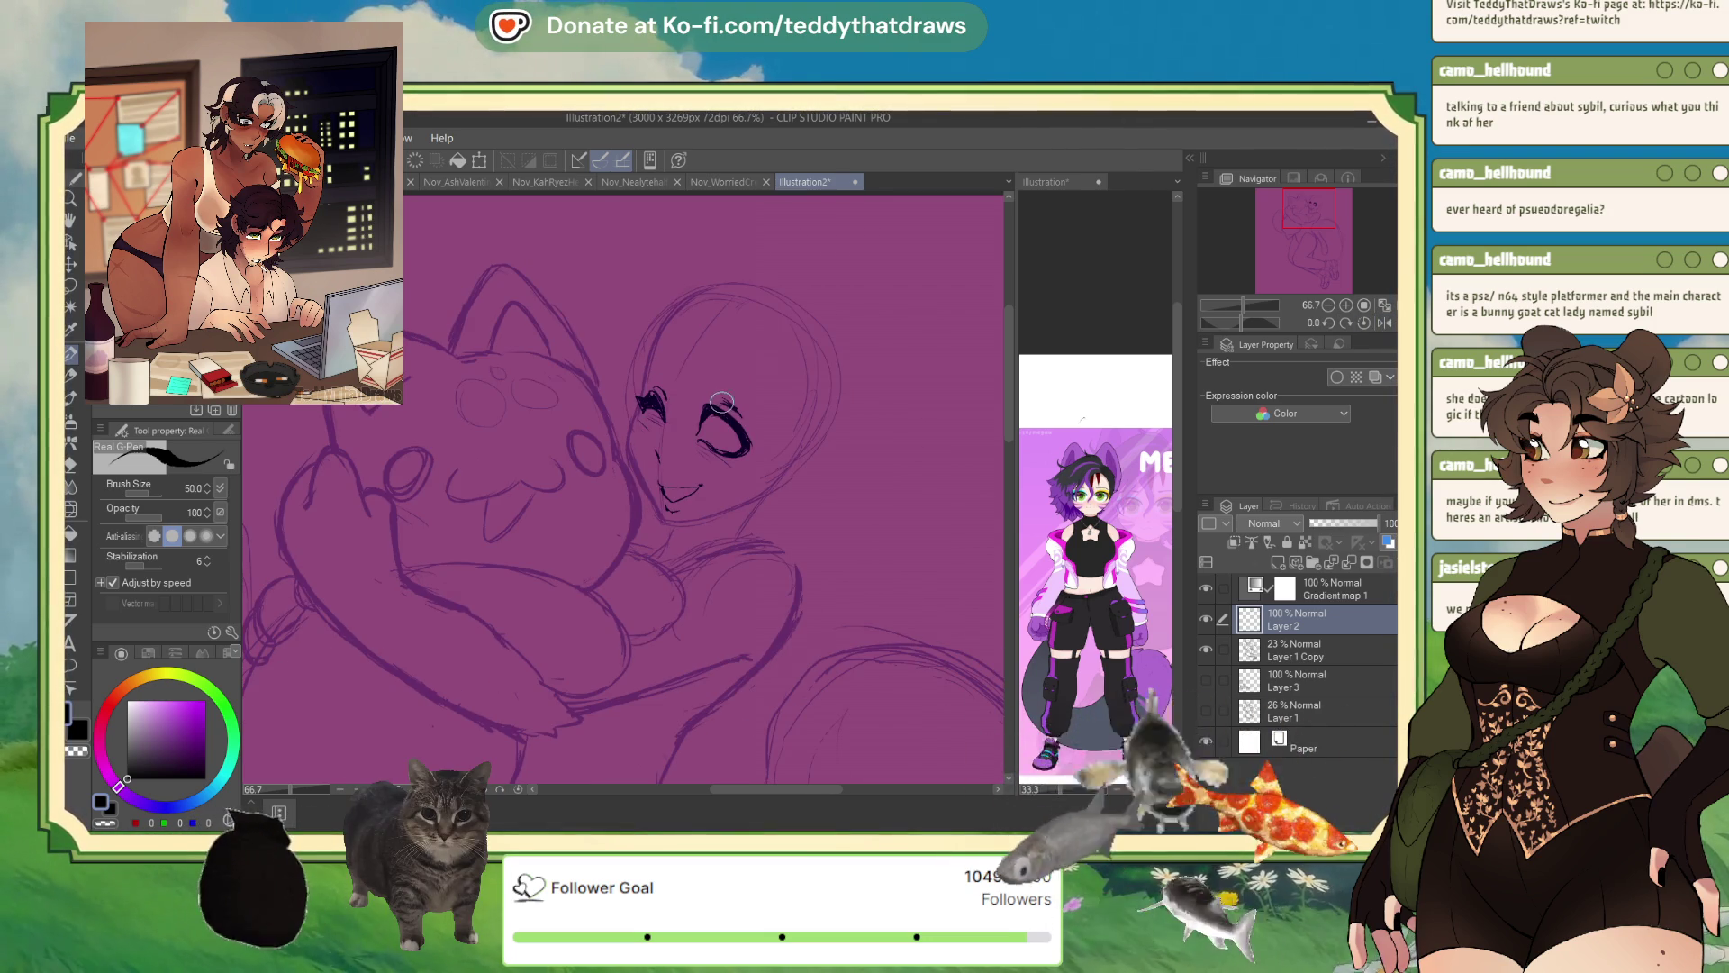
click(107, 823)
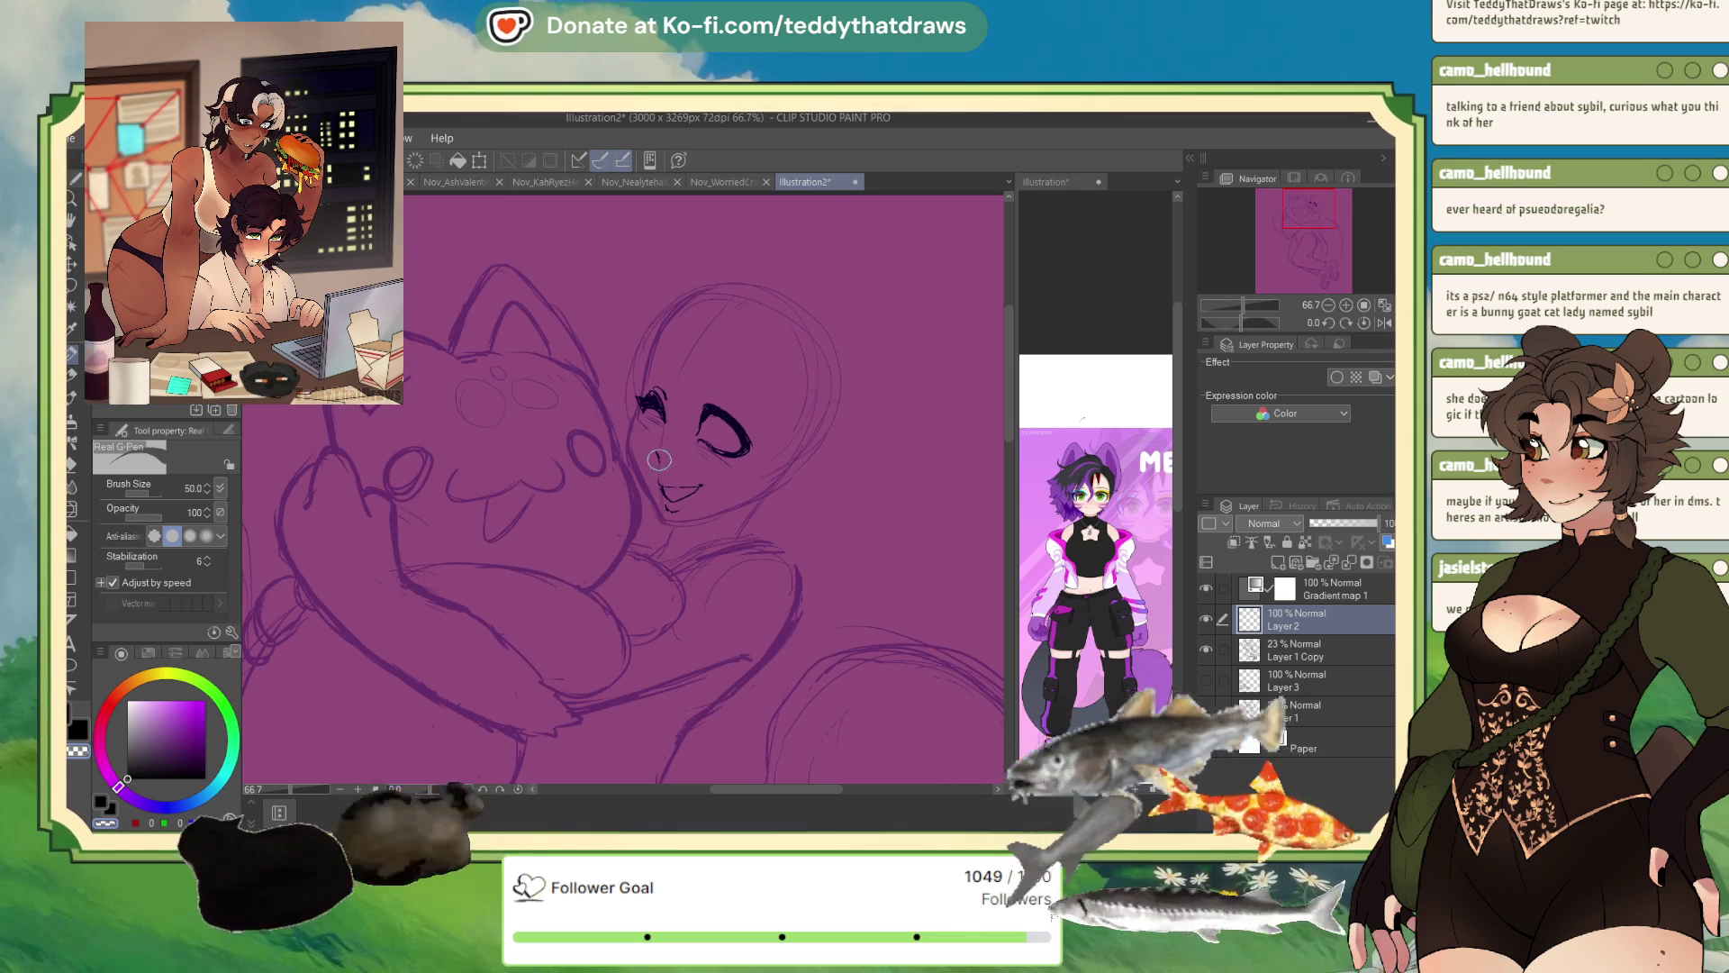
key(c)
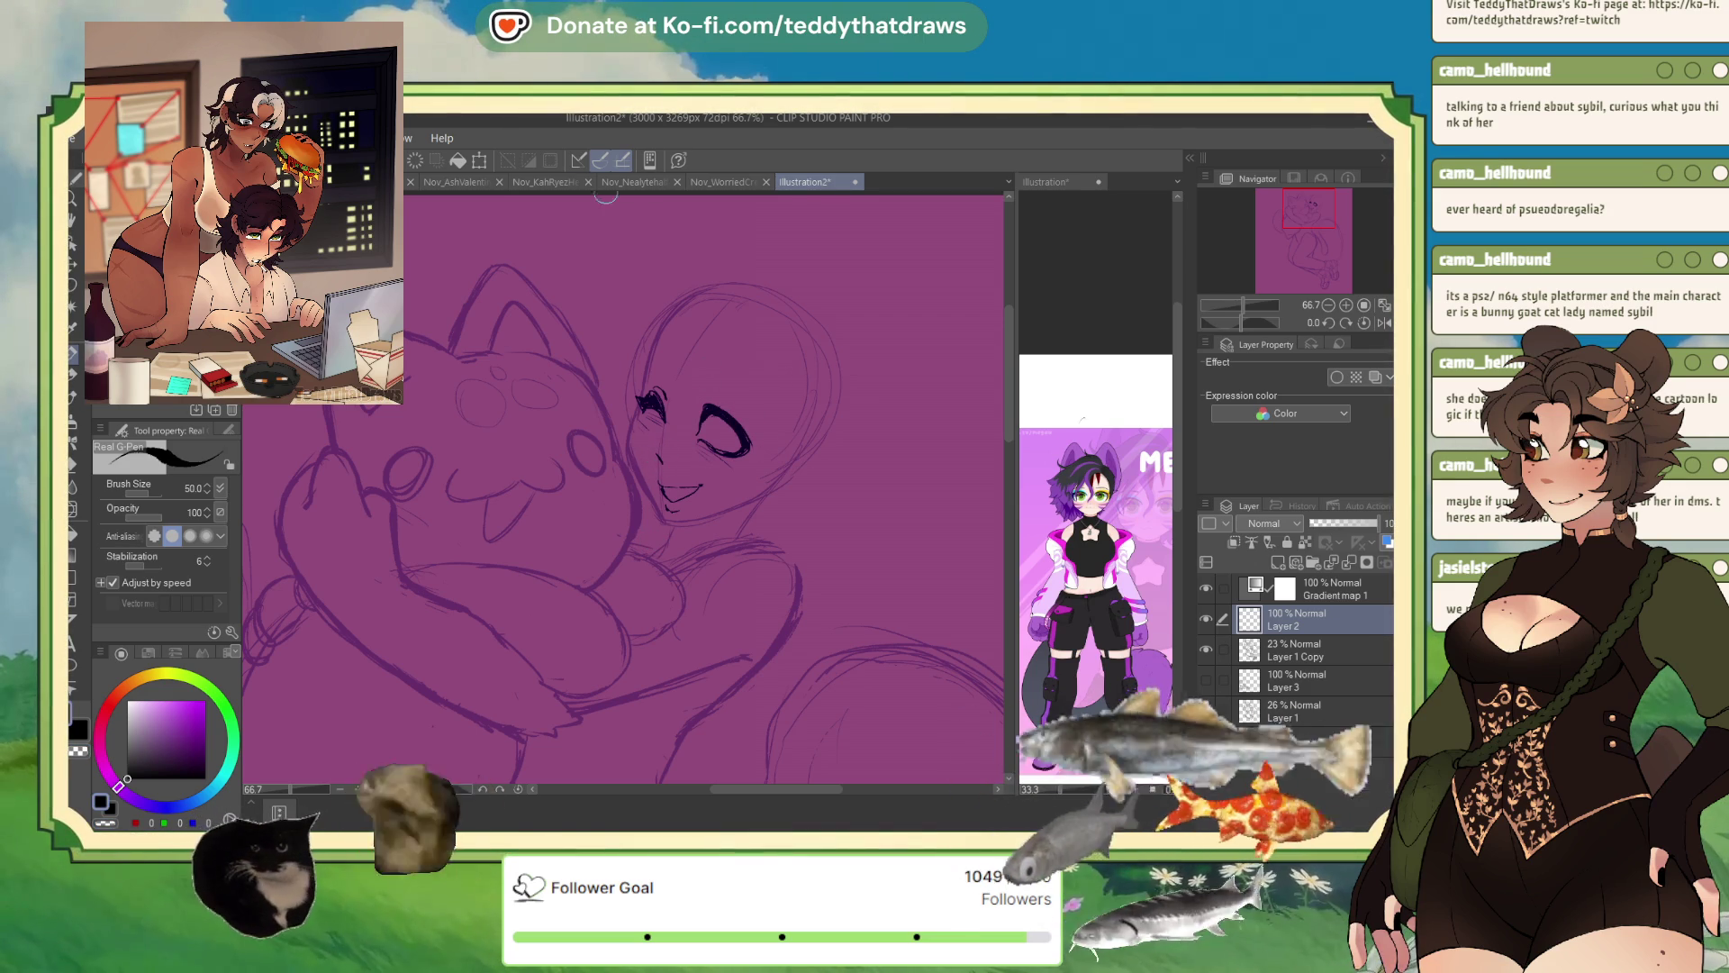
key(ctrl+t)
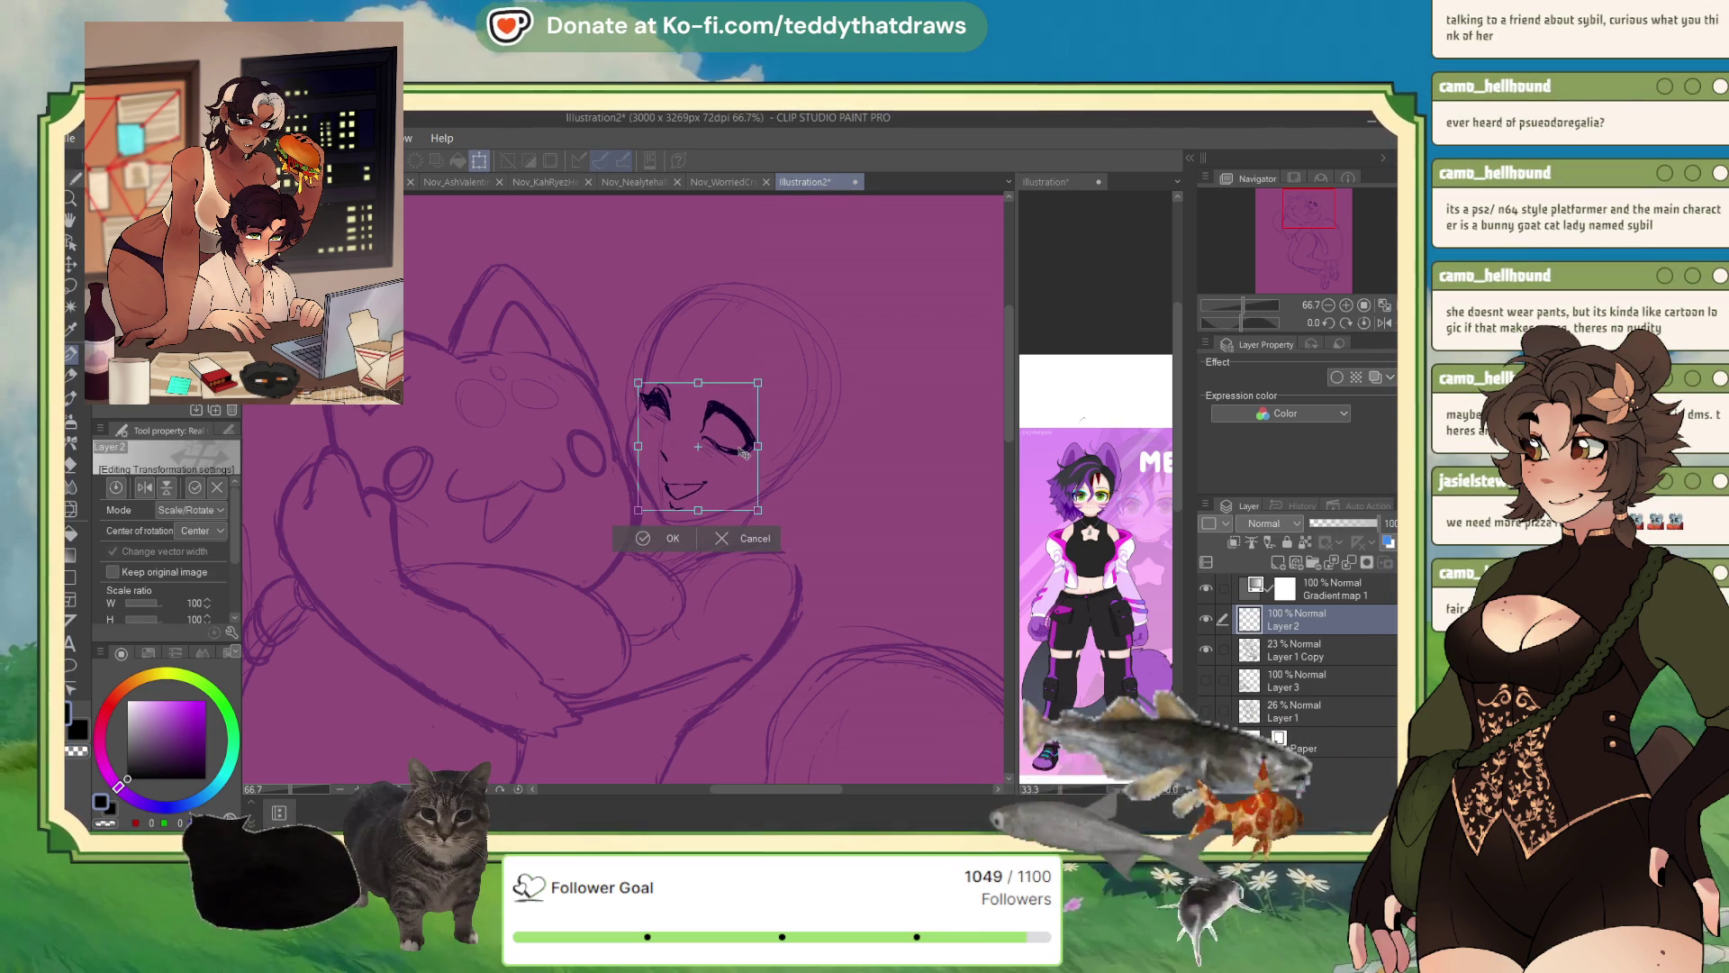
key(Return)
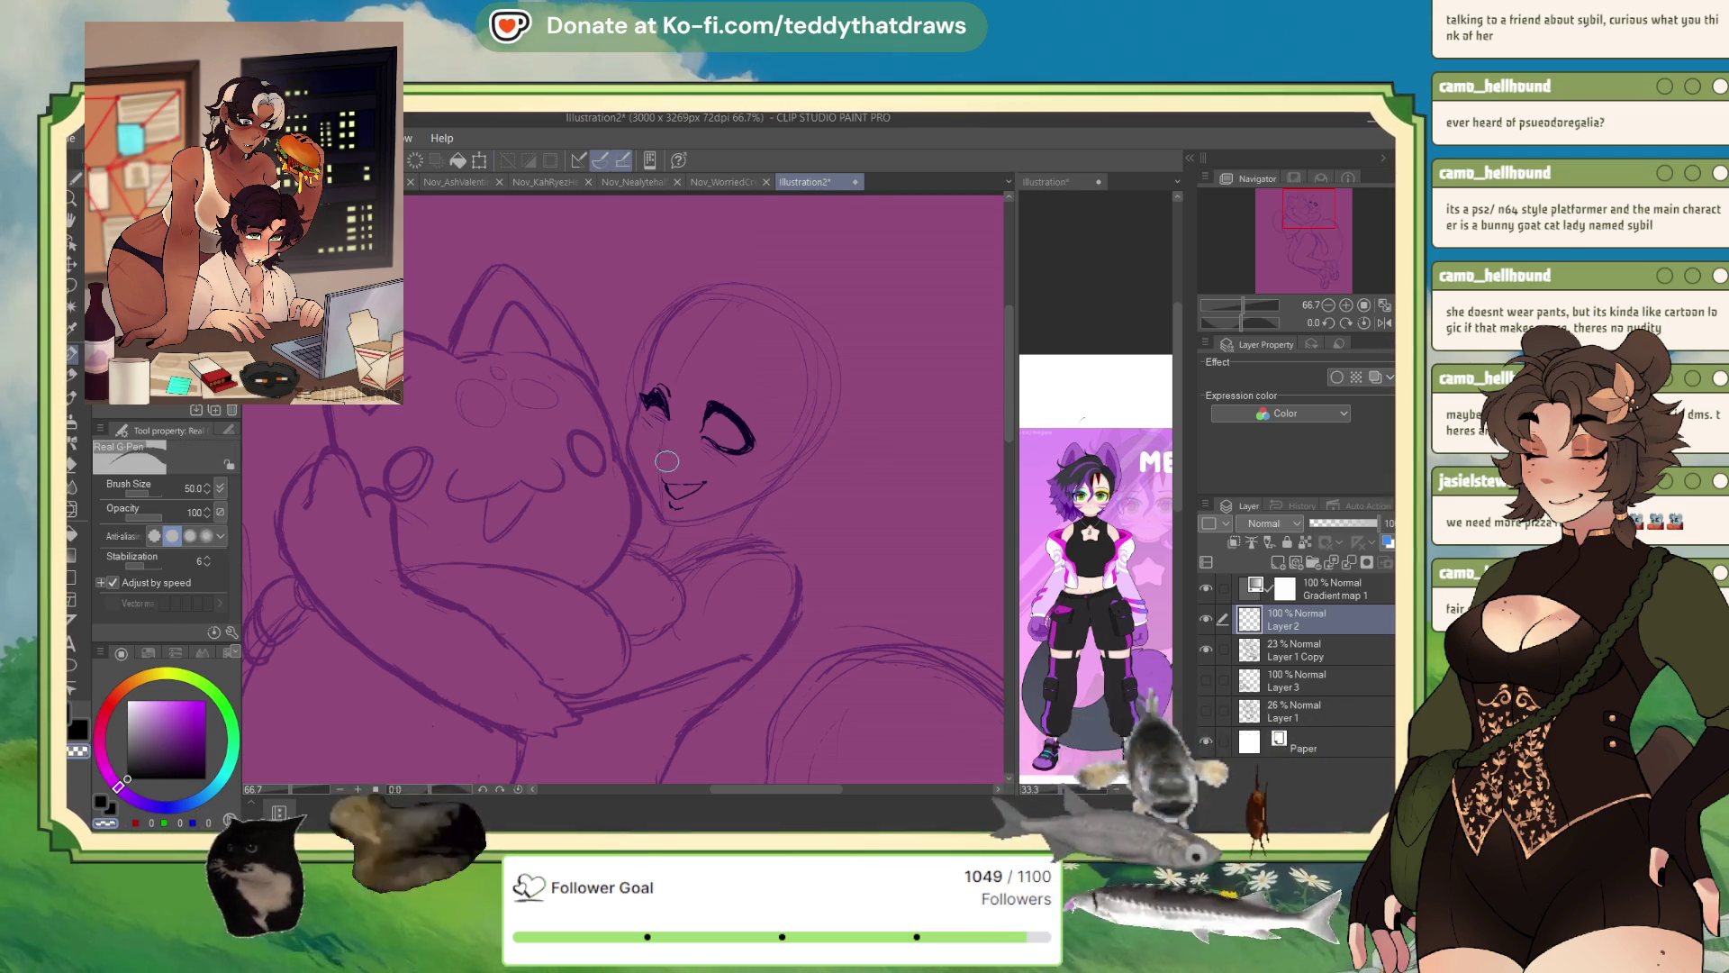
- Switch to black and try an eyebrow stroke above the eye, then undo it
key(x)
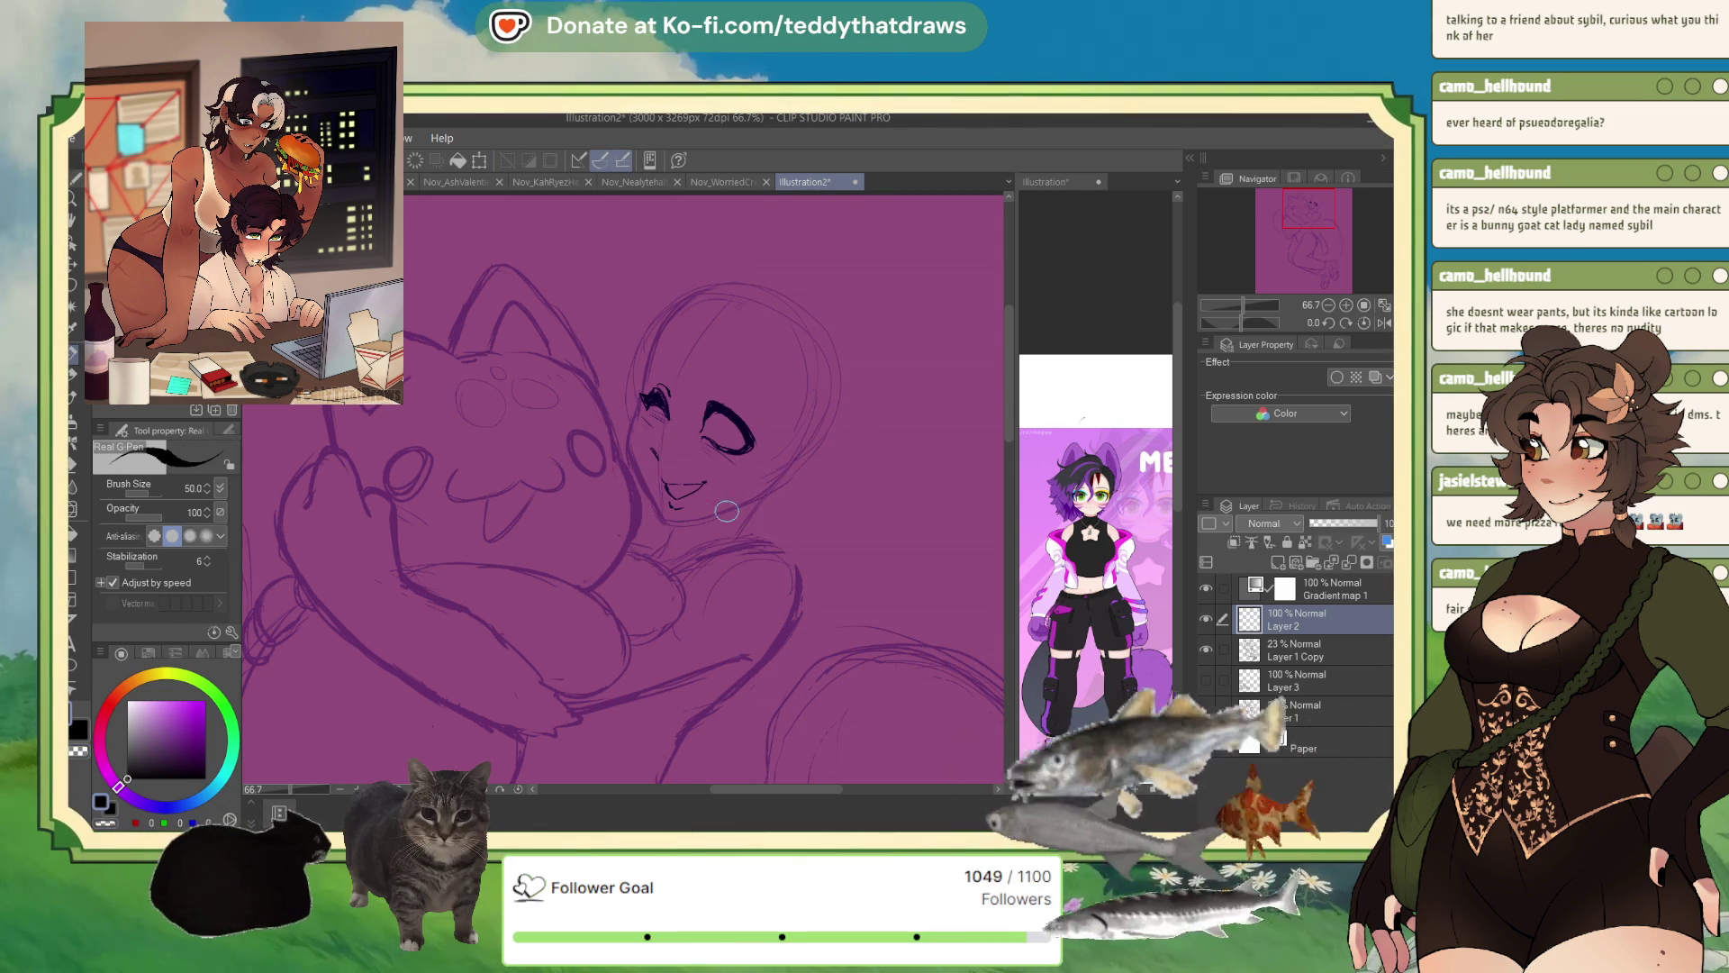
click(1383, 323)
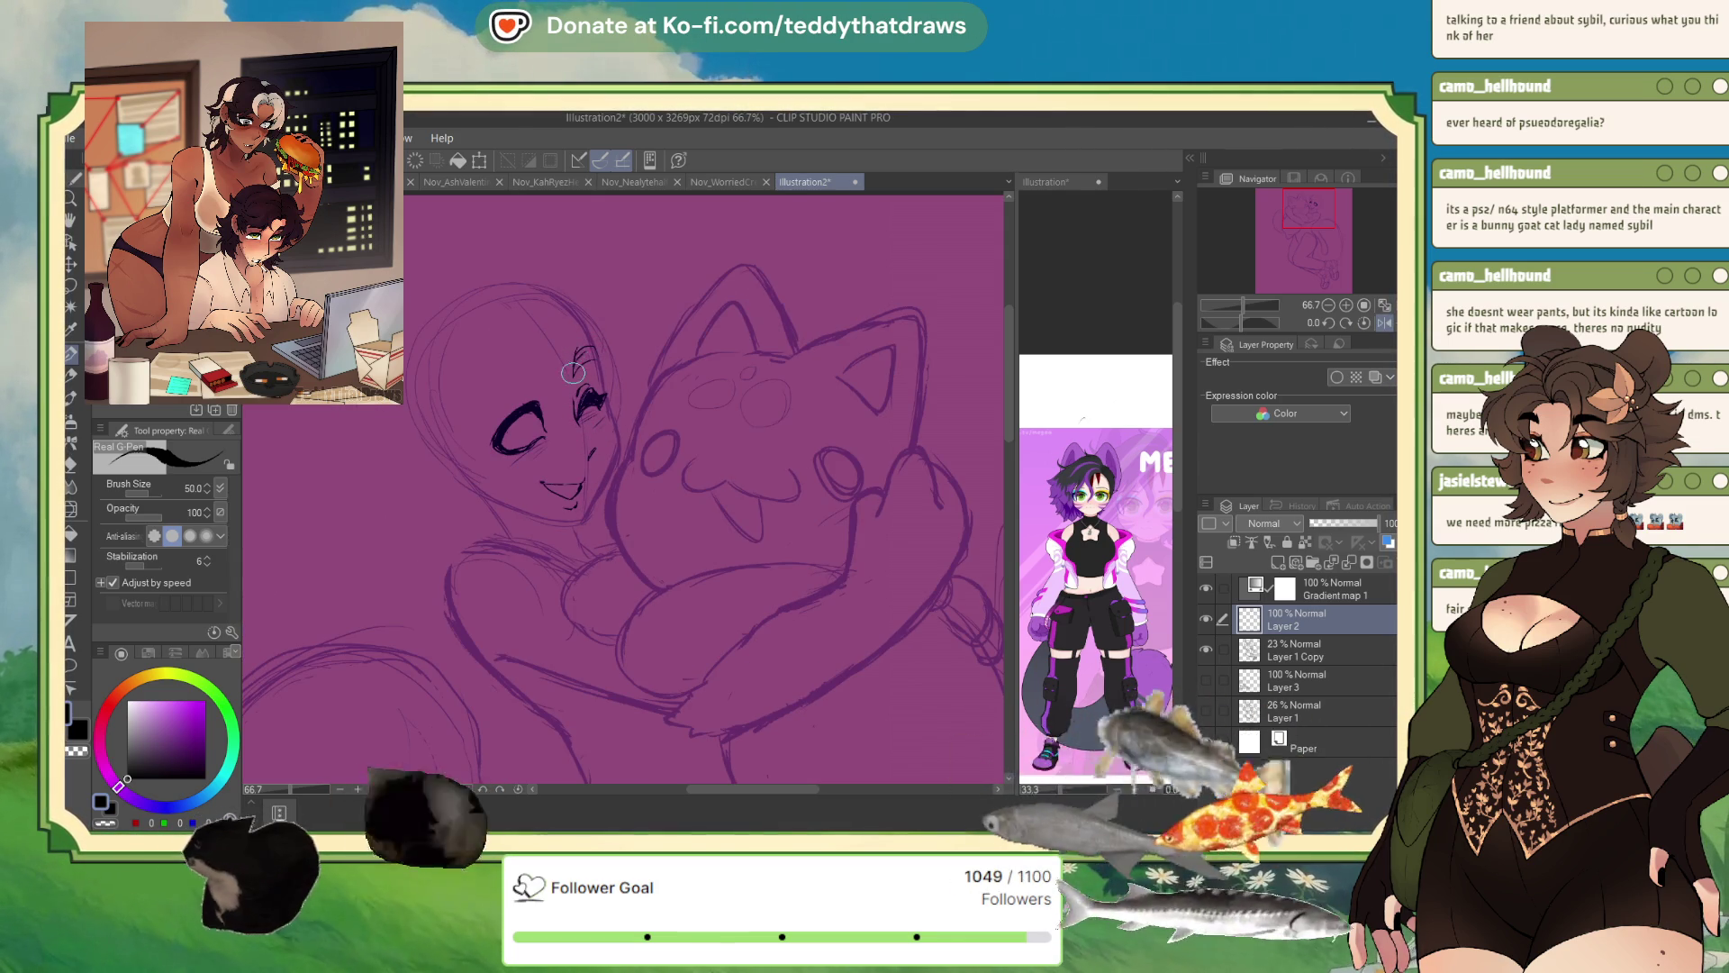
drag(574, 371, 594, 358)
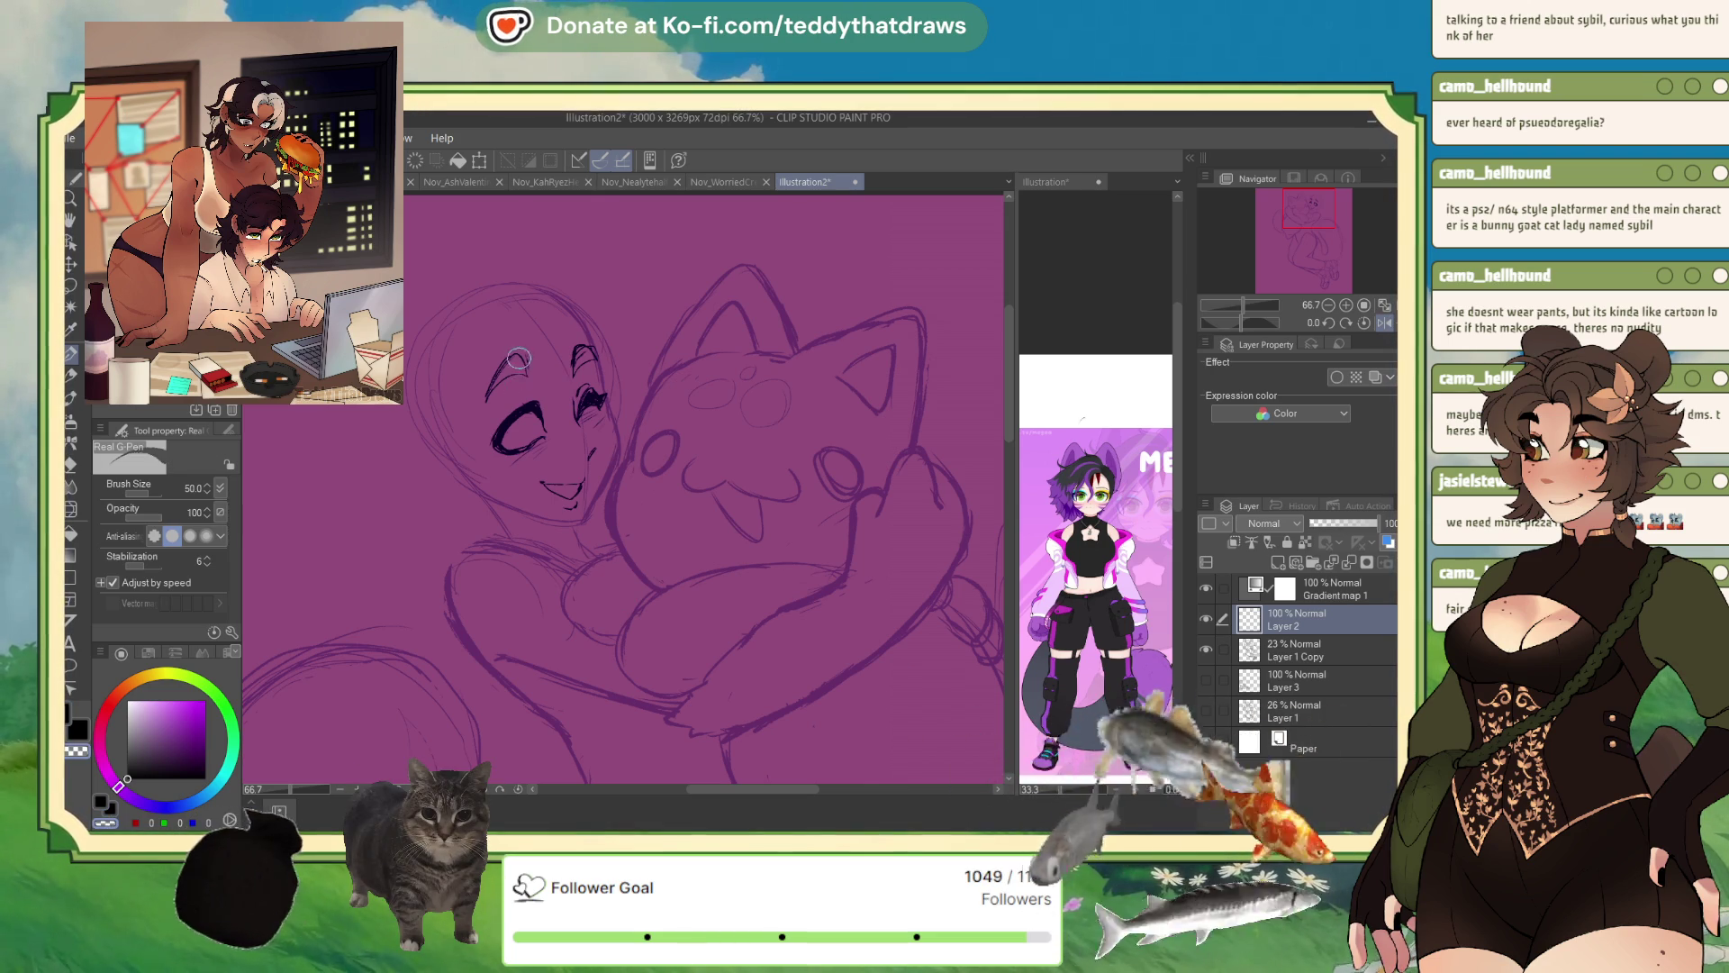
key(ctrl+z)
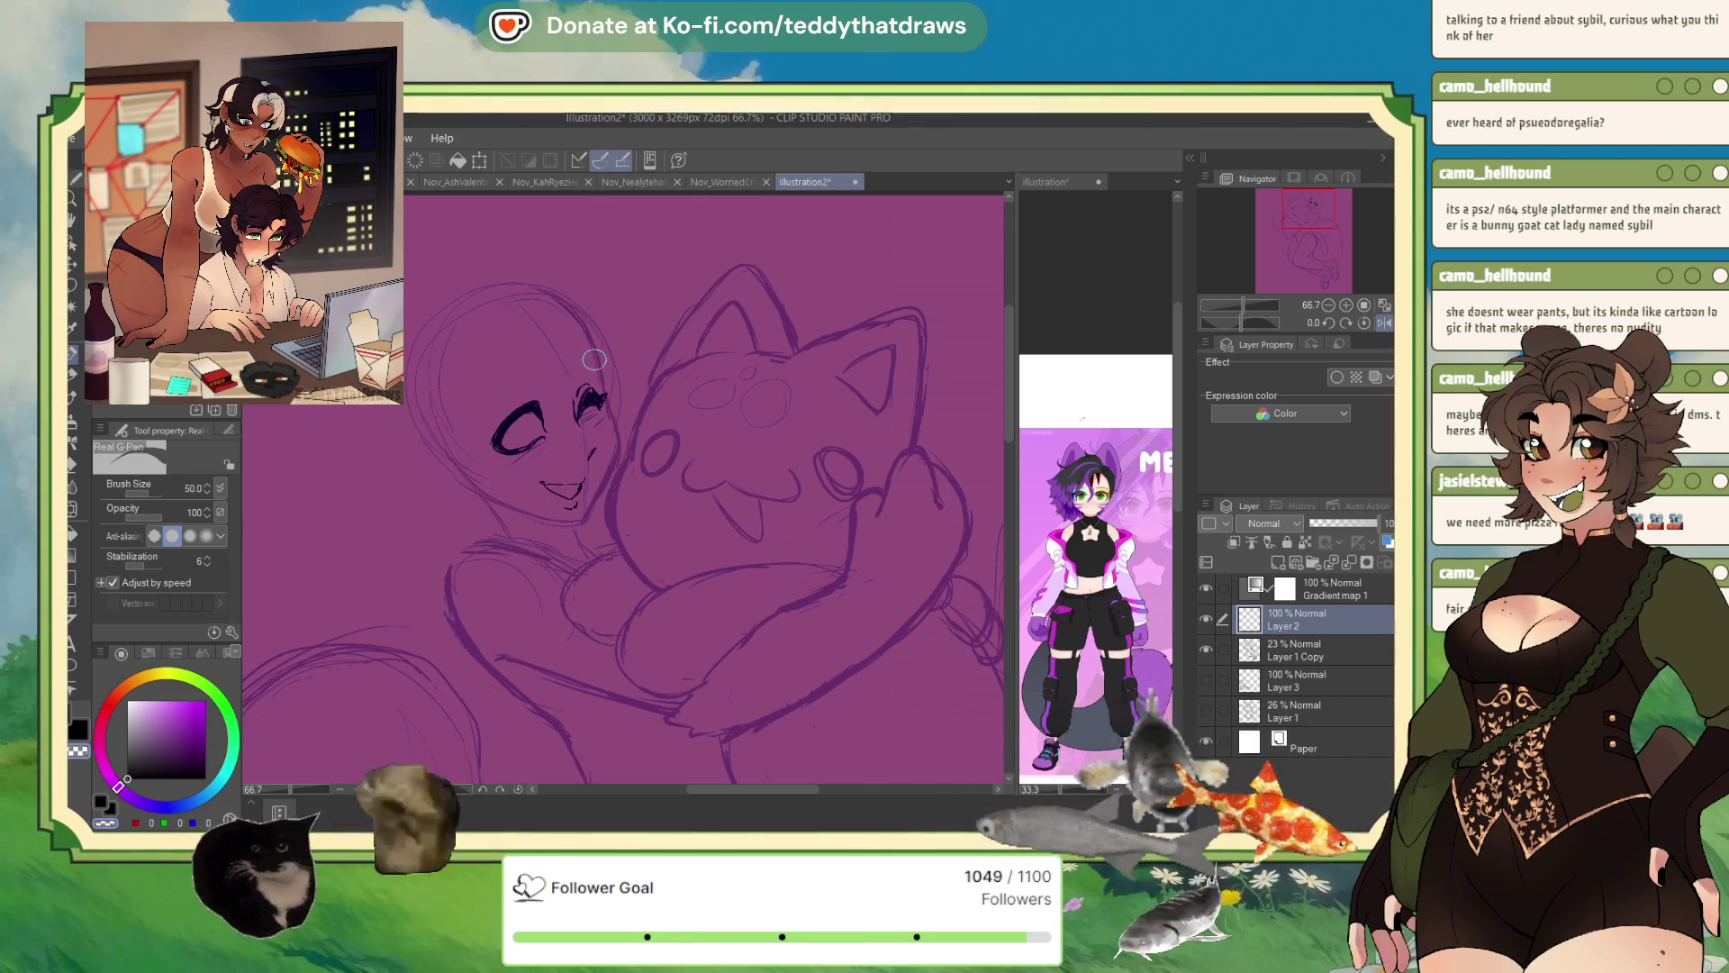
click(1305, 649)
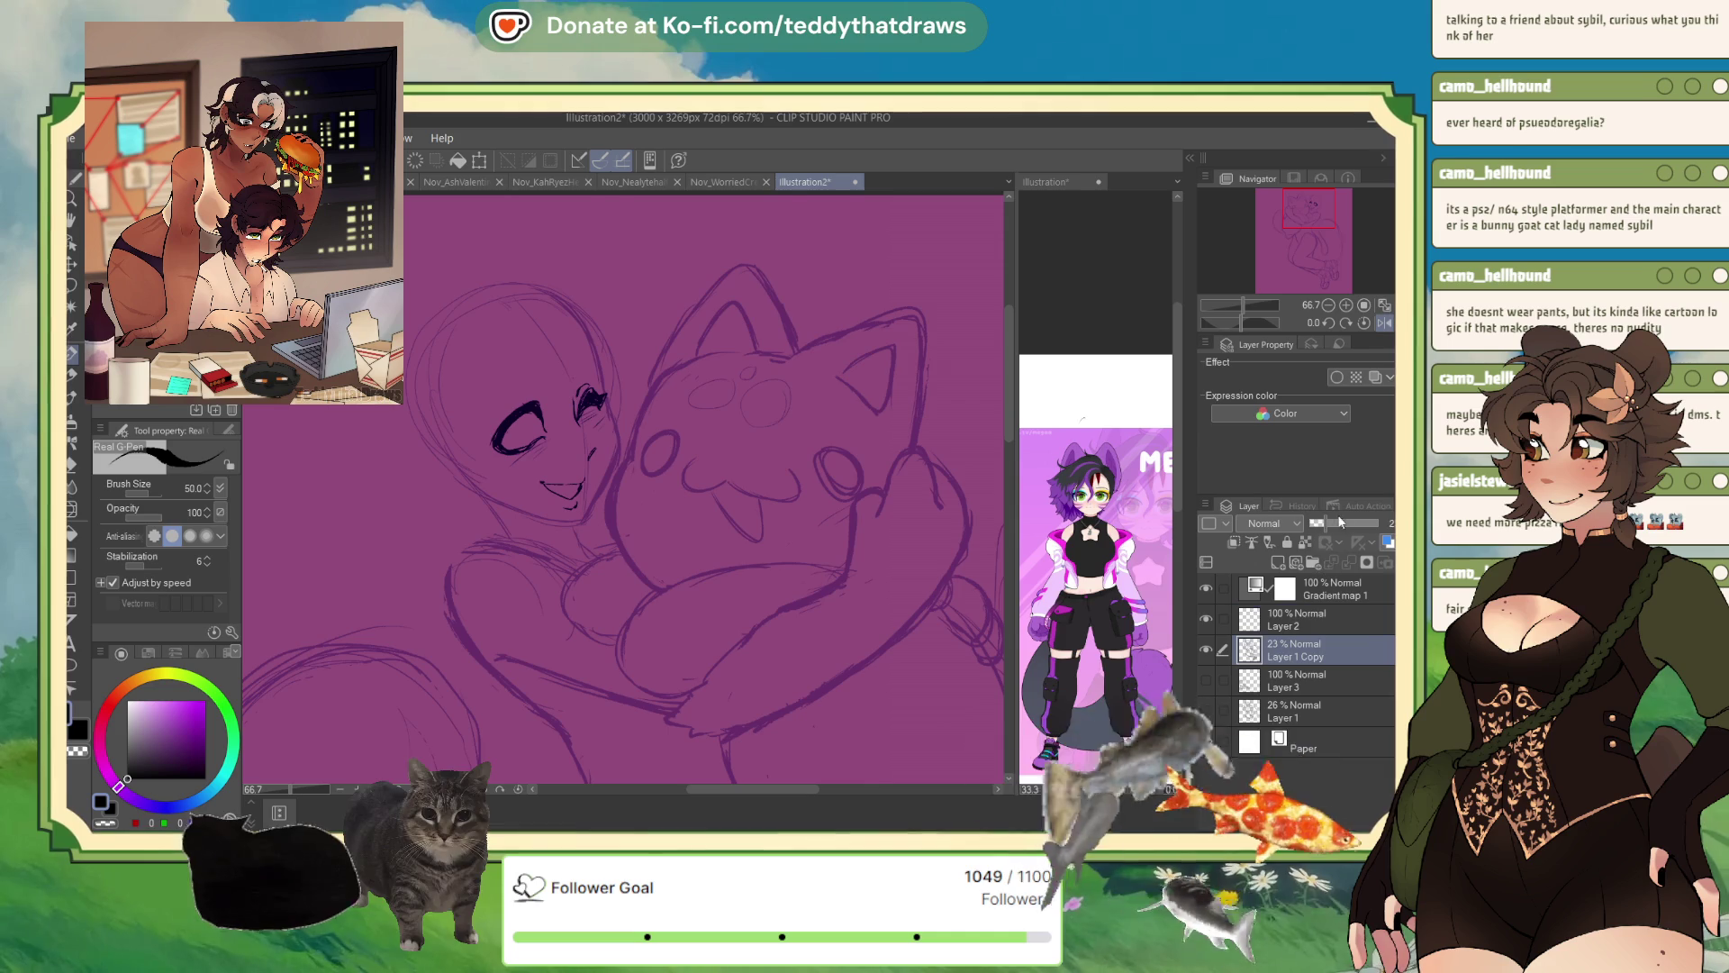
- Fade the sketch layer to 14% opacity and redraw the closed eye with lashes
drag(1320, 527, 1315, 527)
click(1299, 619)
click(1386, 324)
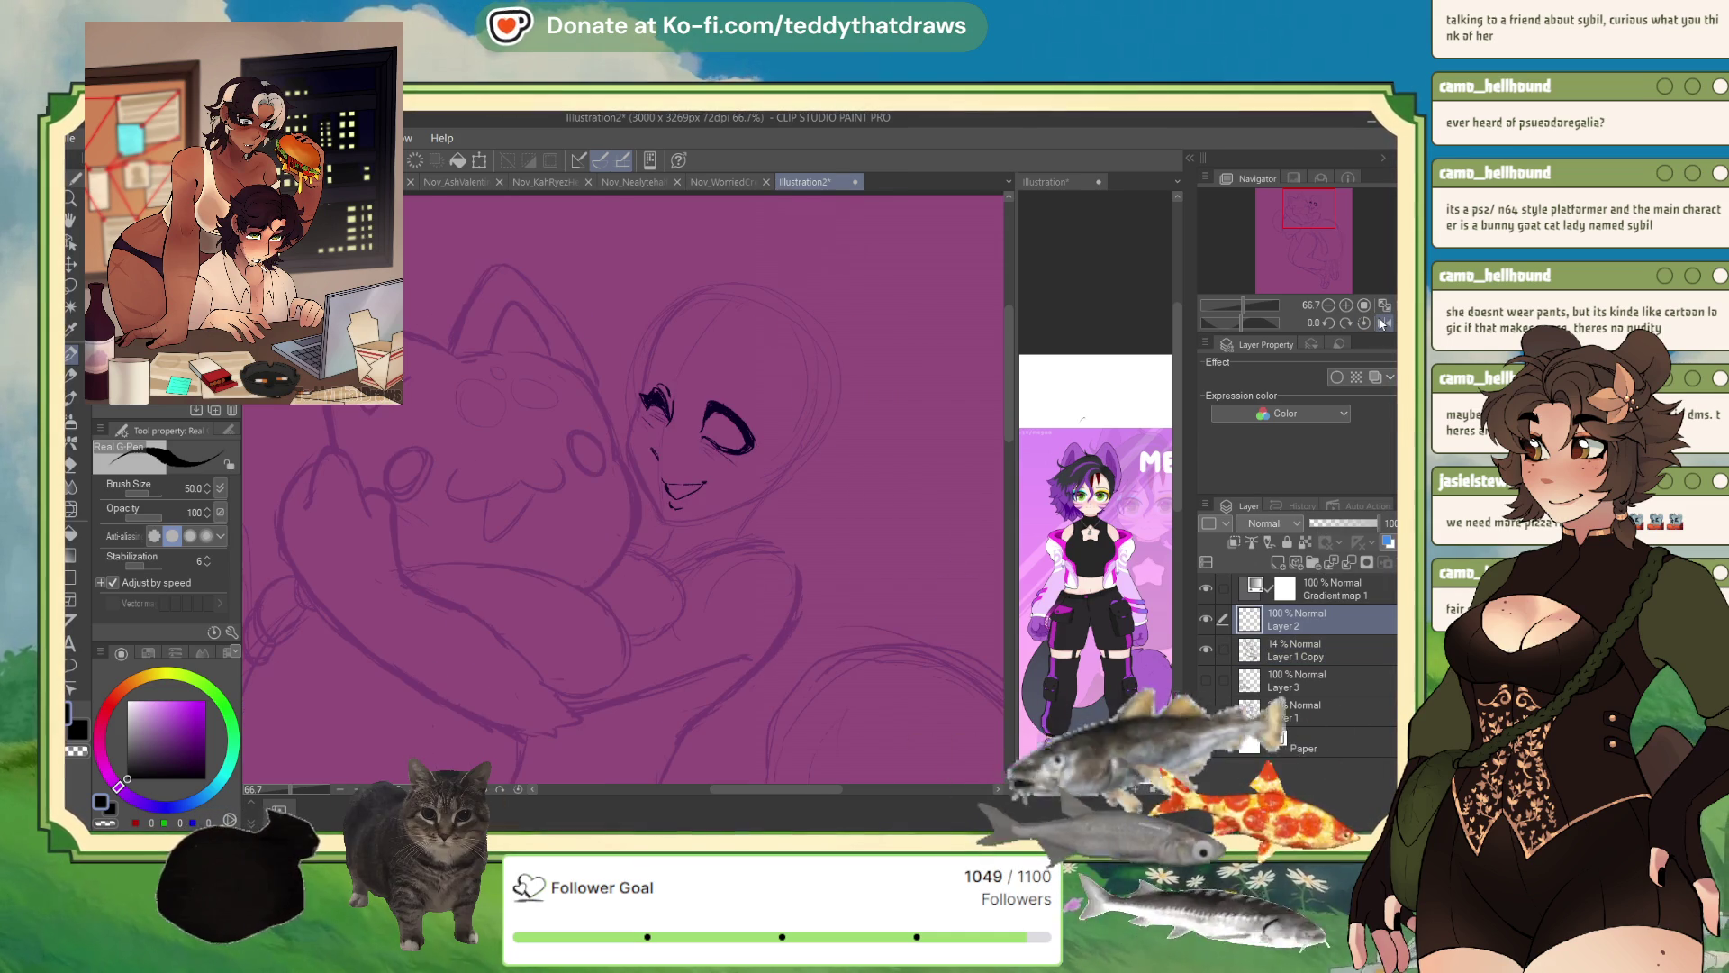
mouse_move(667, 389)
mouse_down()
mouse_move(645, 405)
mouse_move(721, 391)
mouse_up()
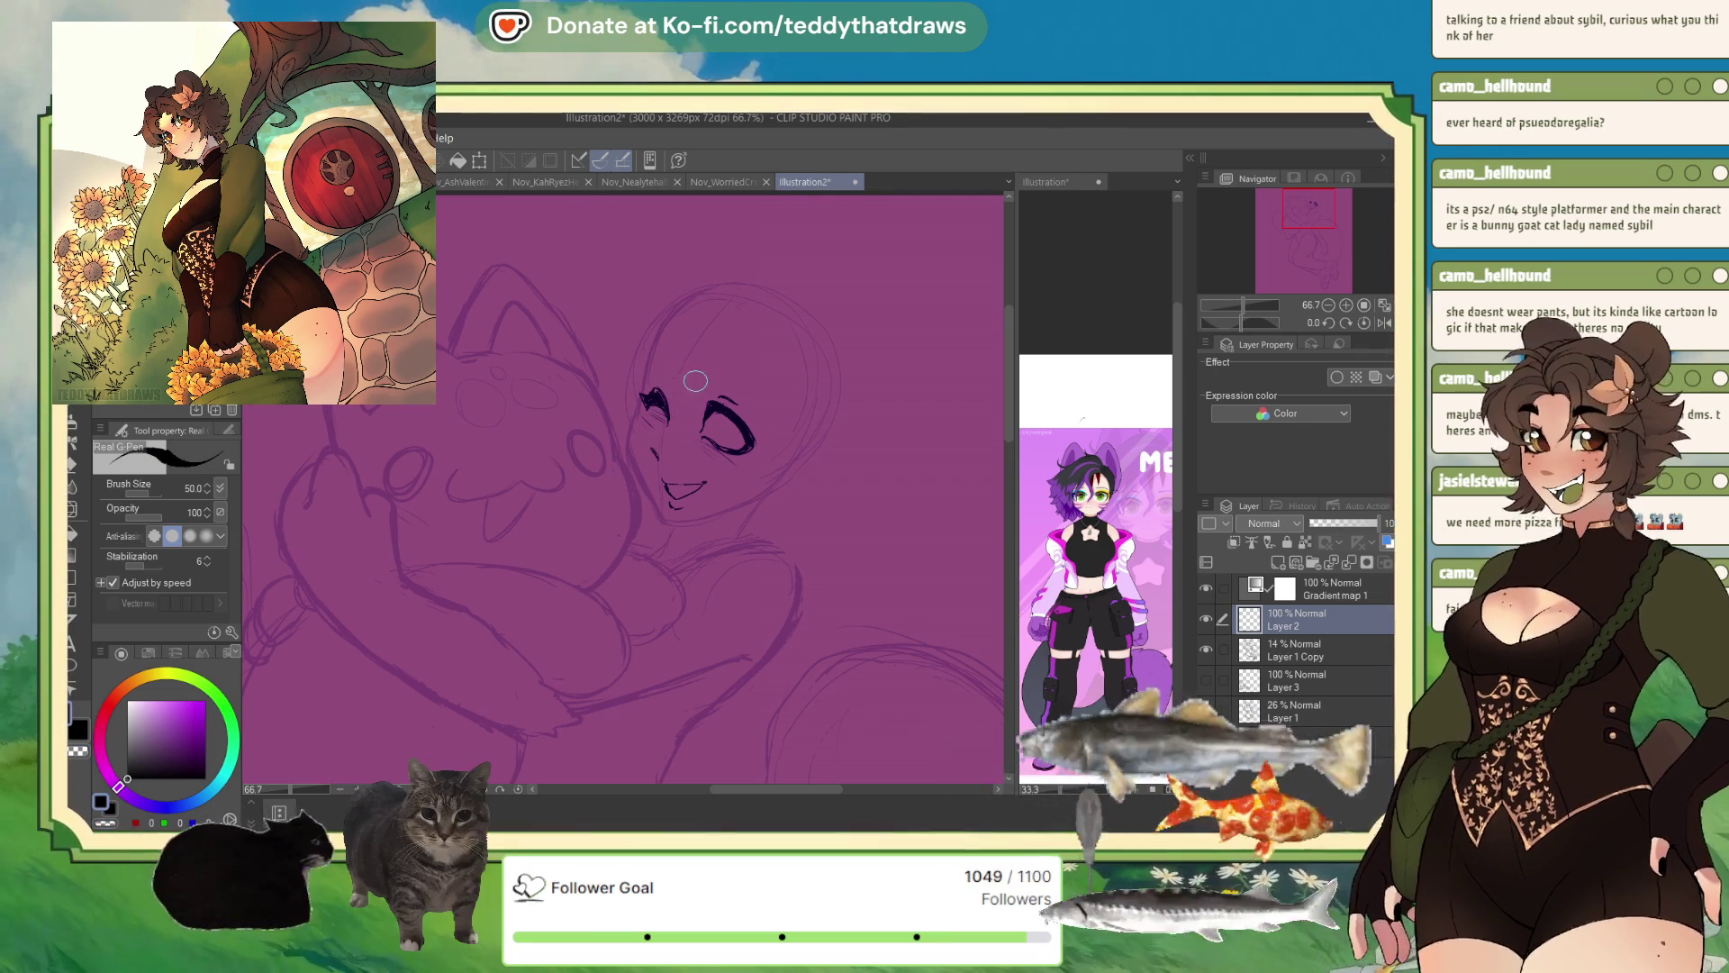
- Ink an eyebrow above the closed eye and a first curled hair strand beside it
click(1382, 325)
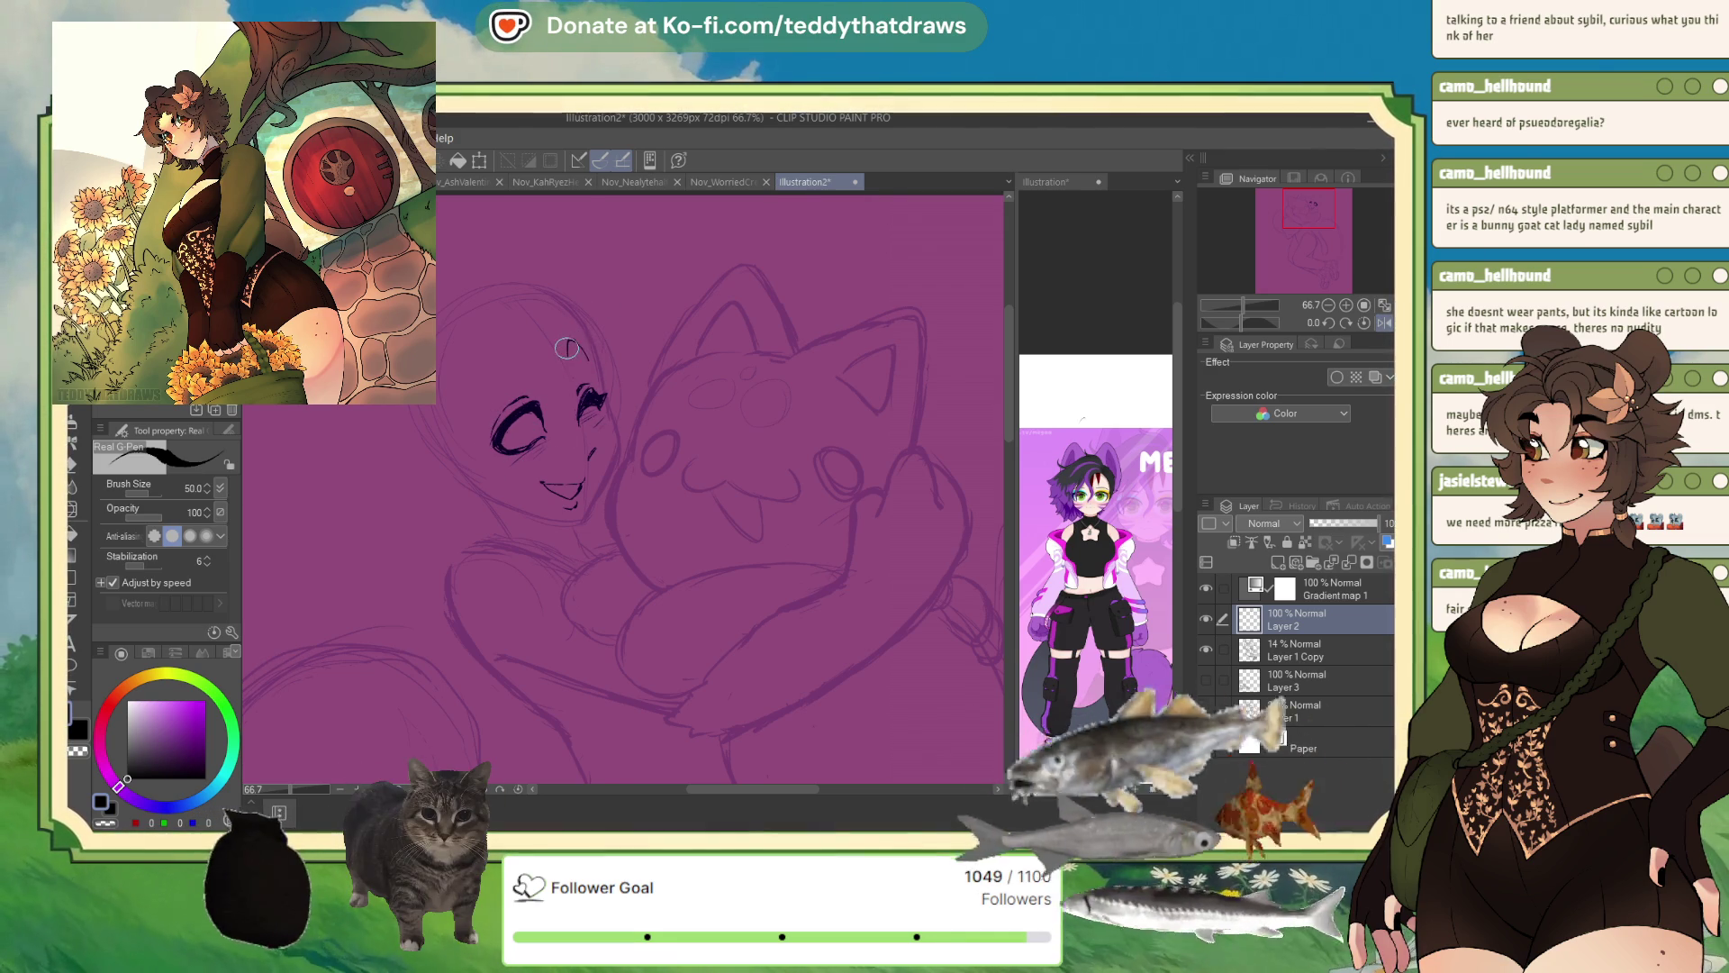
drag(523, 357, 495, 380)
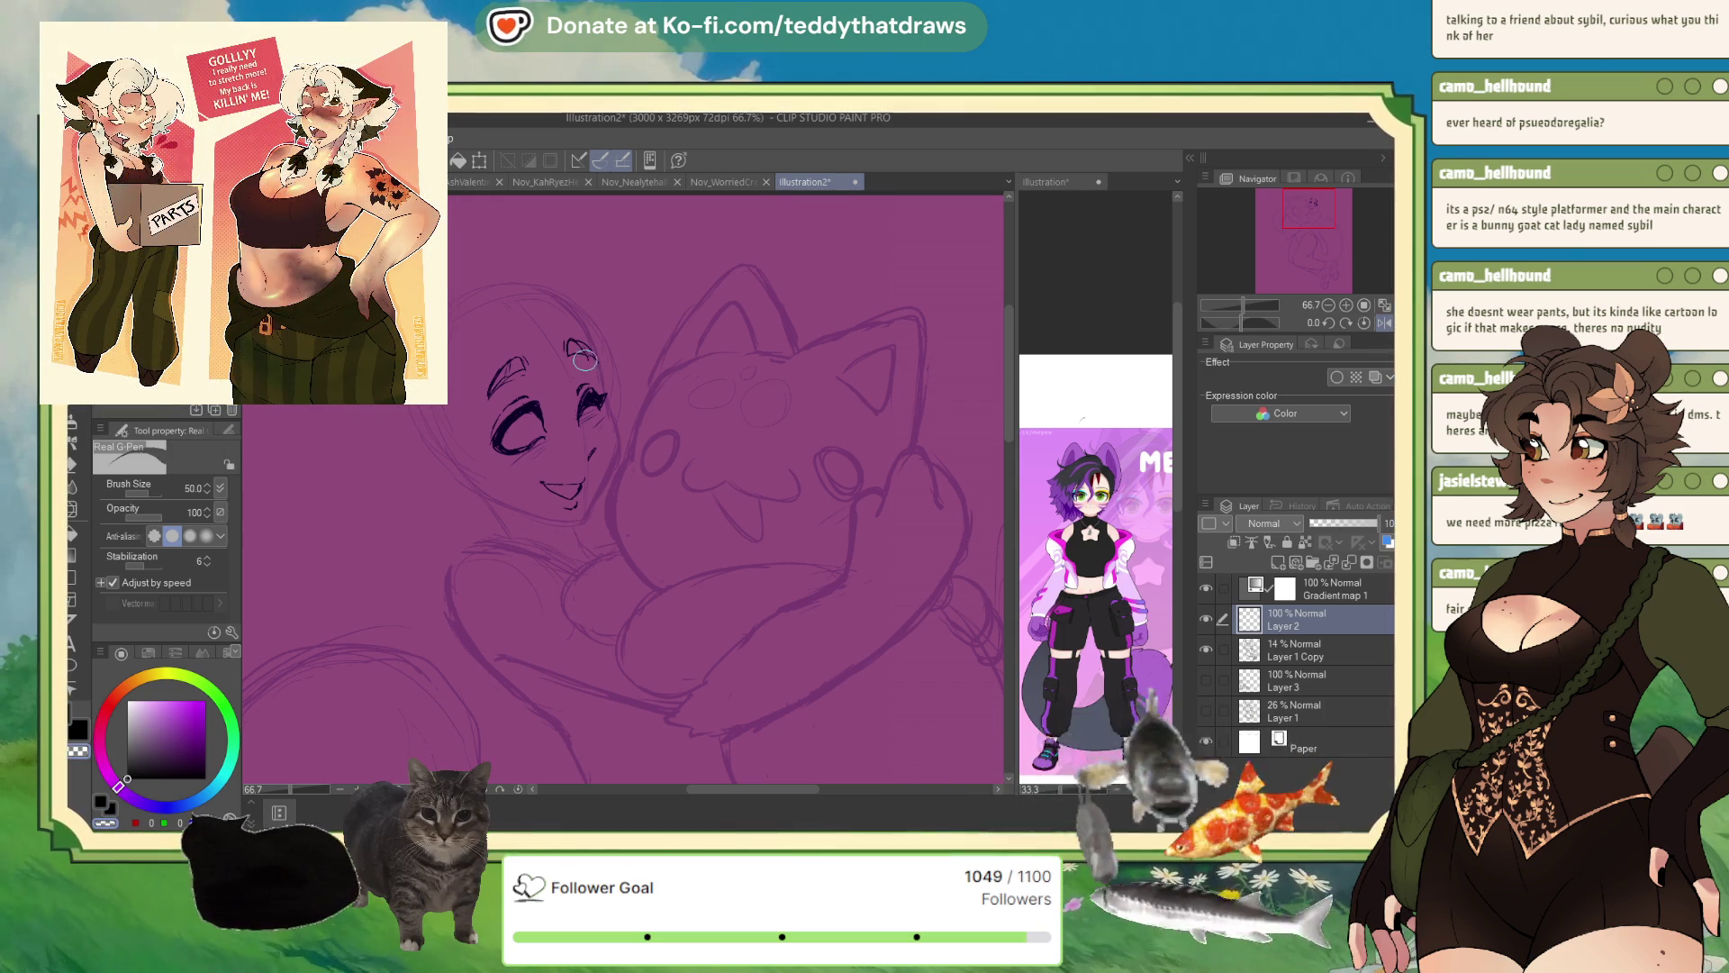
key(c)
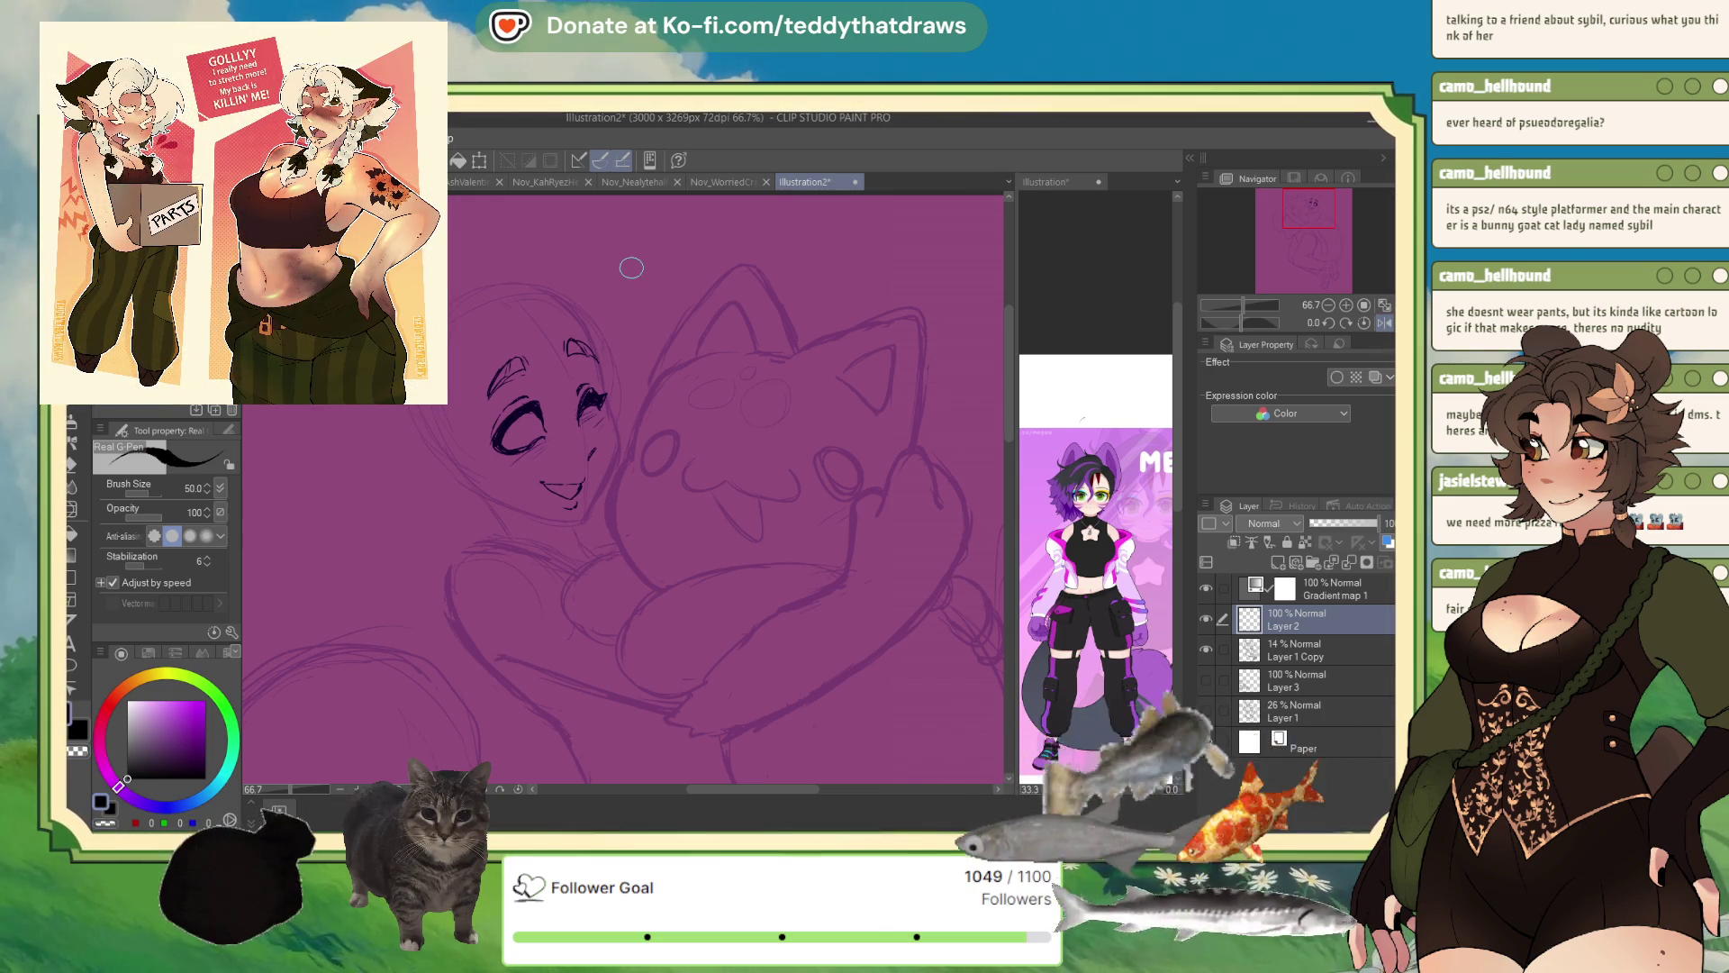
key(h)
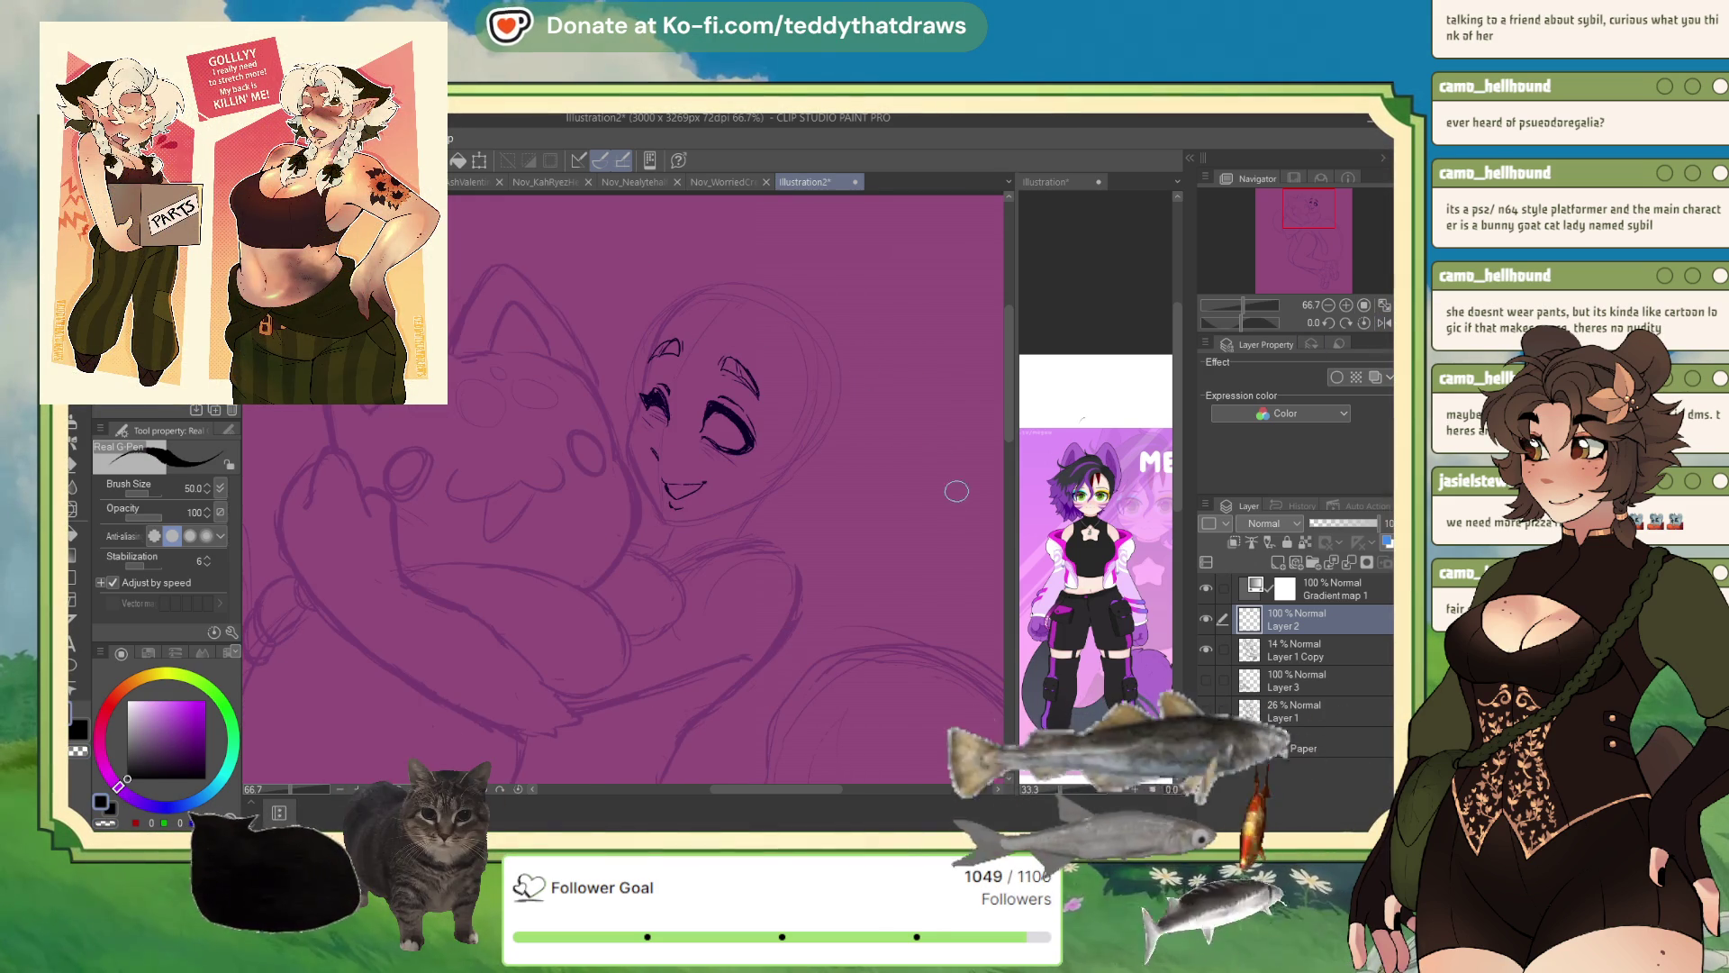
click(1384, 322)
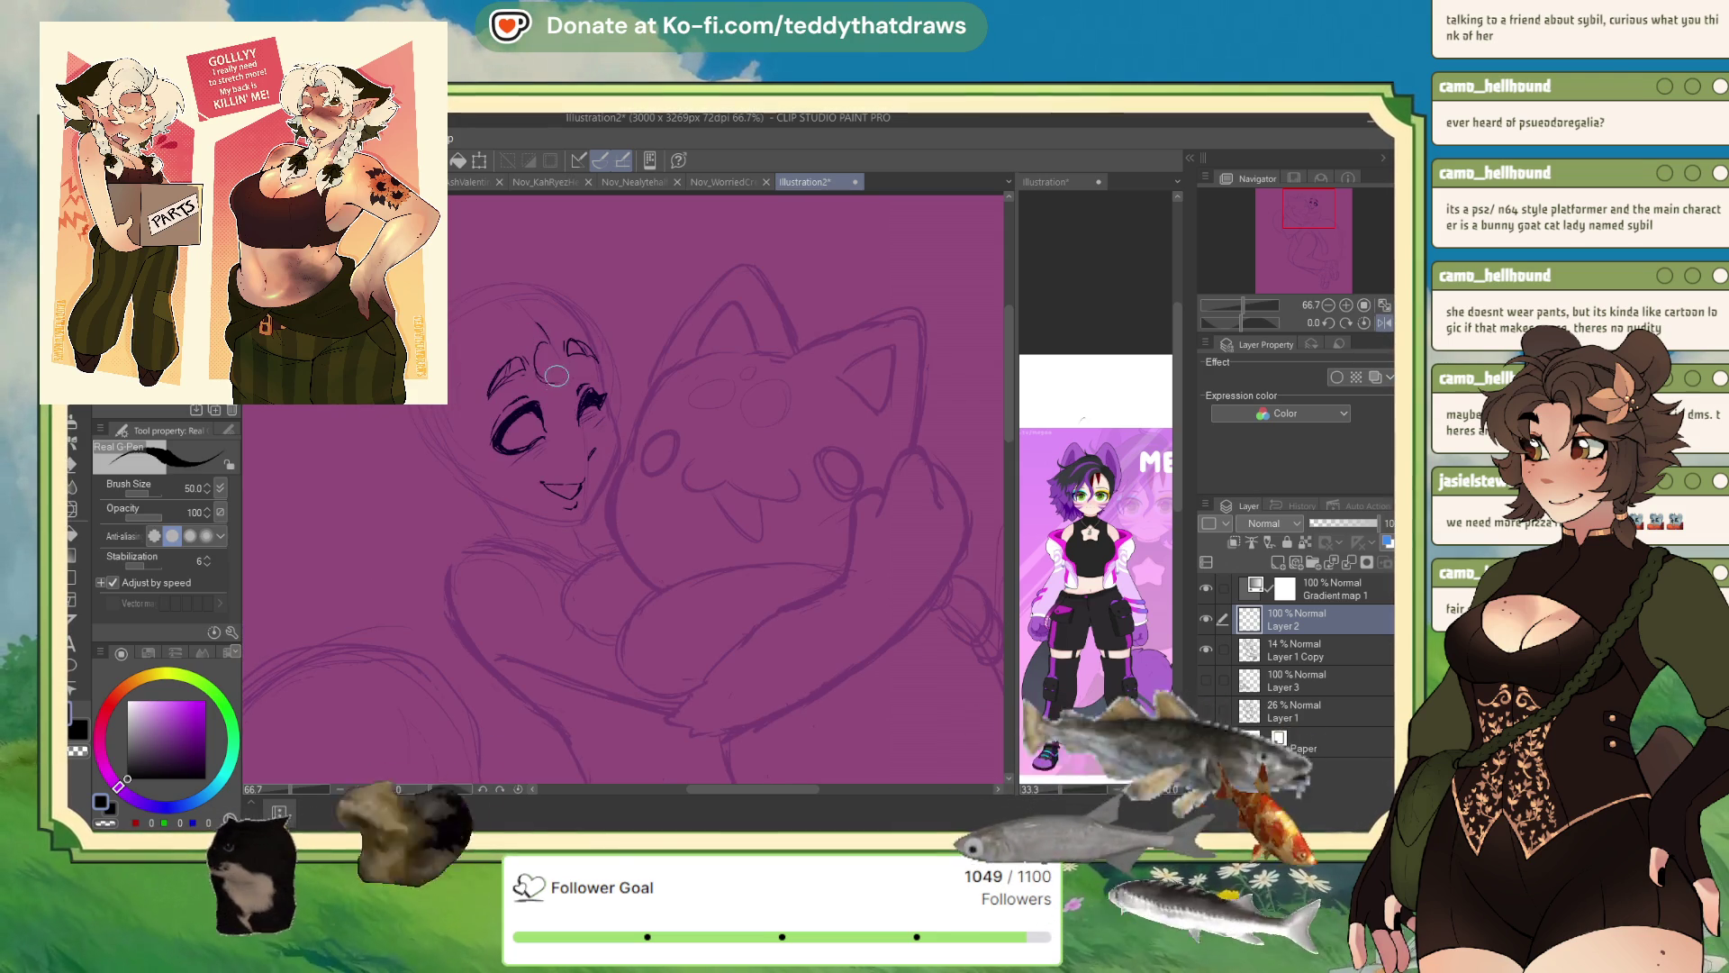
drag(552, 344, 557, 384)
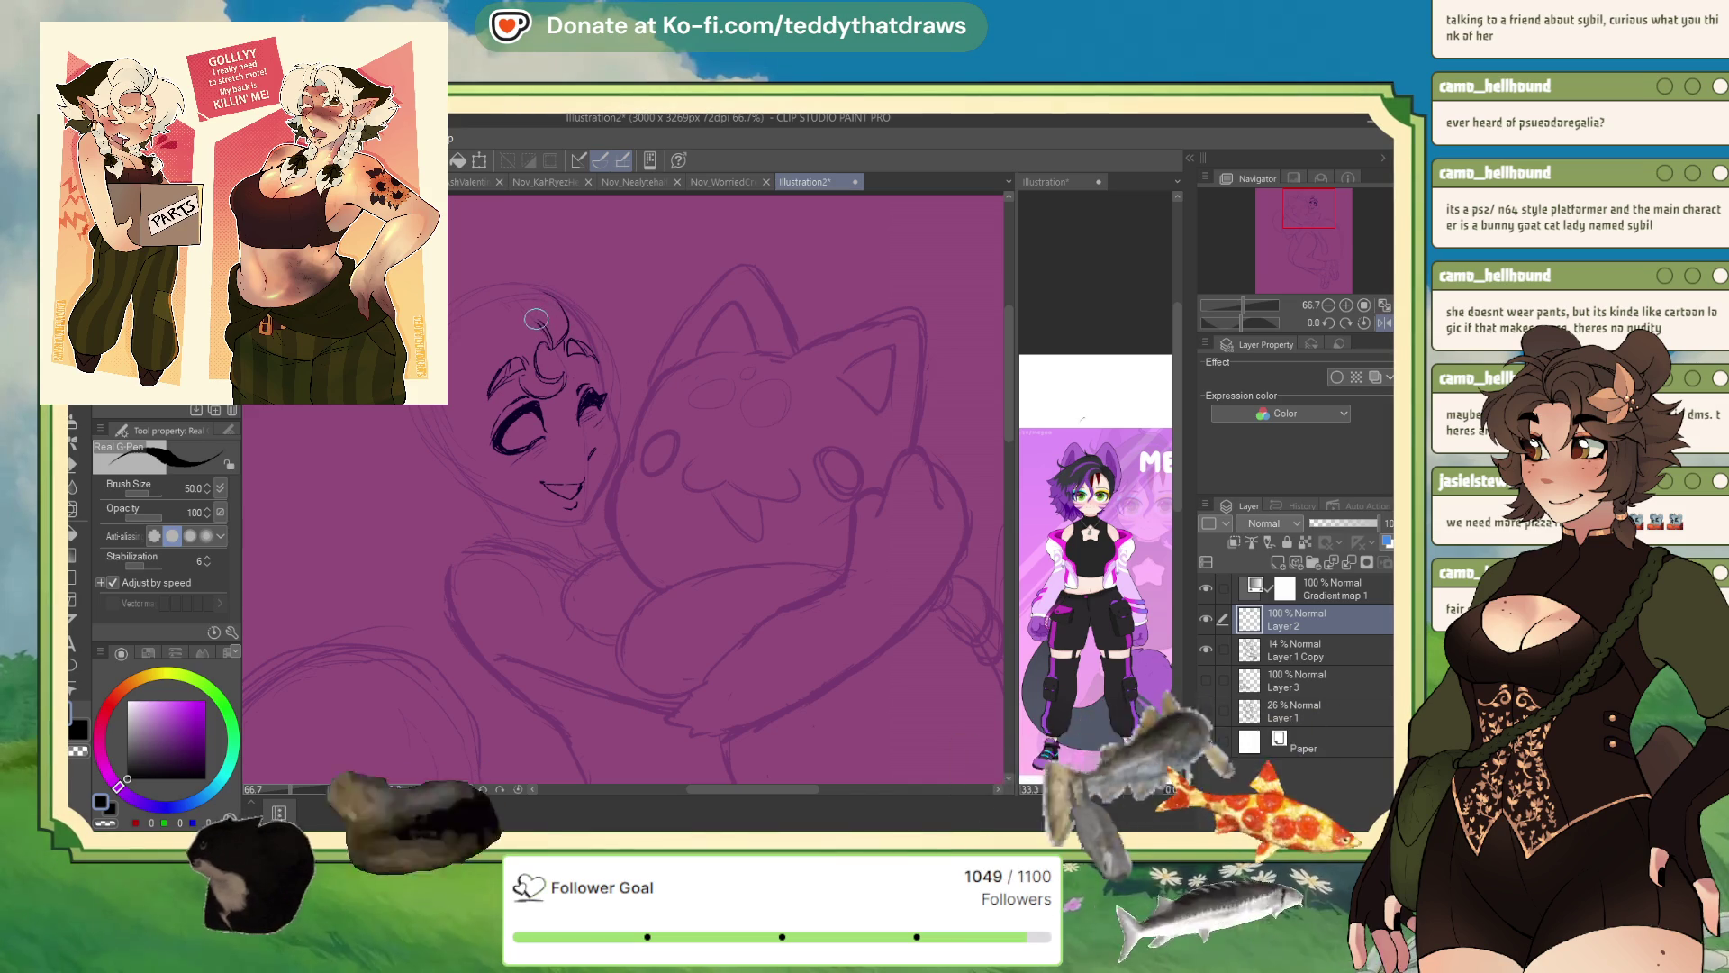
- Swap the drawing colour and darken and extend the upper eyelid and eye outline leftward
click(101, 800)
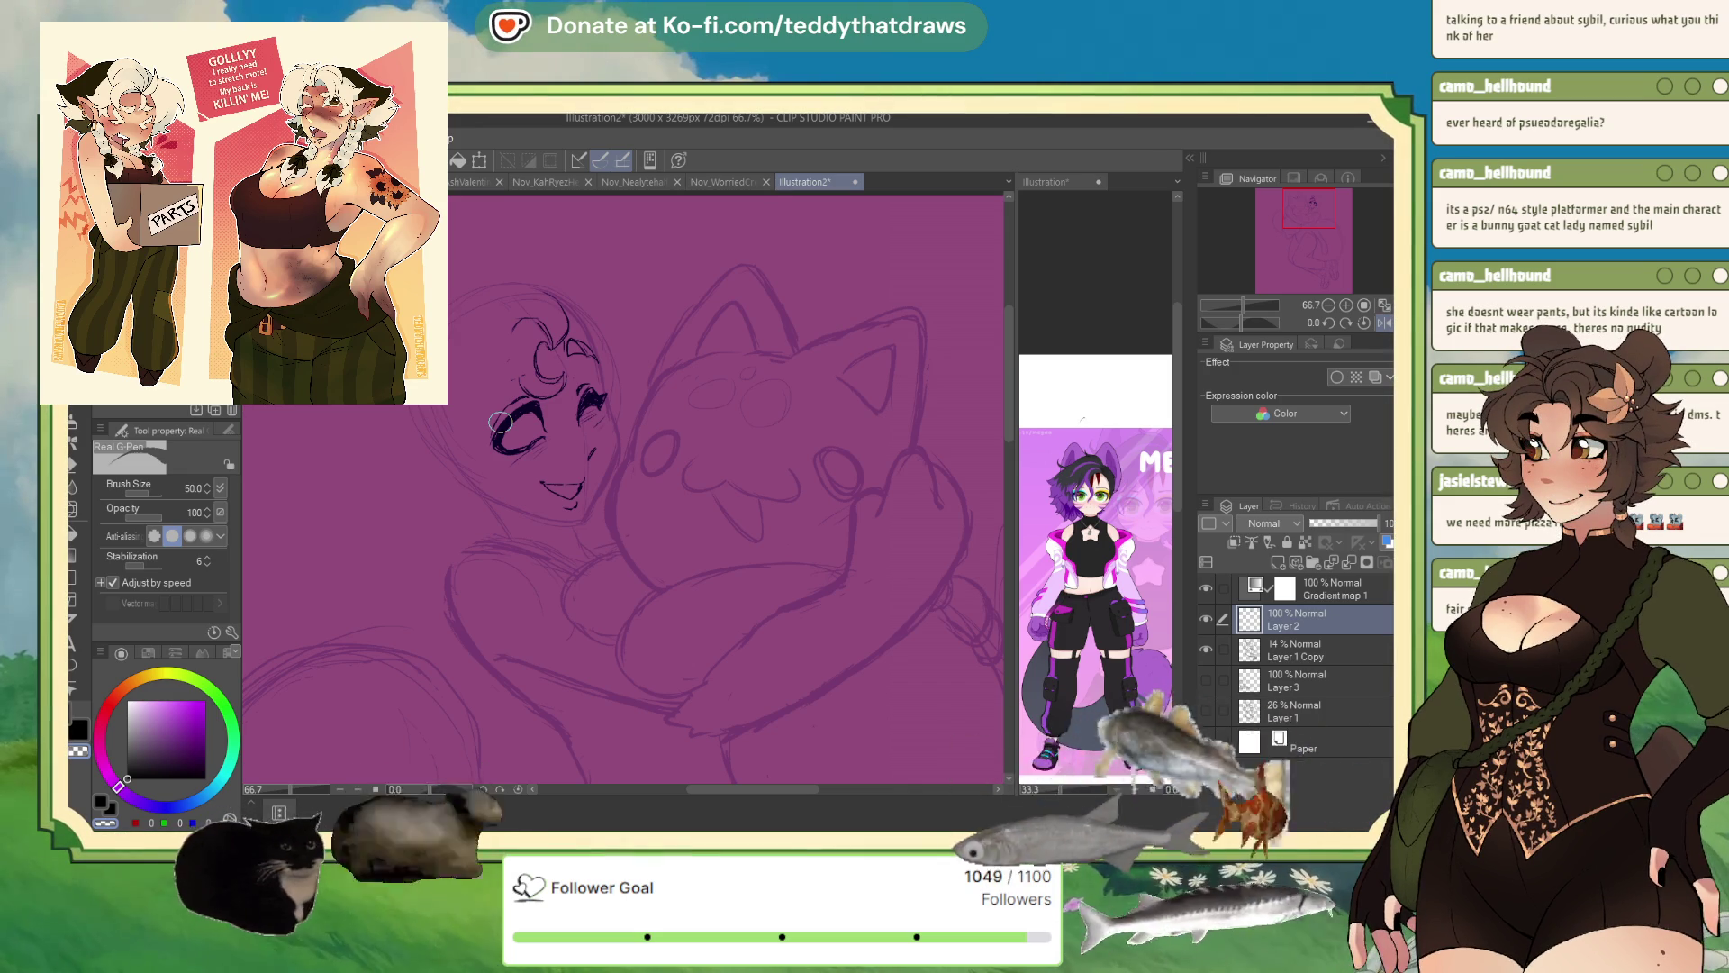
drag(501, 421, 531, 396)
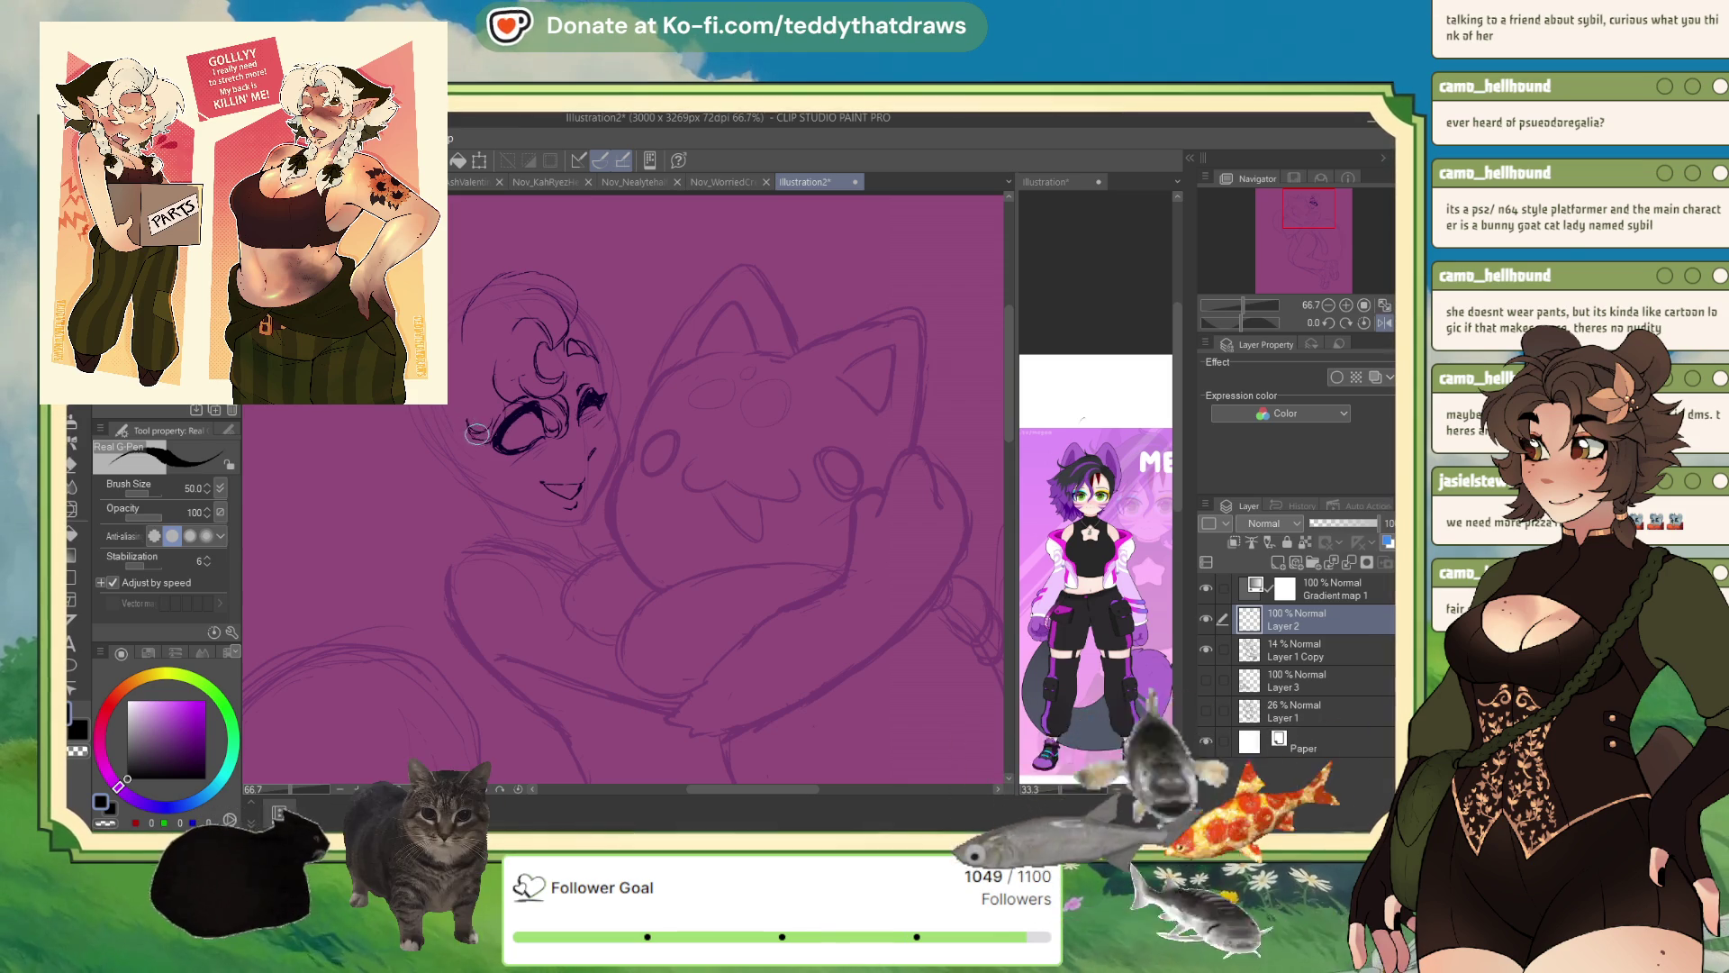
drag(472, 425, 519, 419)
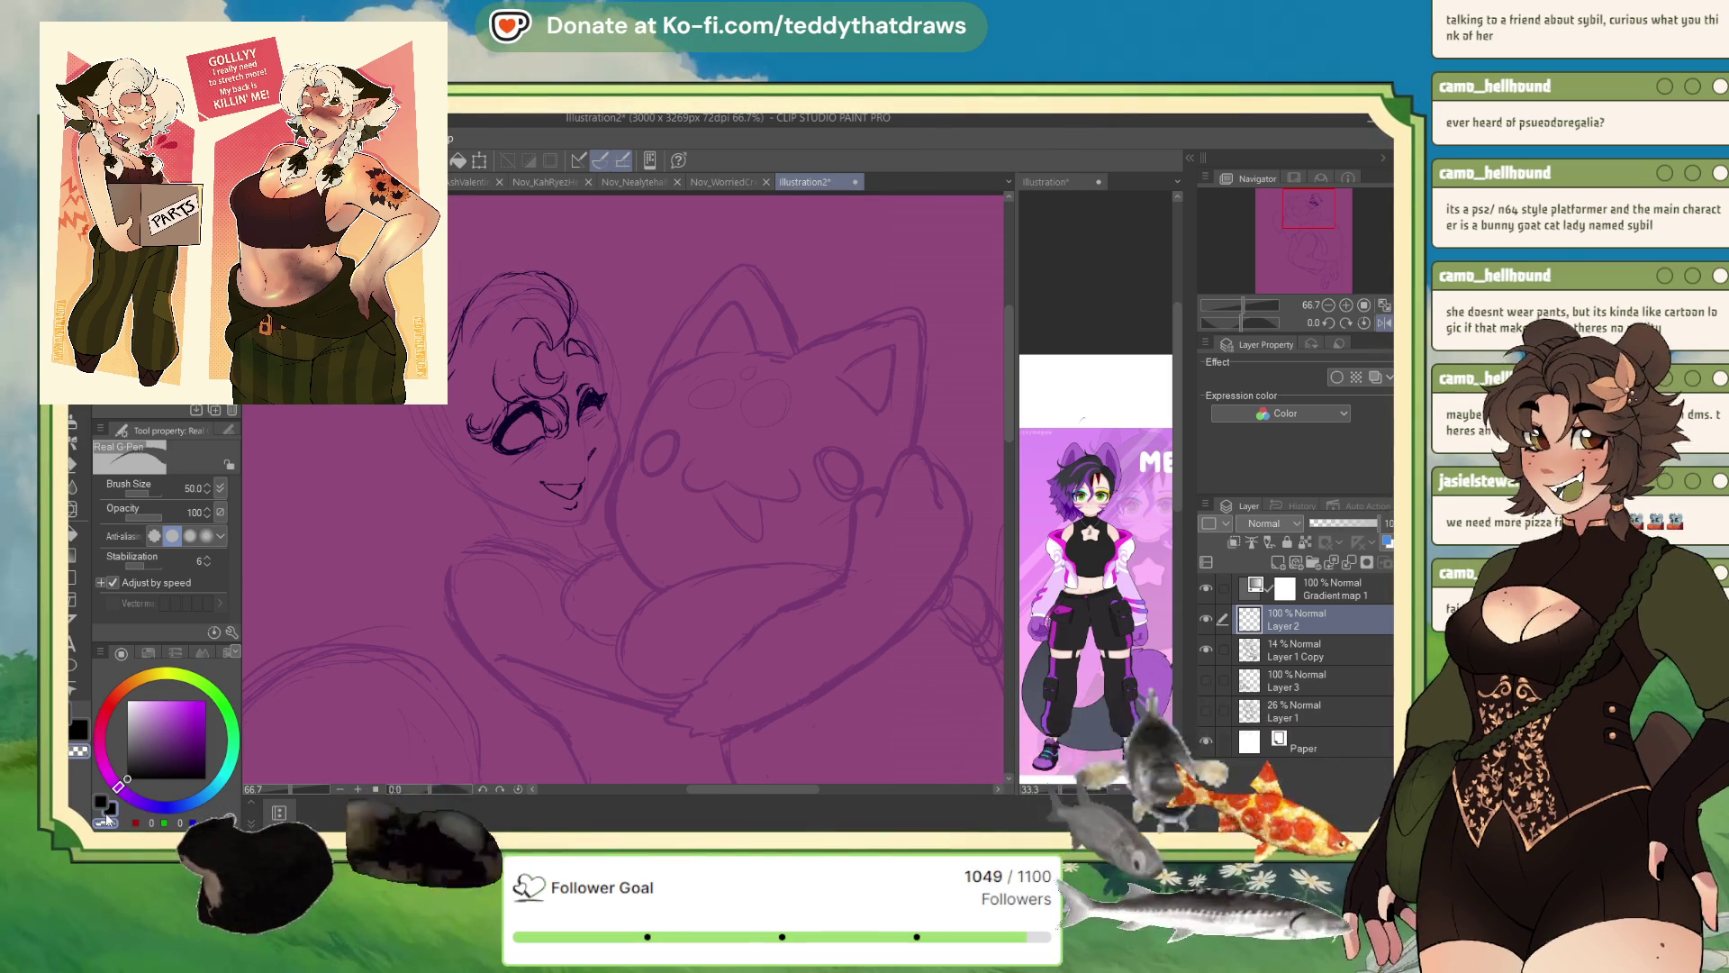
click(71, 510)
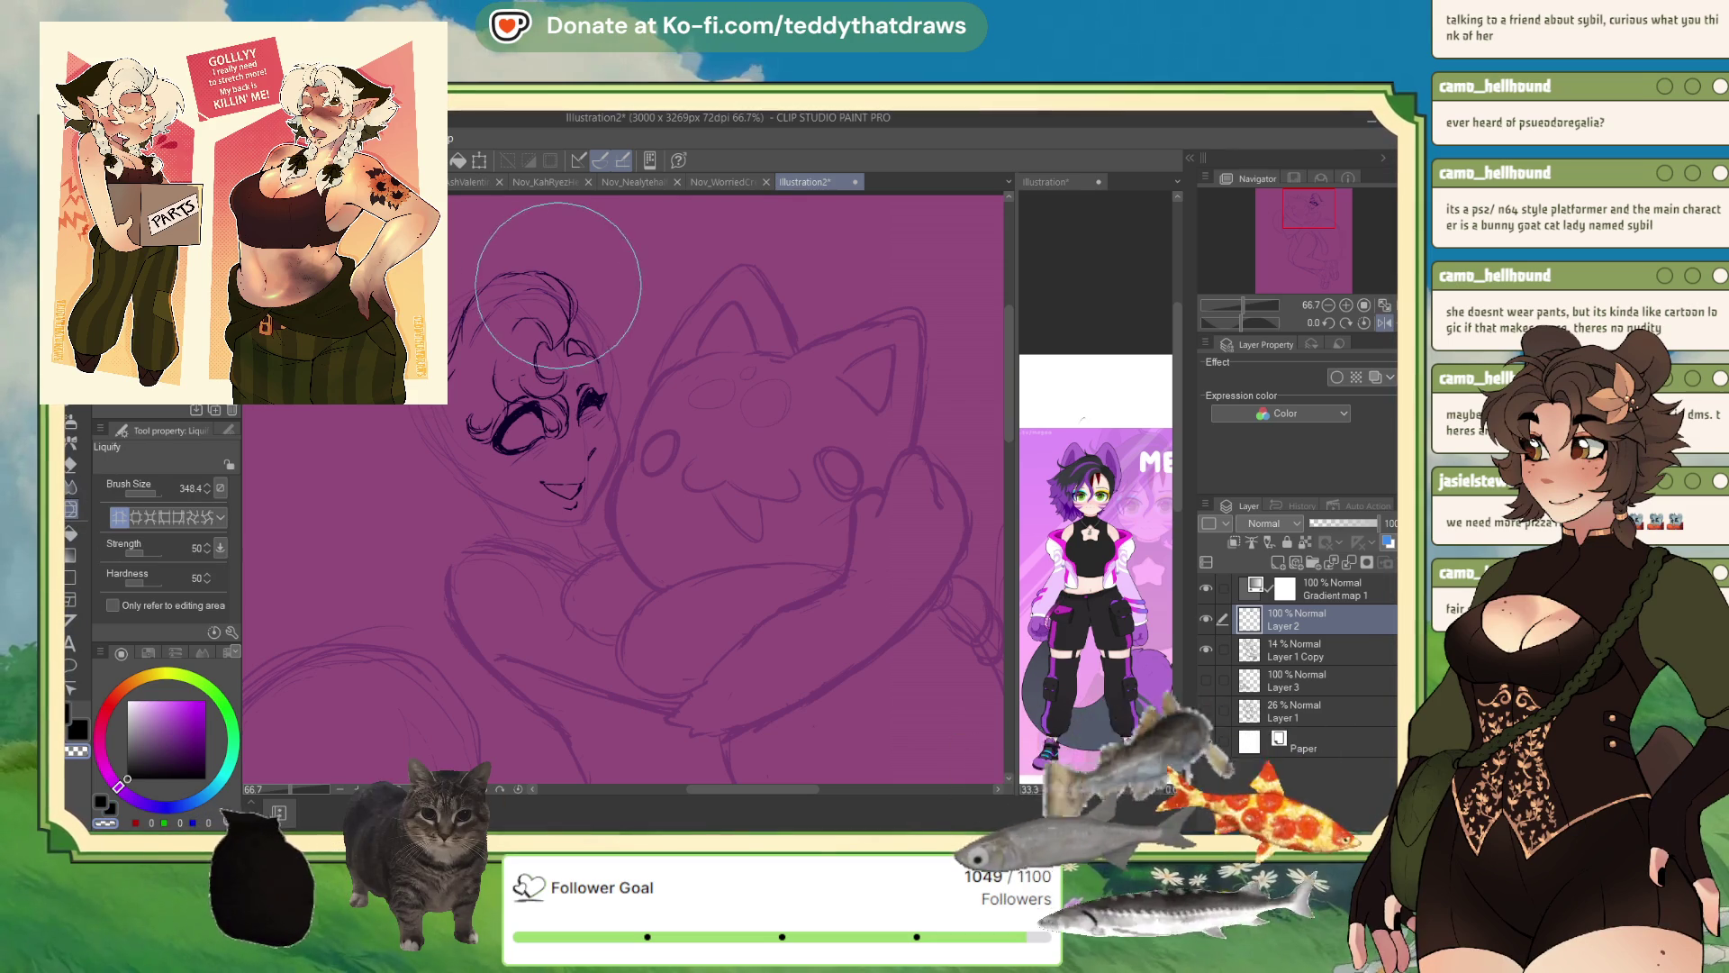
- Liquify-warp the forehead curls, undo twice to remove them, then ink a strand atop the head
drag(563, 250, 528, 290)
click(1364, 324)
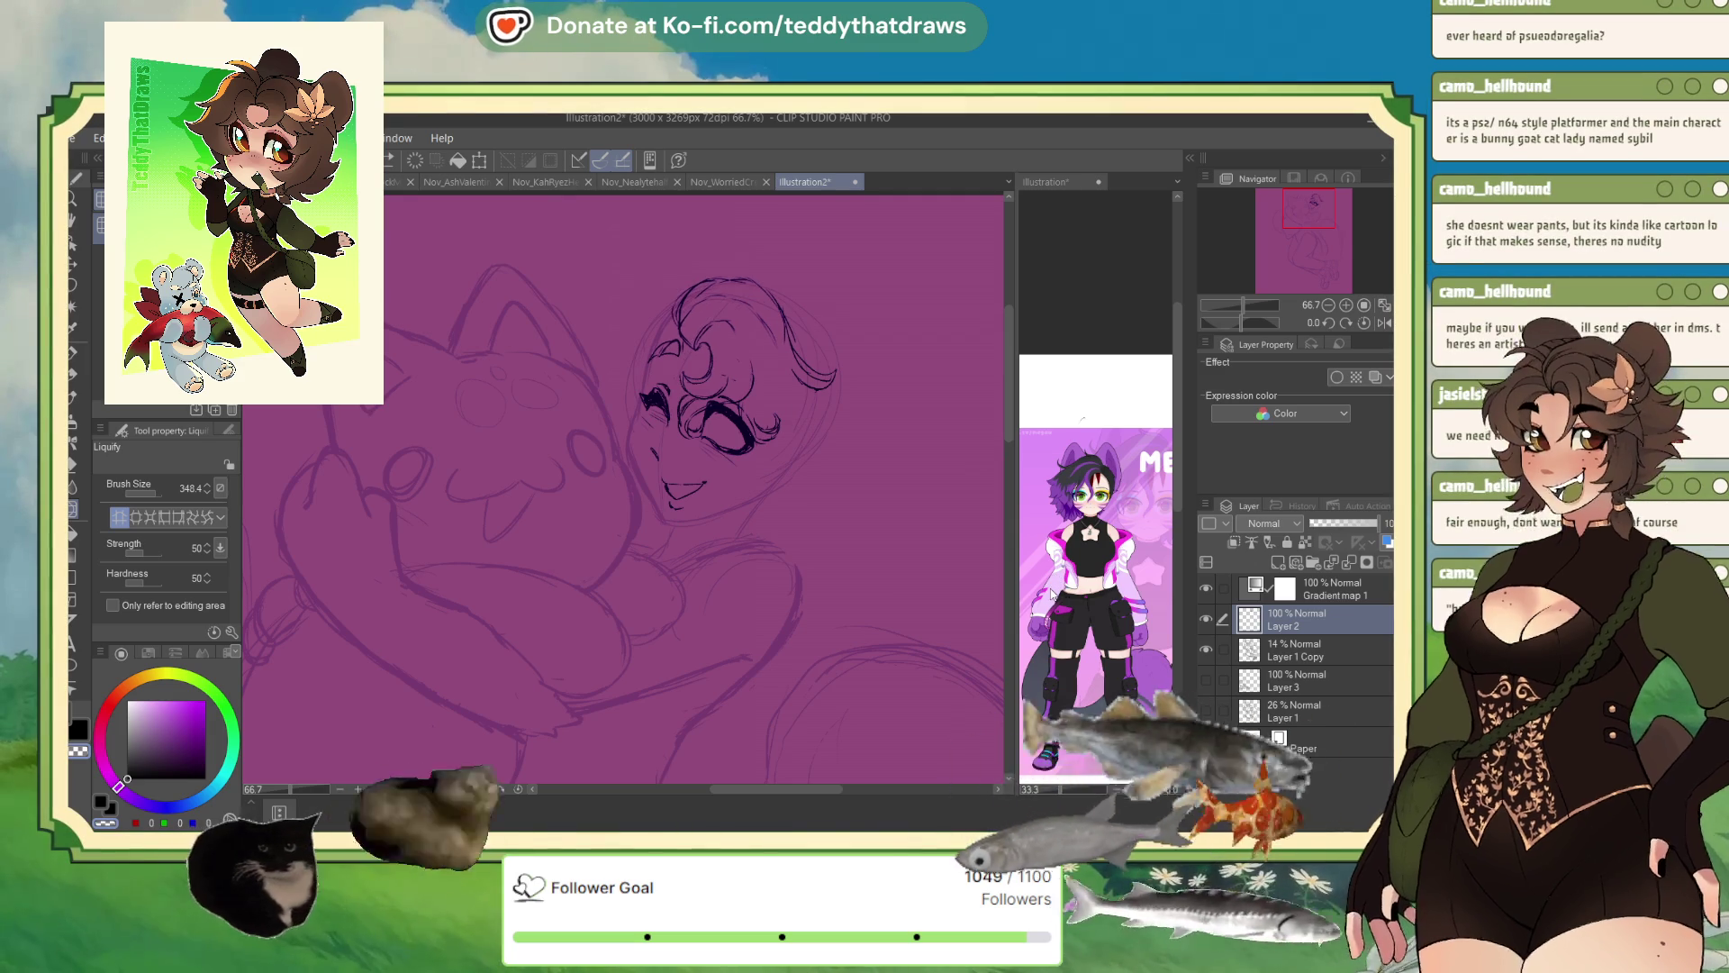
key(ctrl+z)
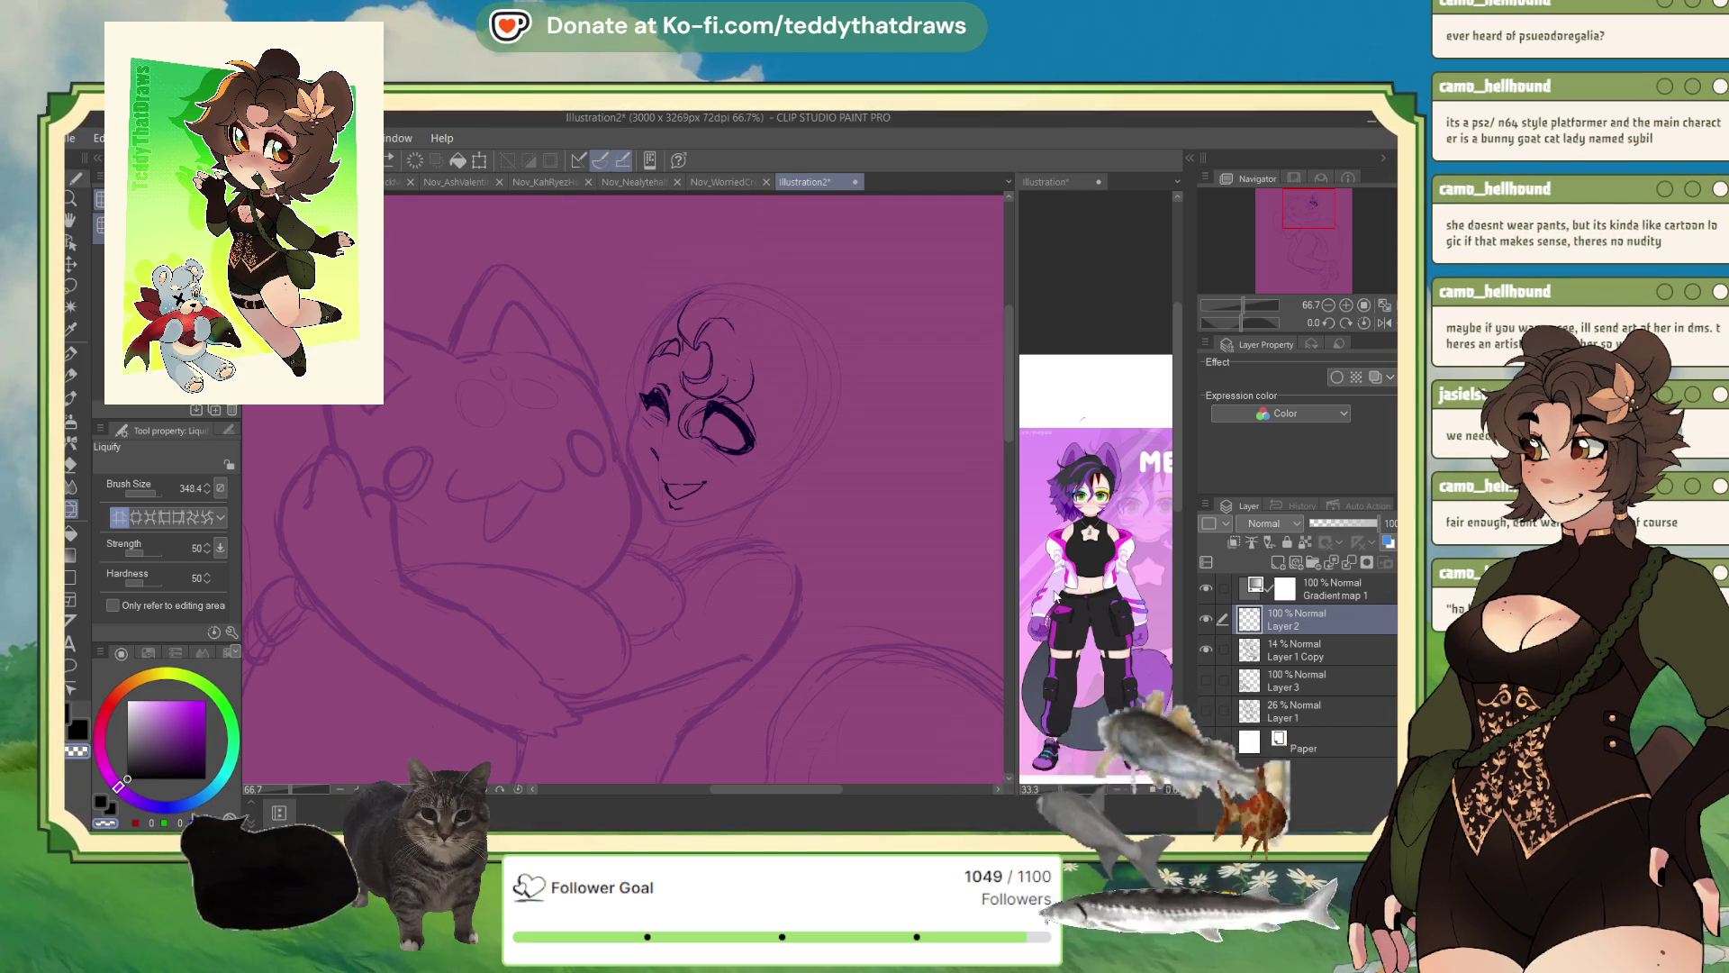
key(ctrl+z)
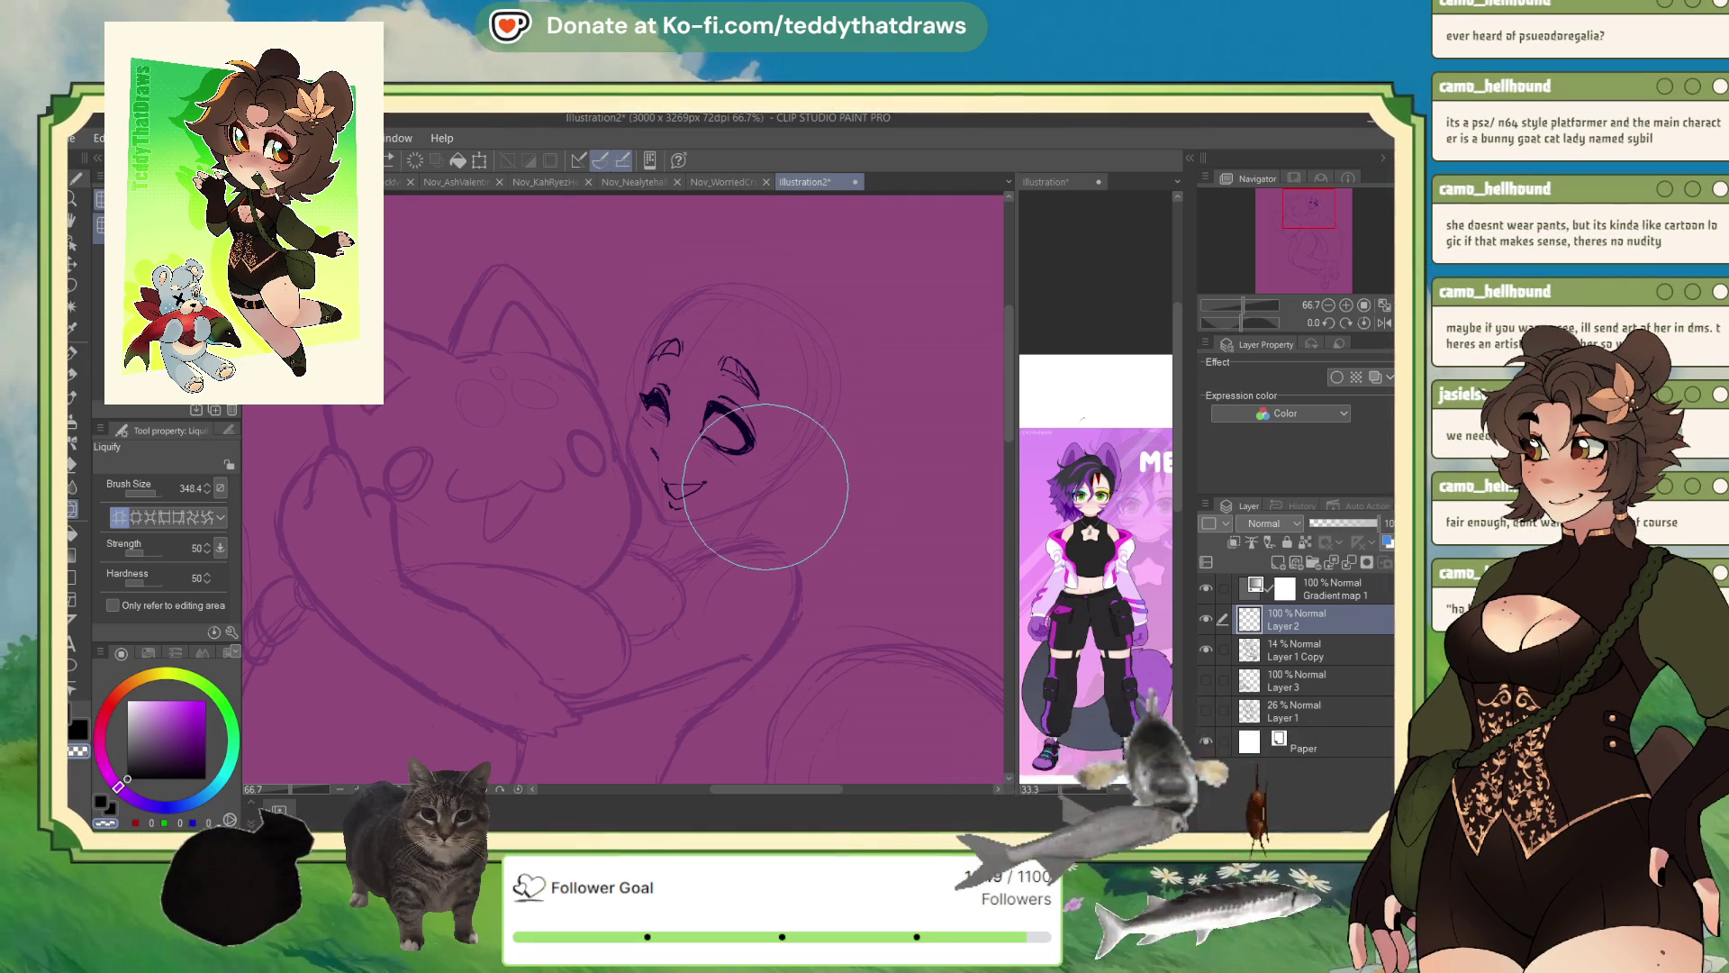
key(p)
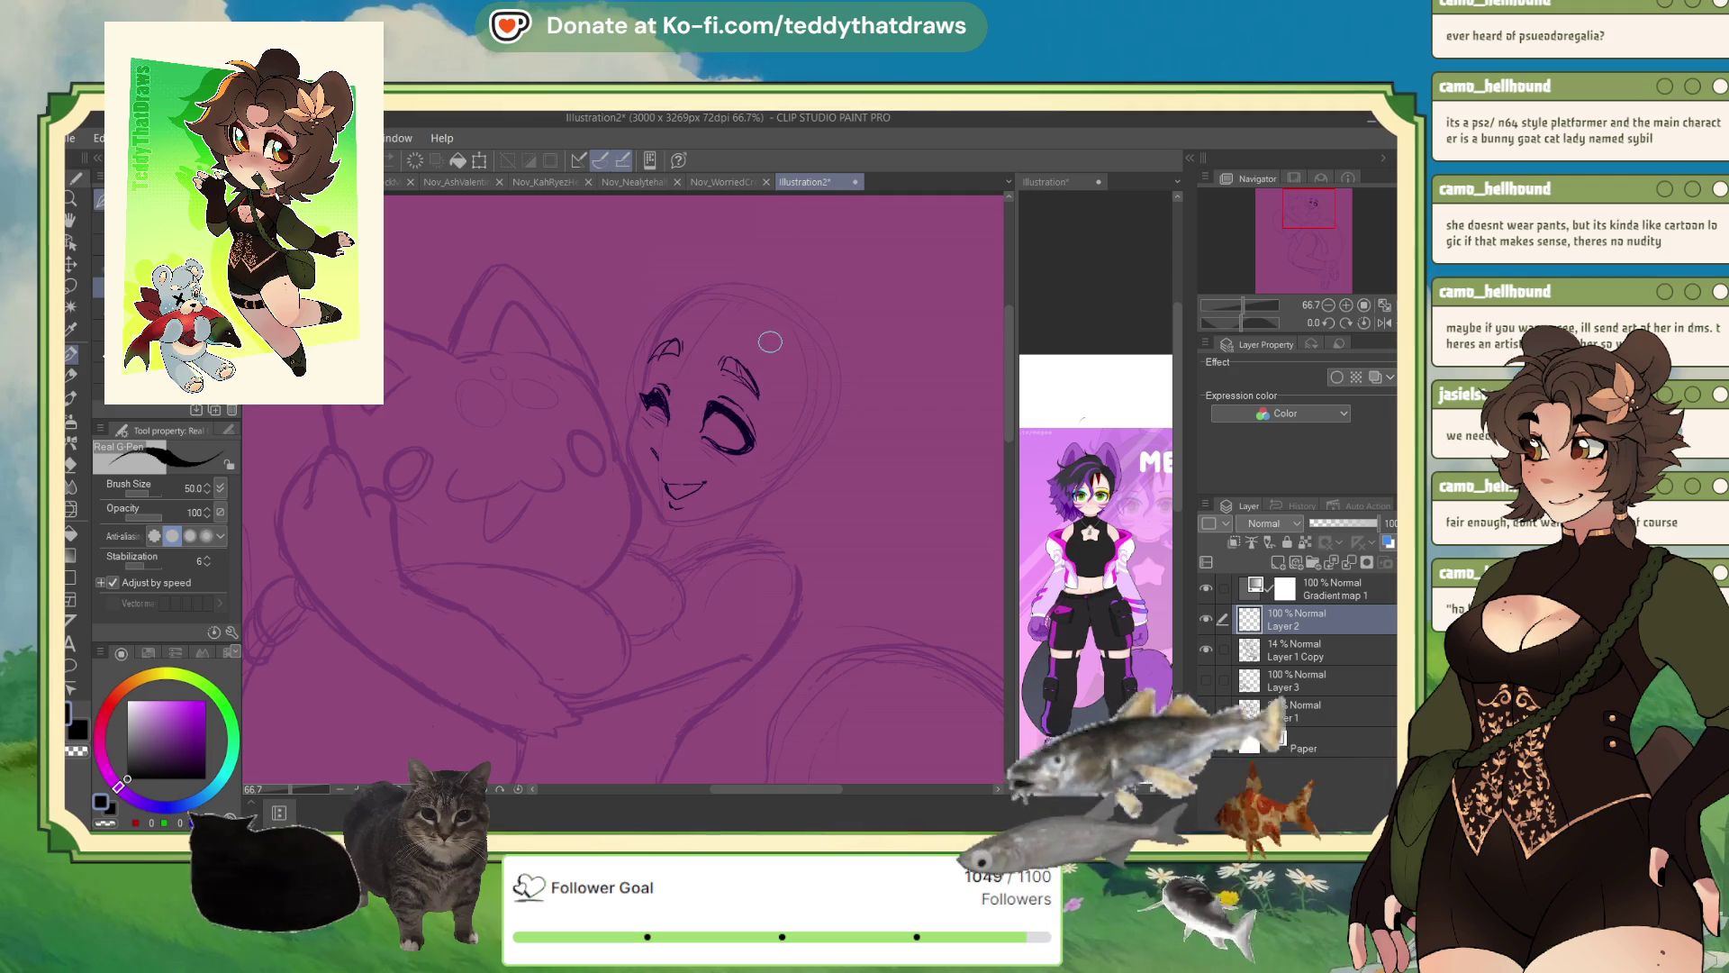
drag(757, 316, 776, 335)
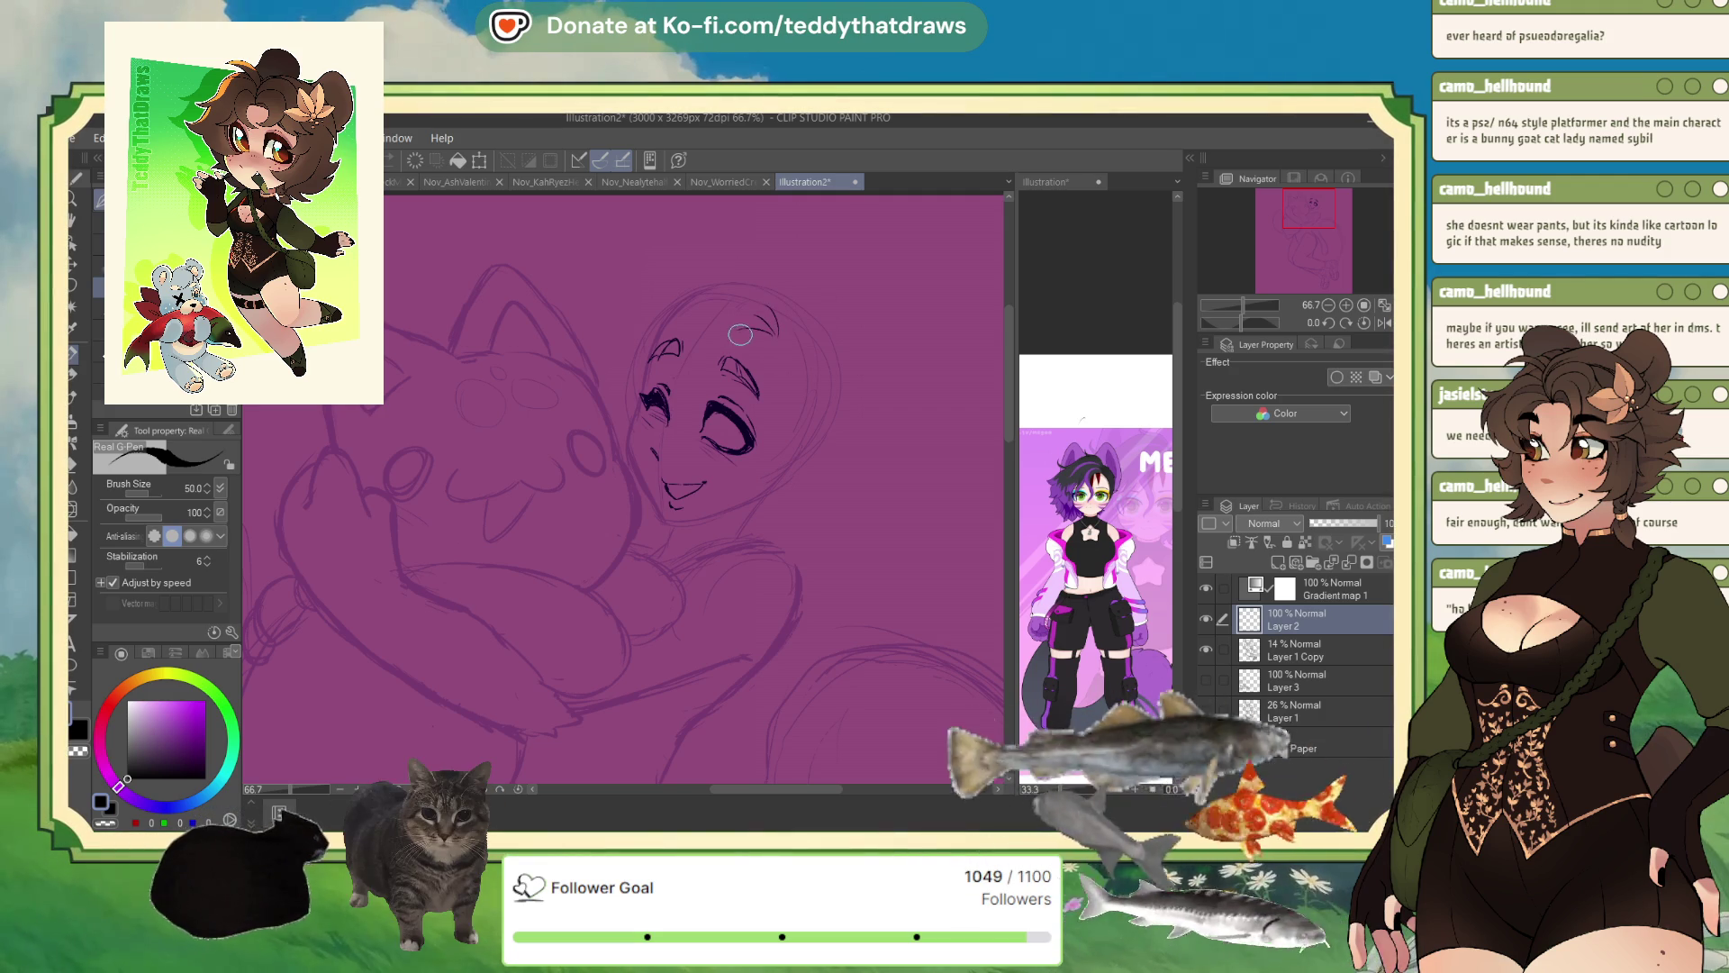
- Ink lines at the eye edge and a curved hair strand on the head, checking mirrored
click(1385, 322)
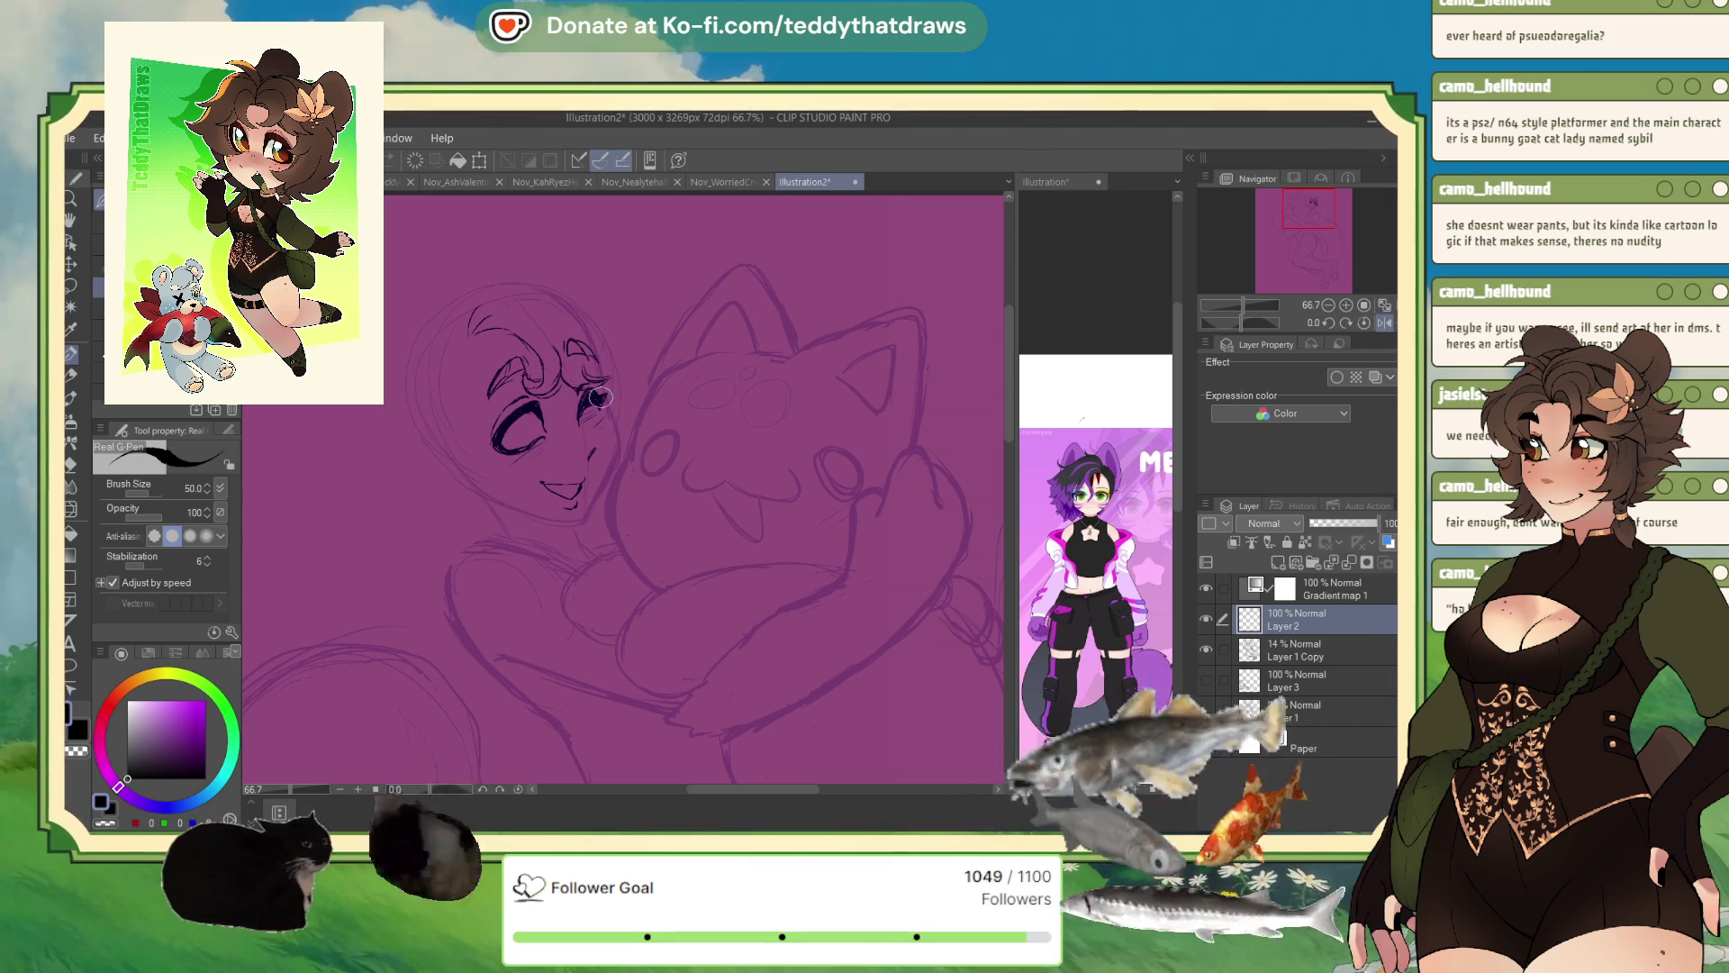
drag(595, 416, 615, 383)
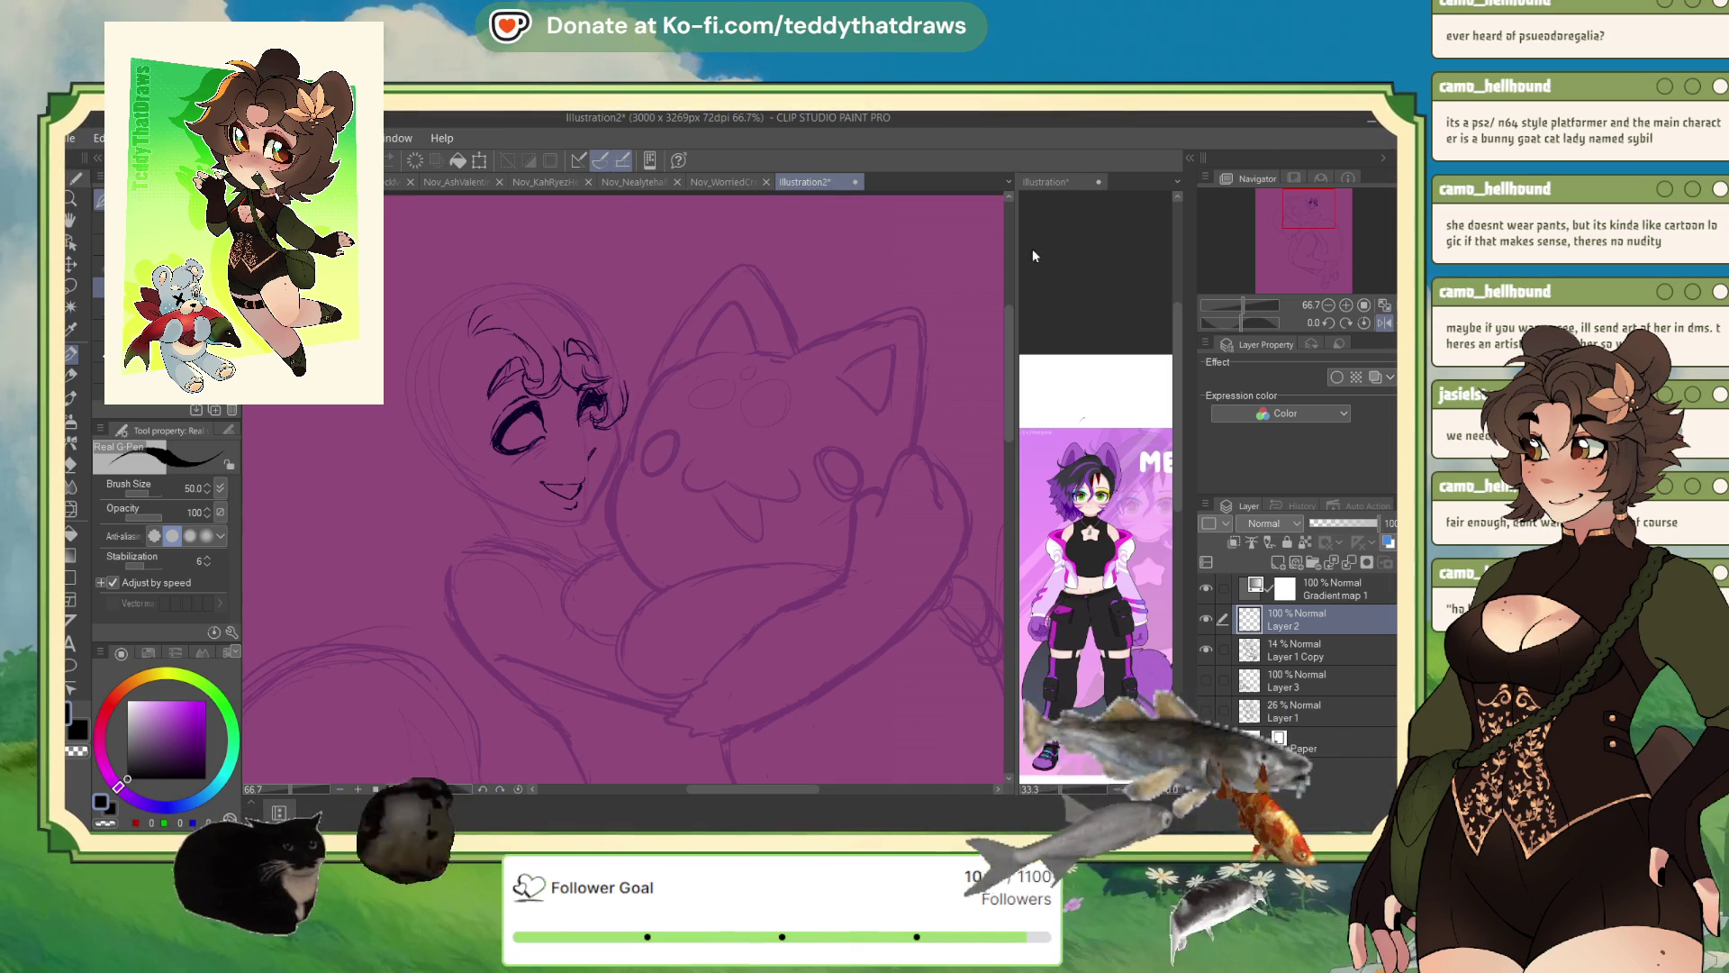
key(h)
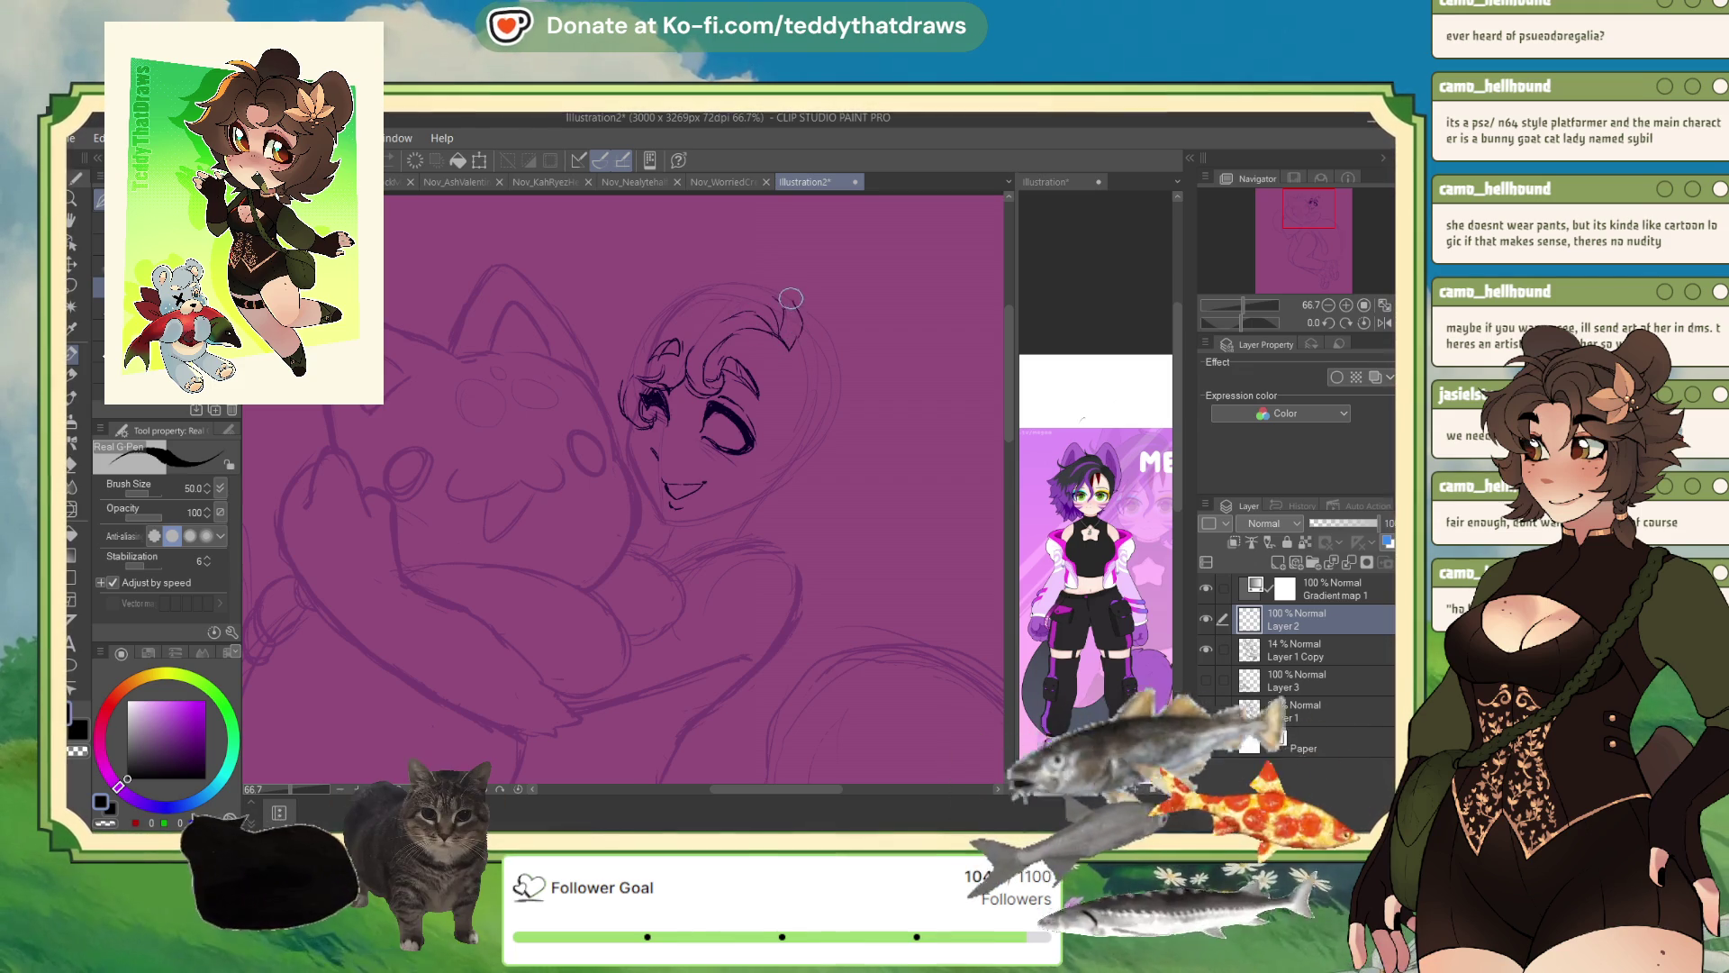
drag(791, 300, 774, 345)
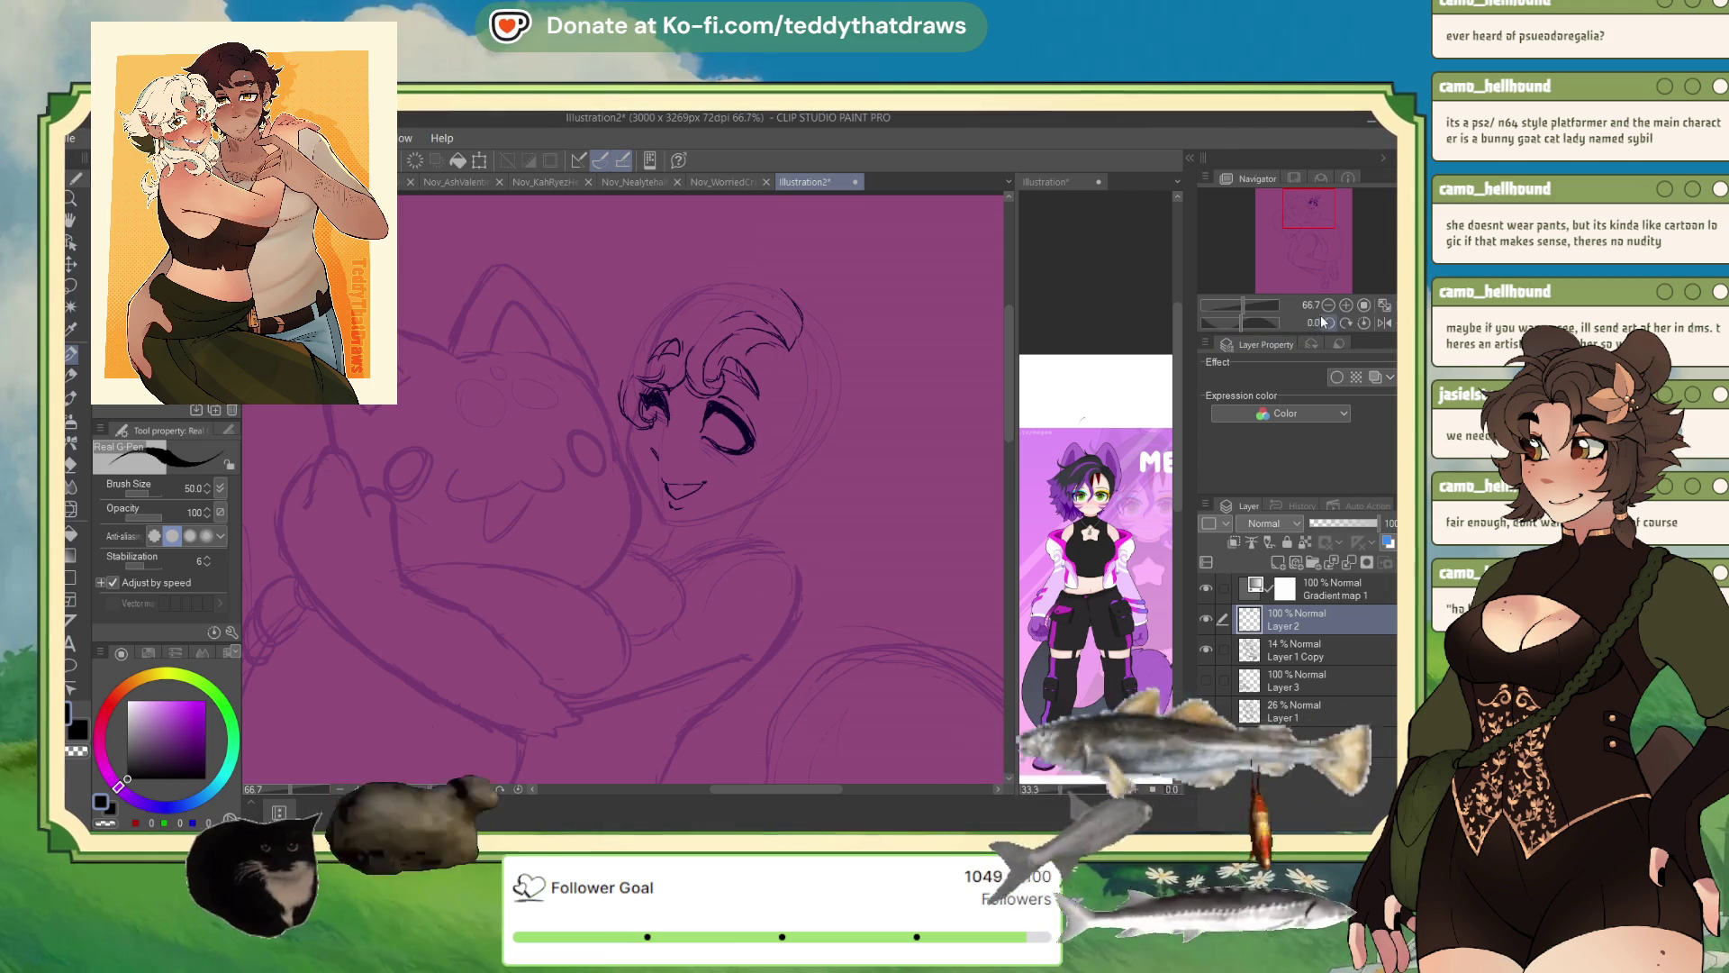
click(1384, 322)
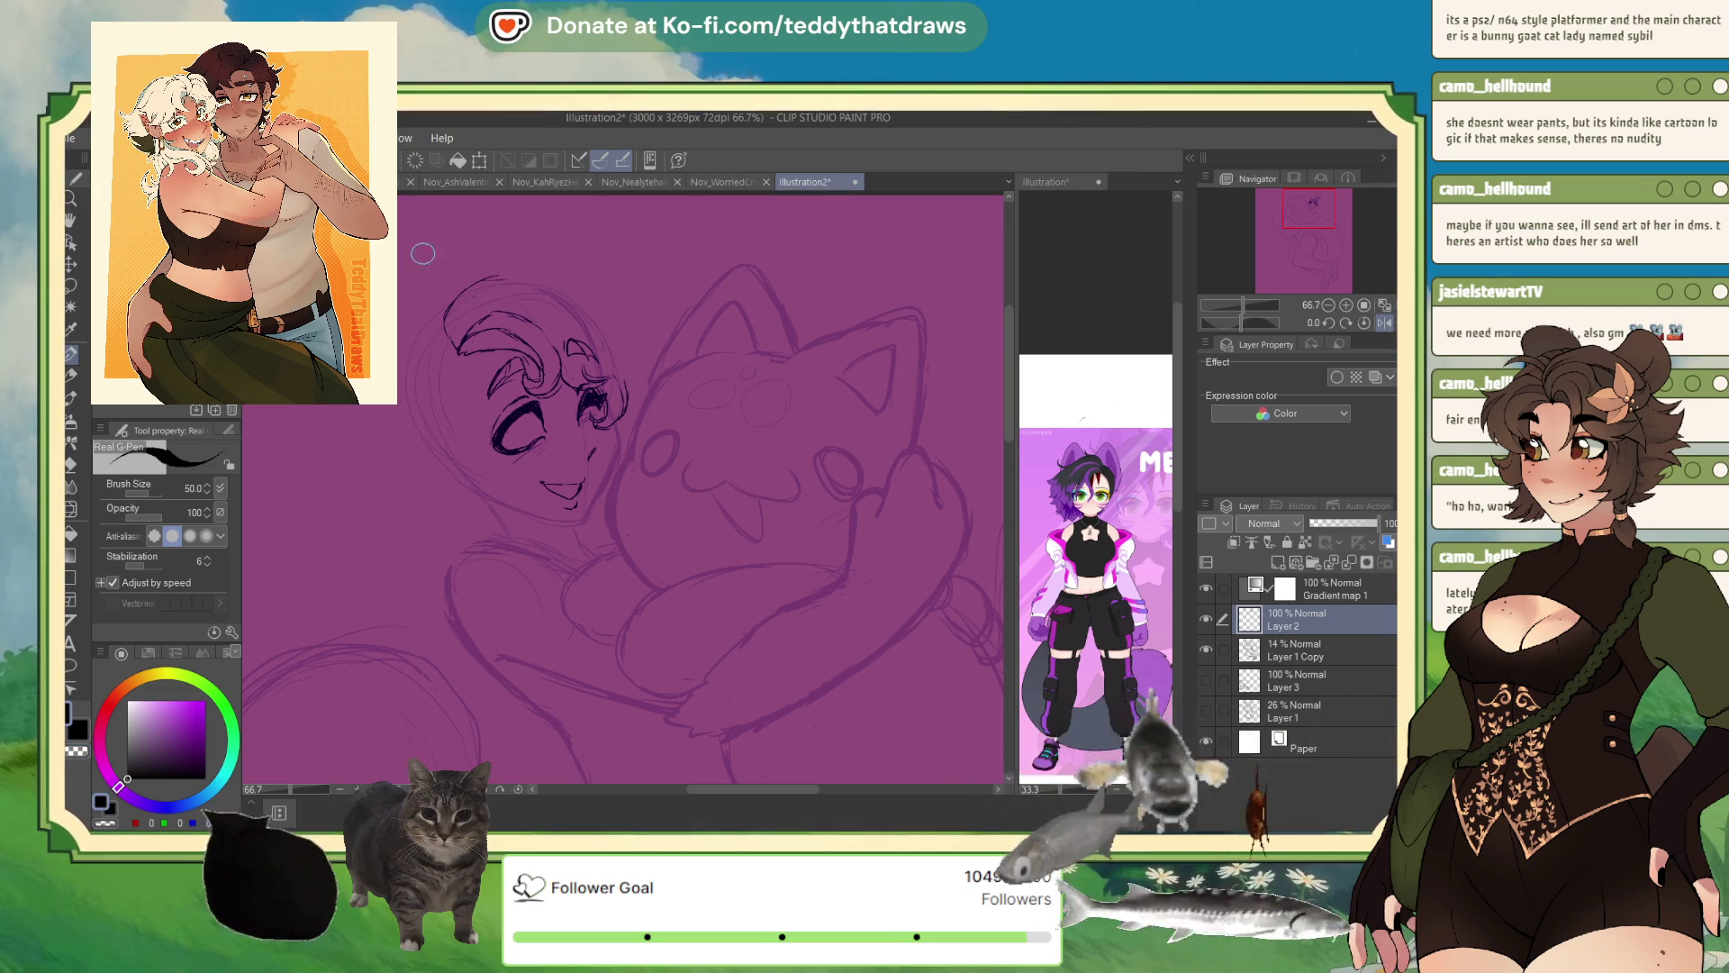
- Trace the top hair outline around the head and add a small stroke above it
drag(451, 267, 441, 310)
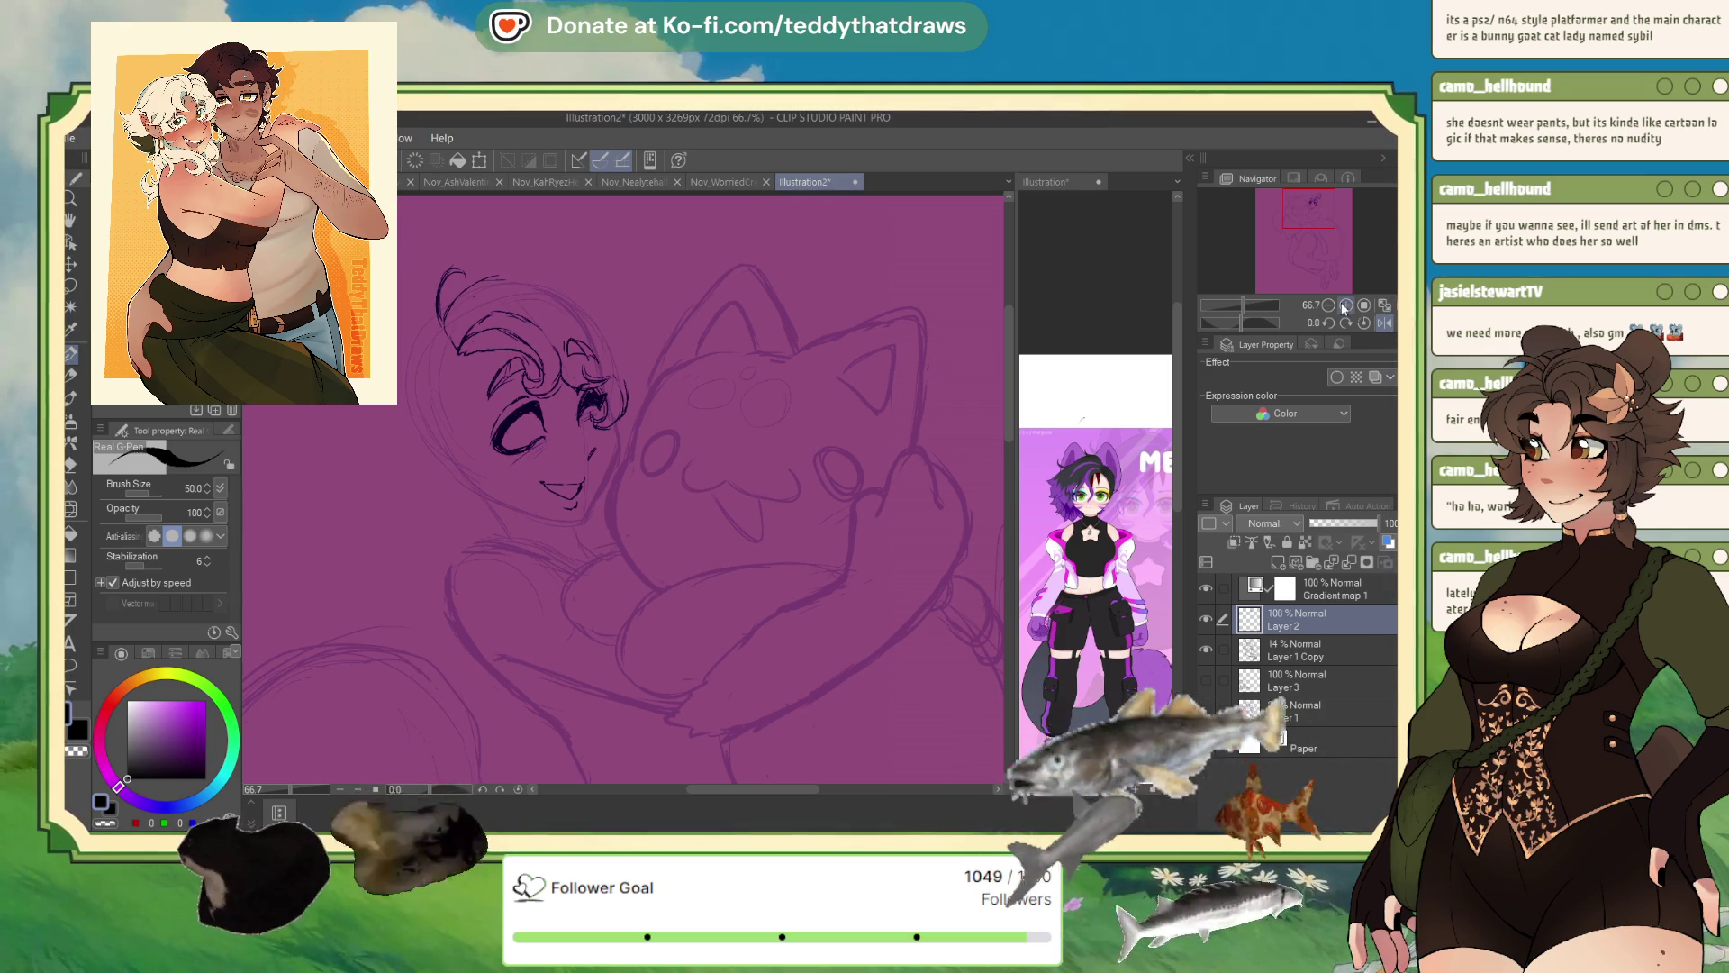
click(1384, 325)
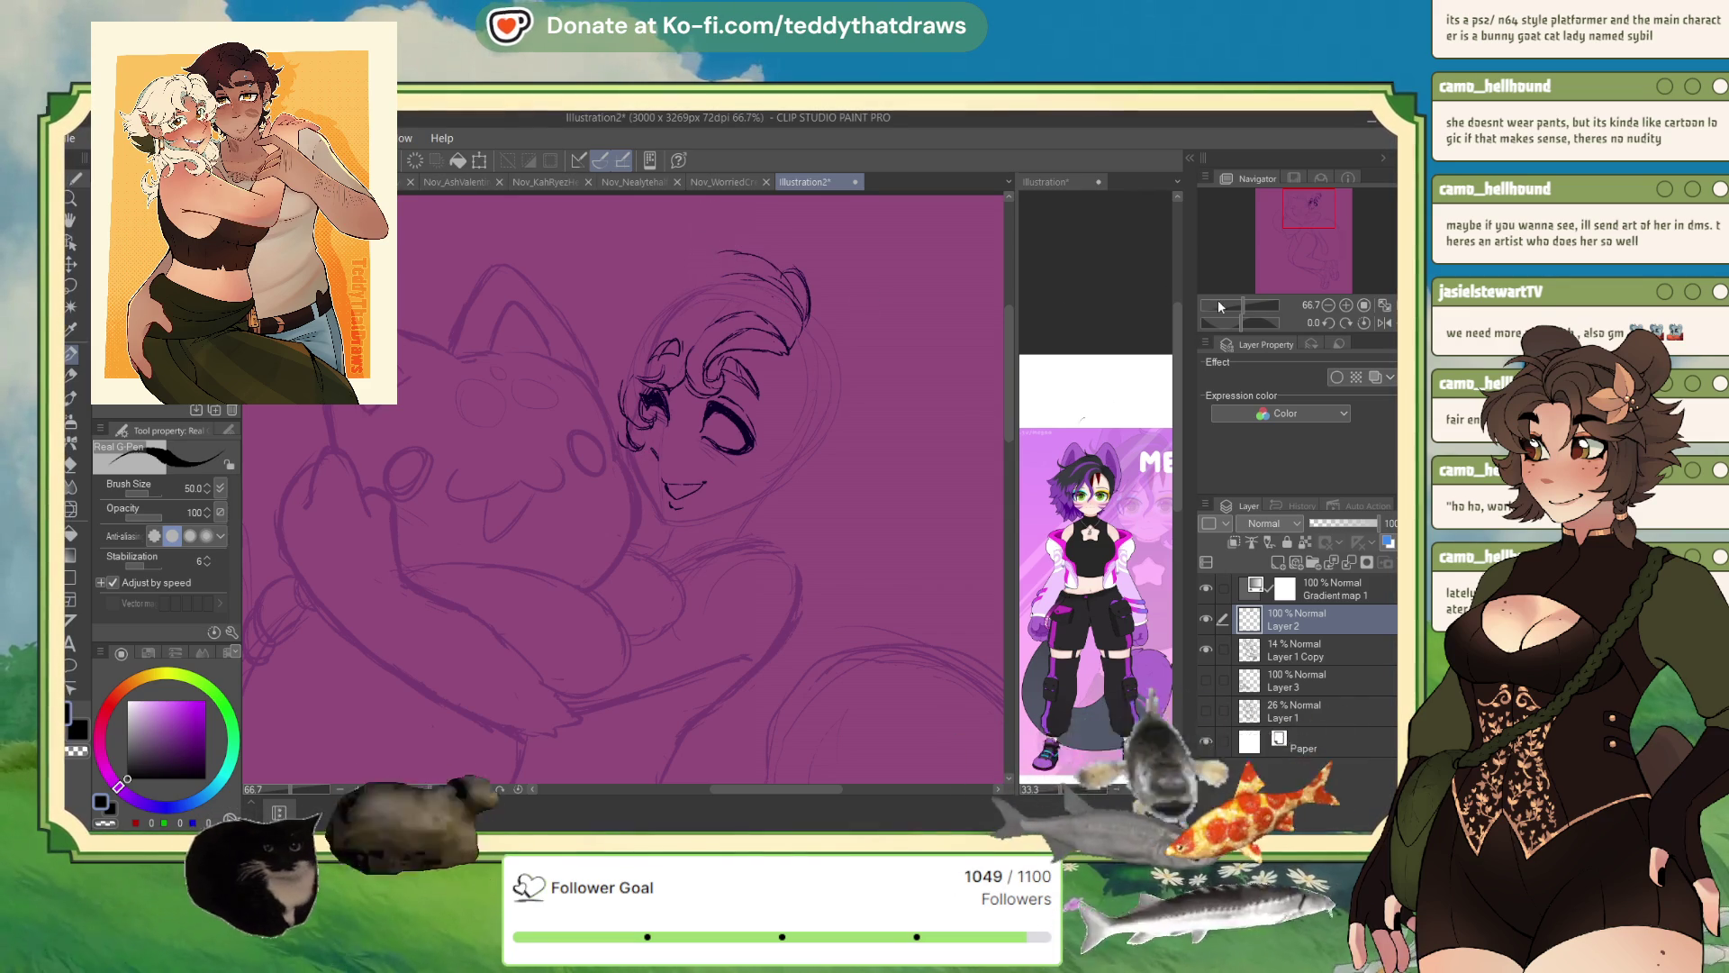
key(h)
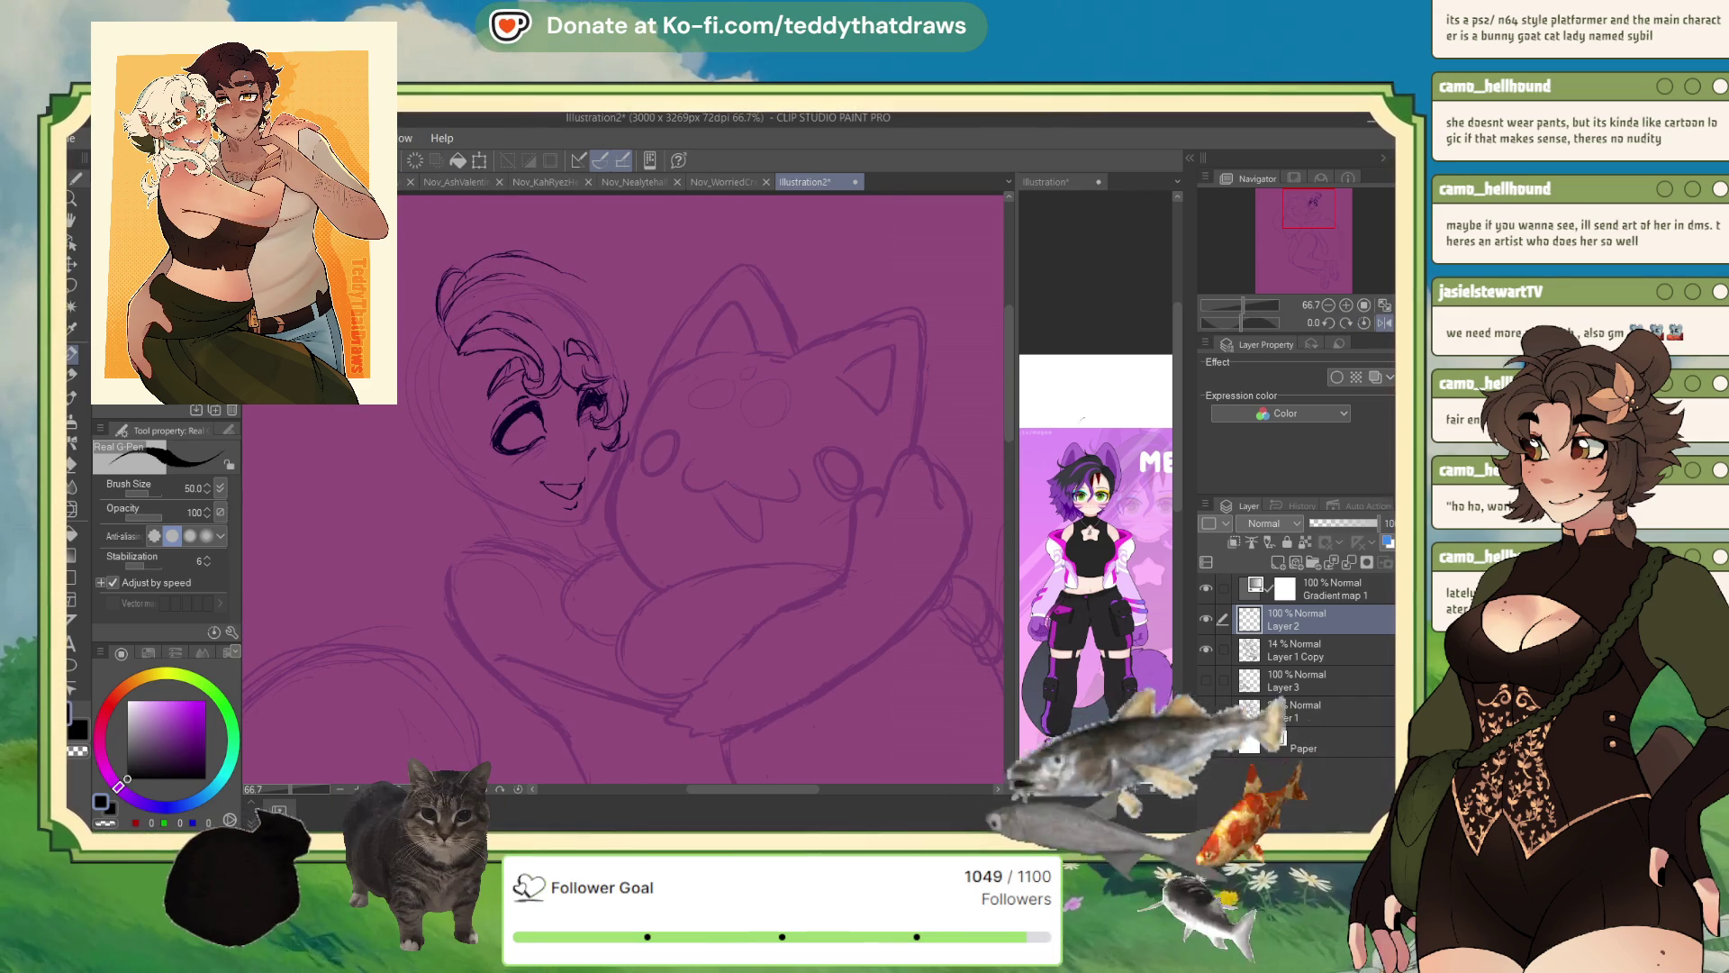
drag(599, 287, 509, 260)
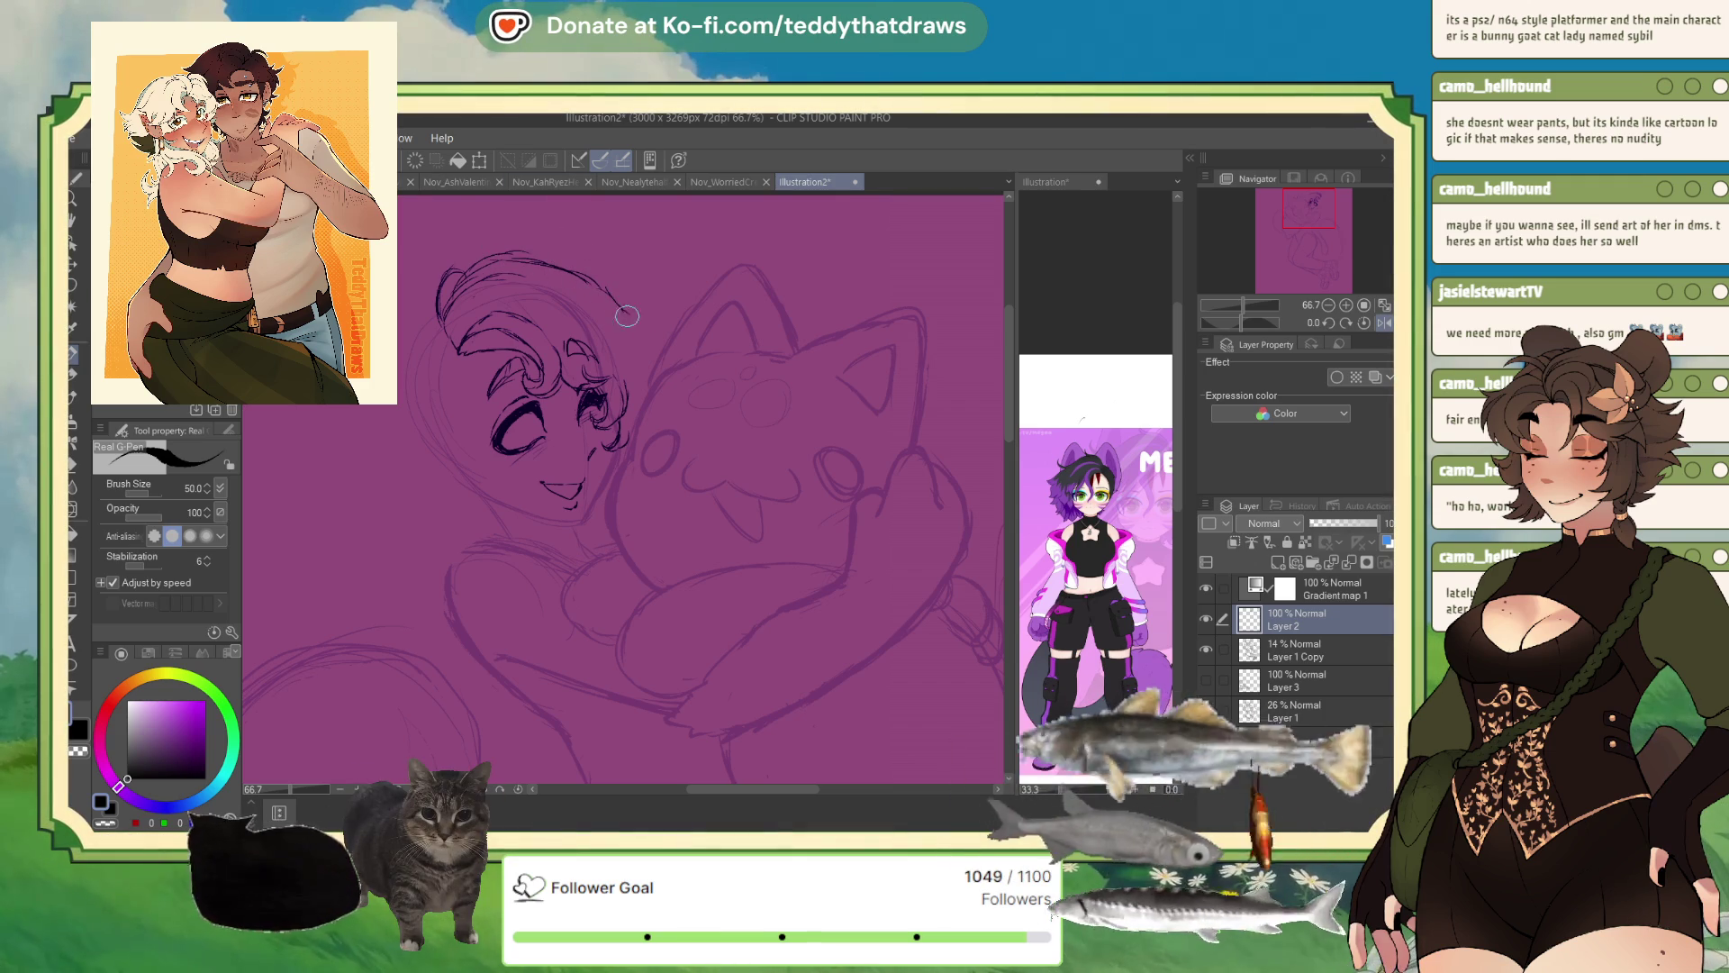
drag(621, 309, 650, 320)
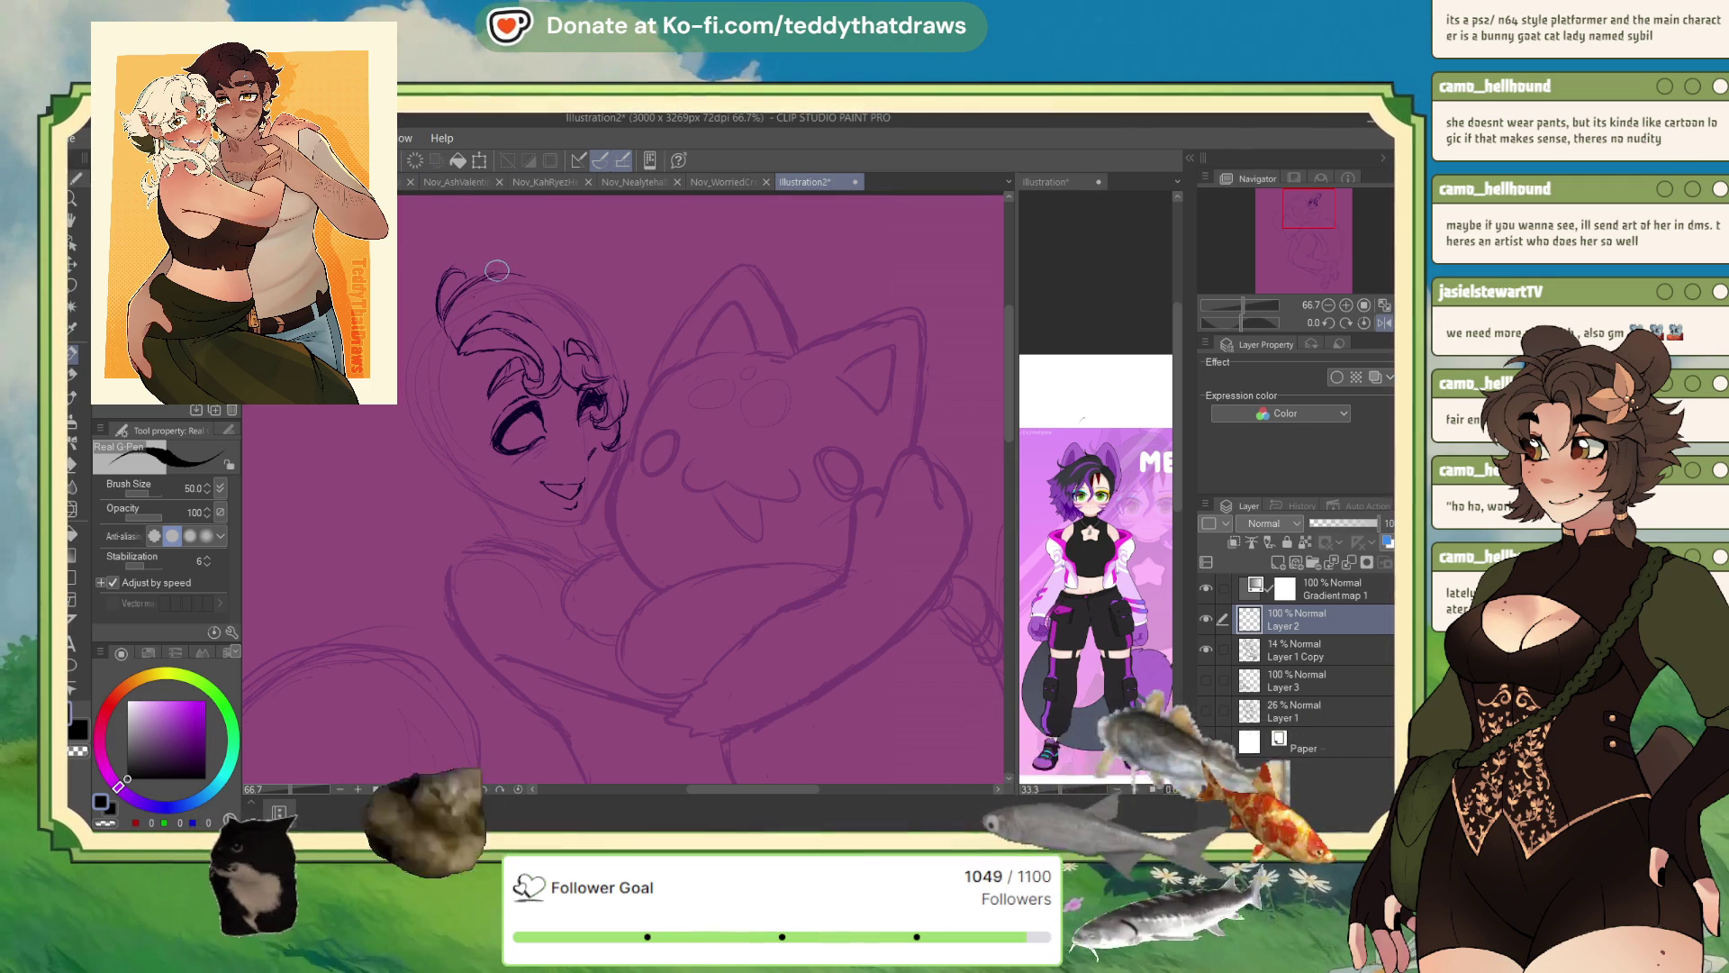
click(1365, 326)
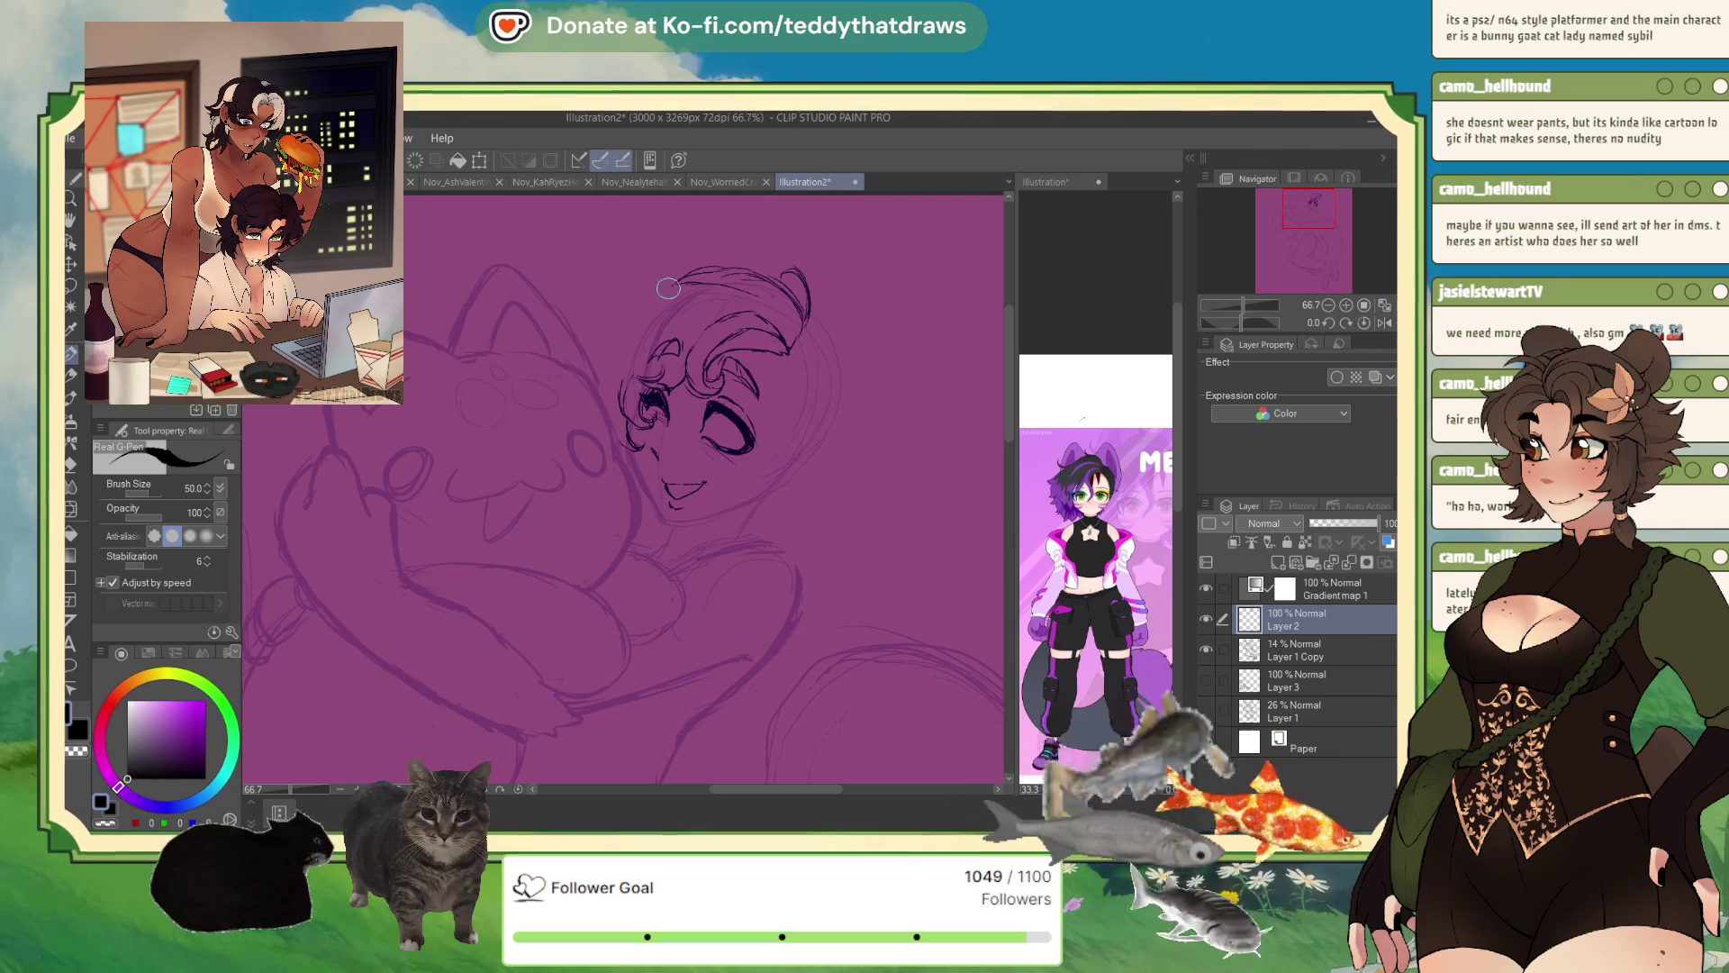
click(1375, 324)
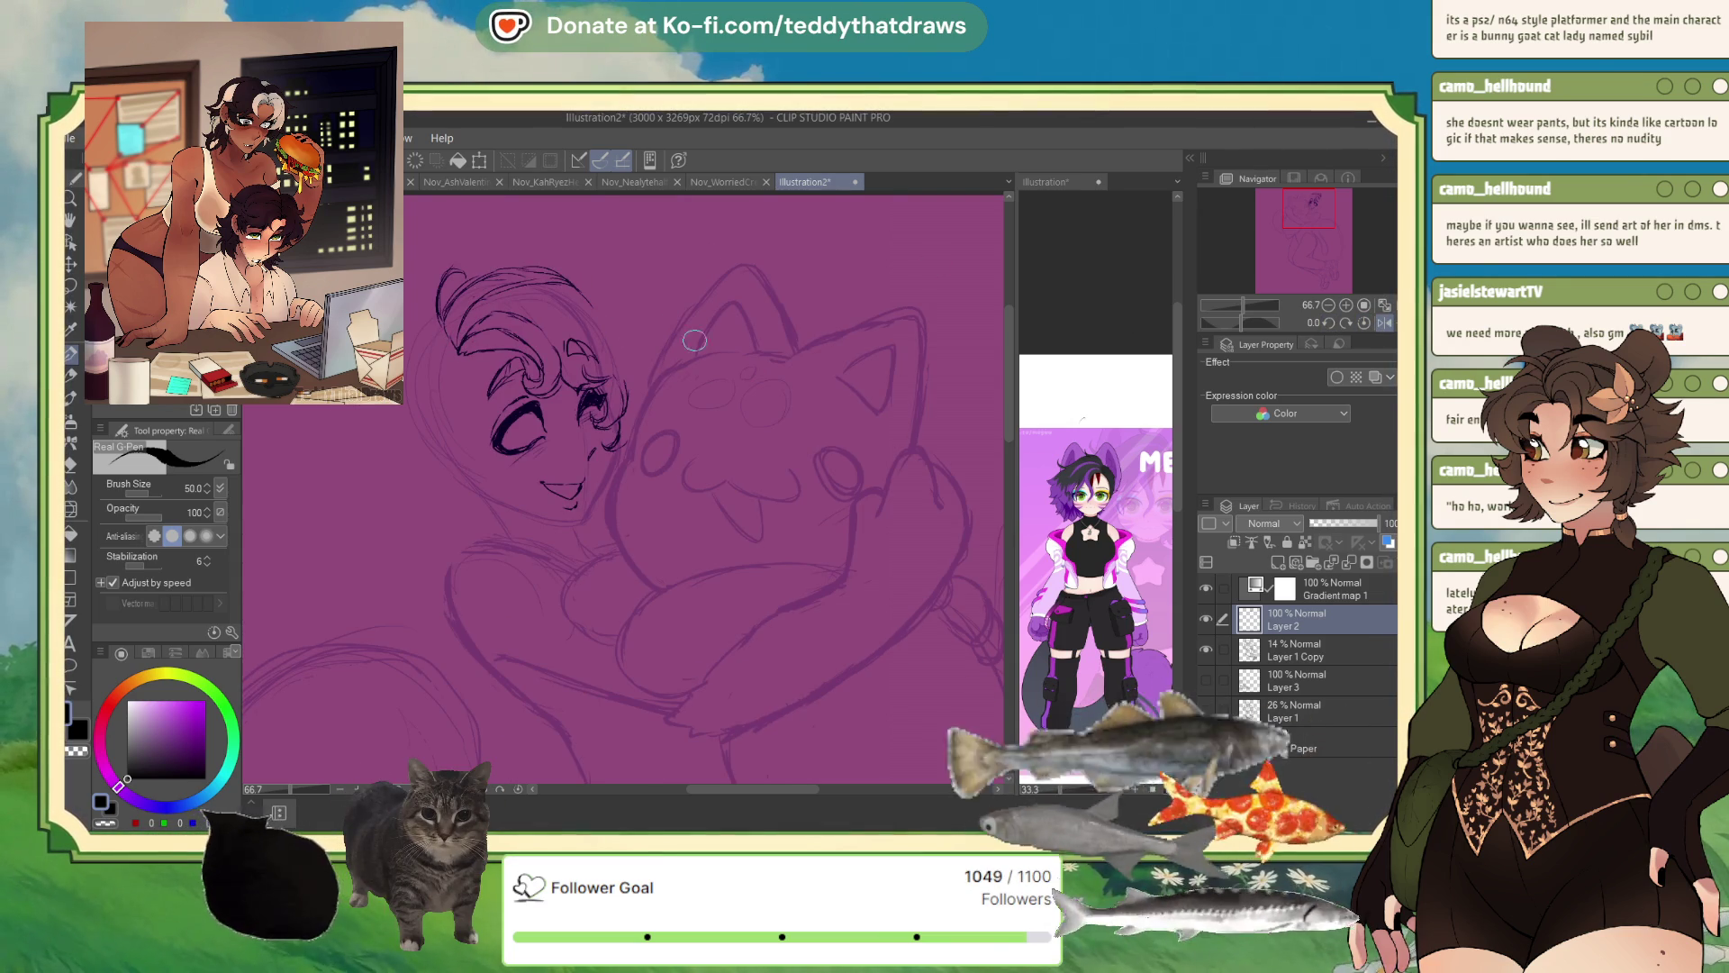
click(1378, 324)
drag(642, 259, 642, 270)
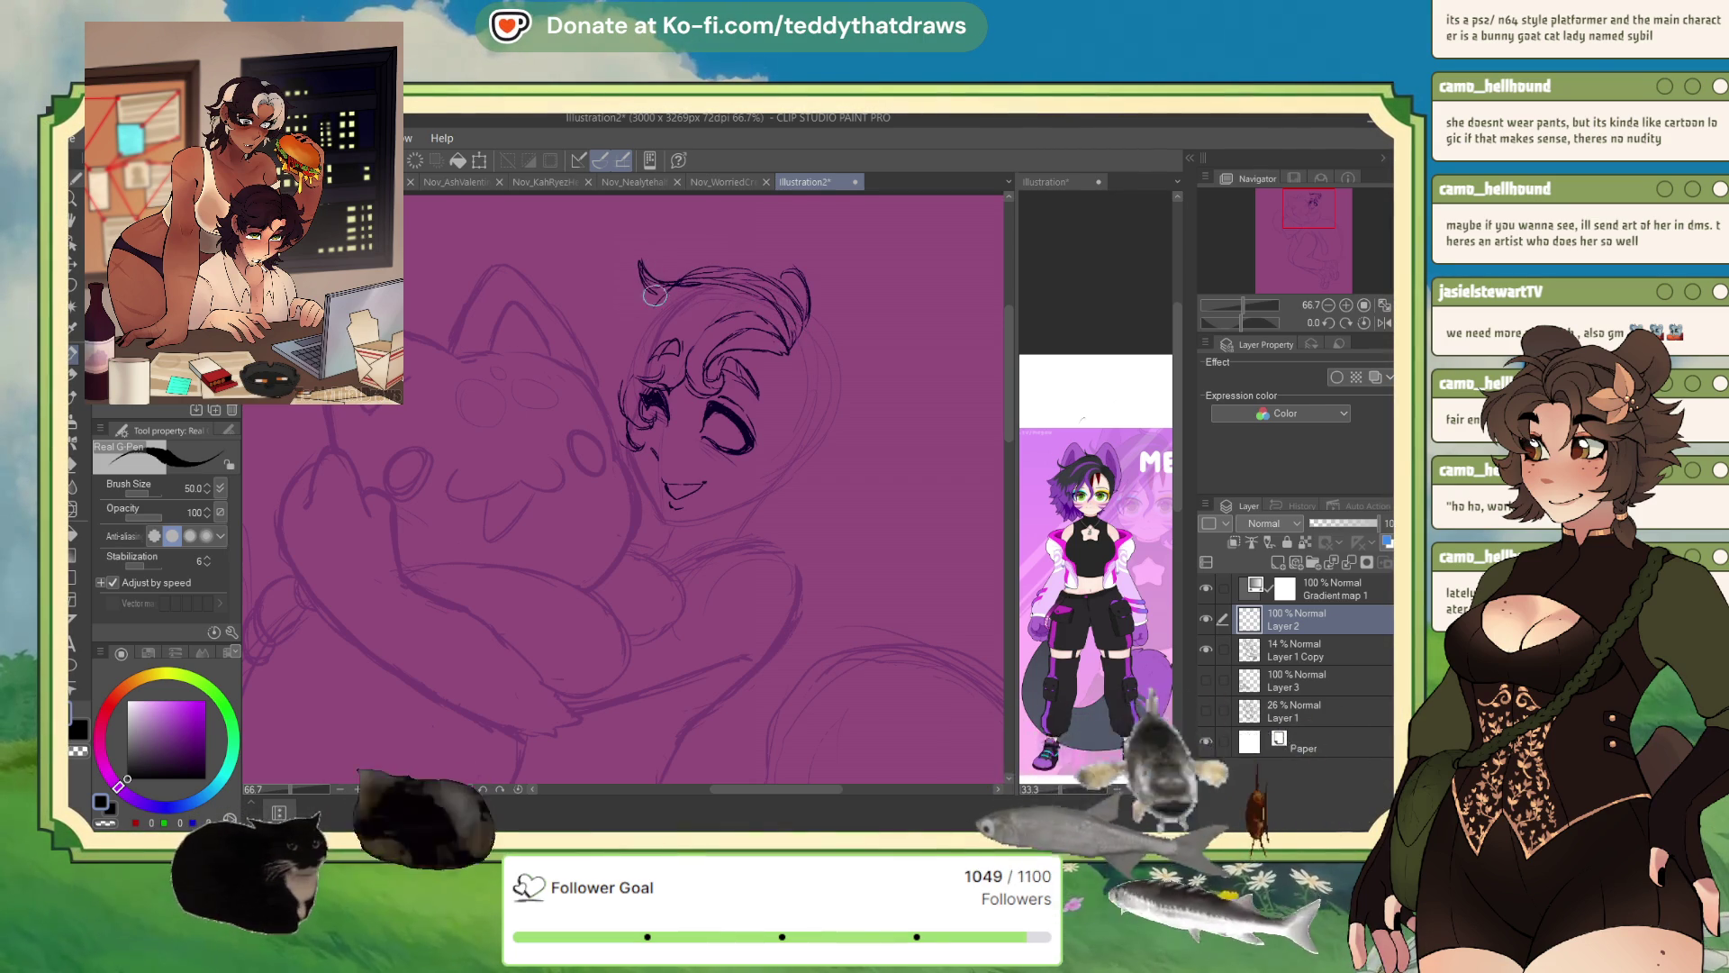
- Ink a curling hair strand, the side of the head and cheek line, then pick light purple
drag(663, 289, 597, 330)
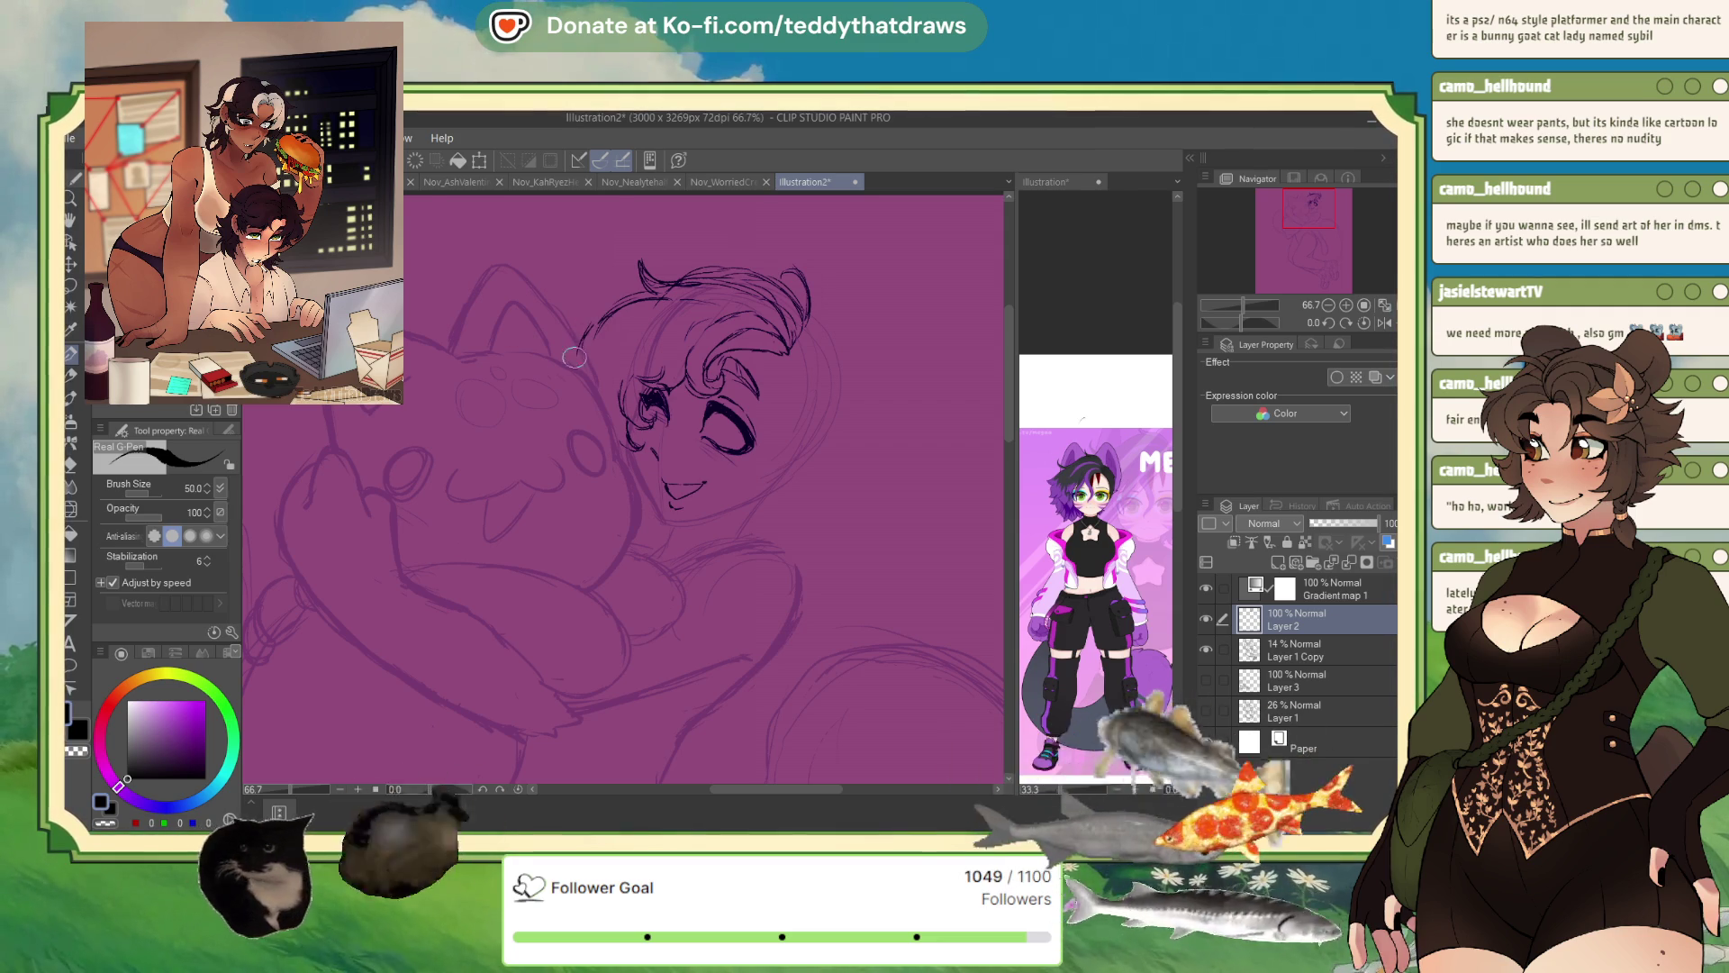
drag(585, 320, 593, 416)
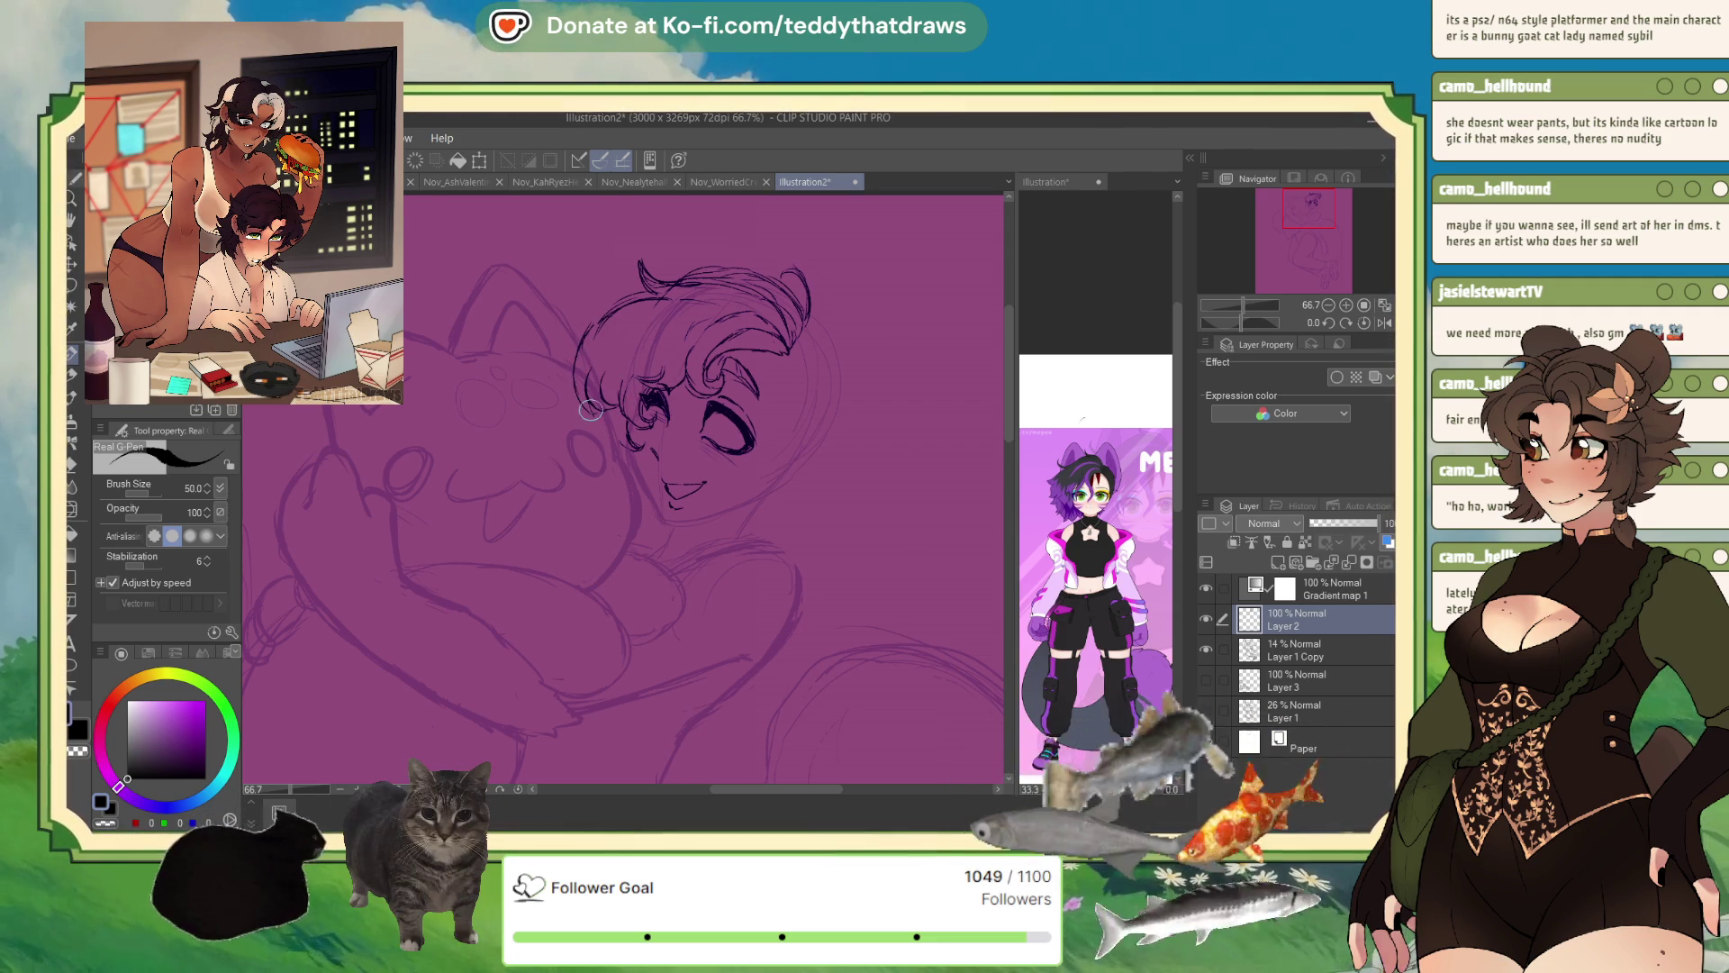
drag(567, 423, 601, 447)
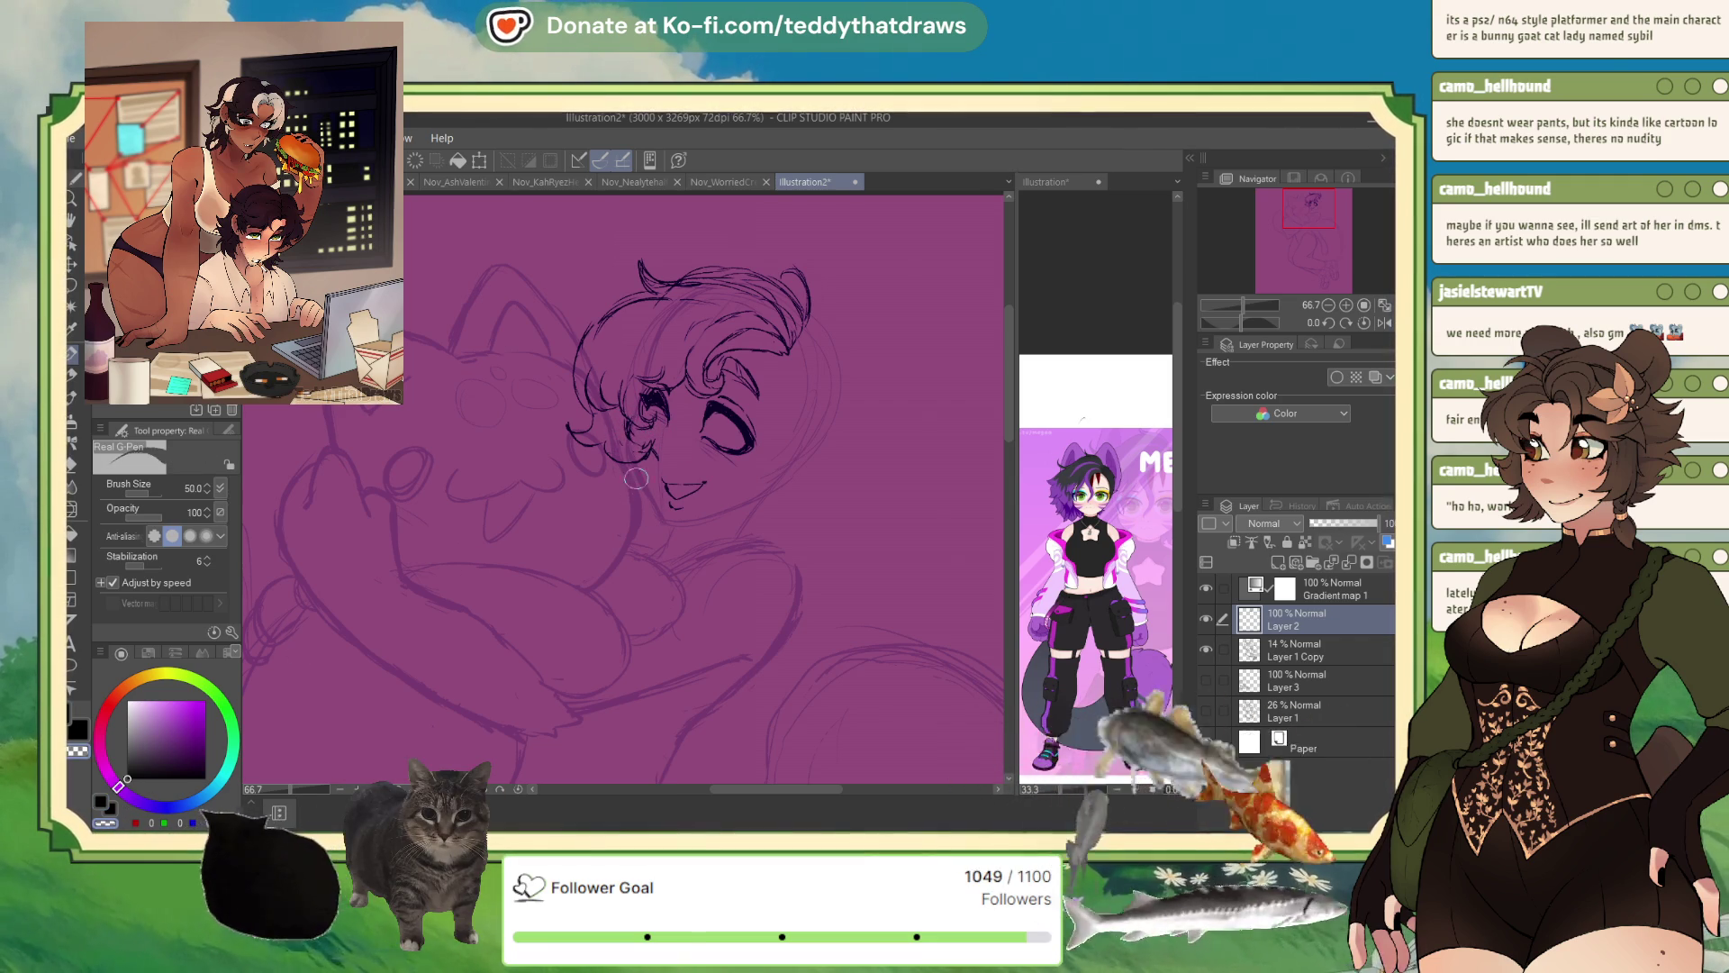
click(150, 713)
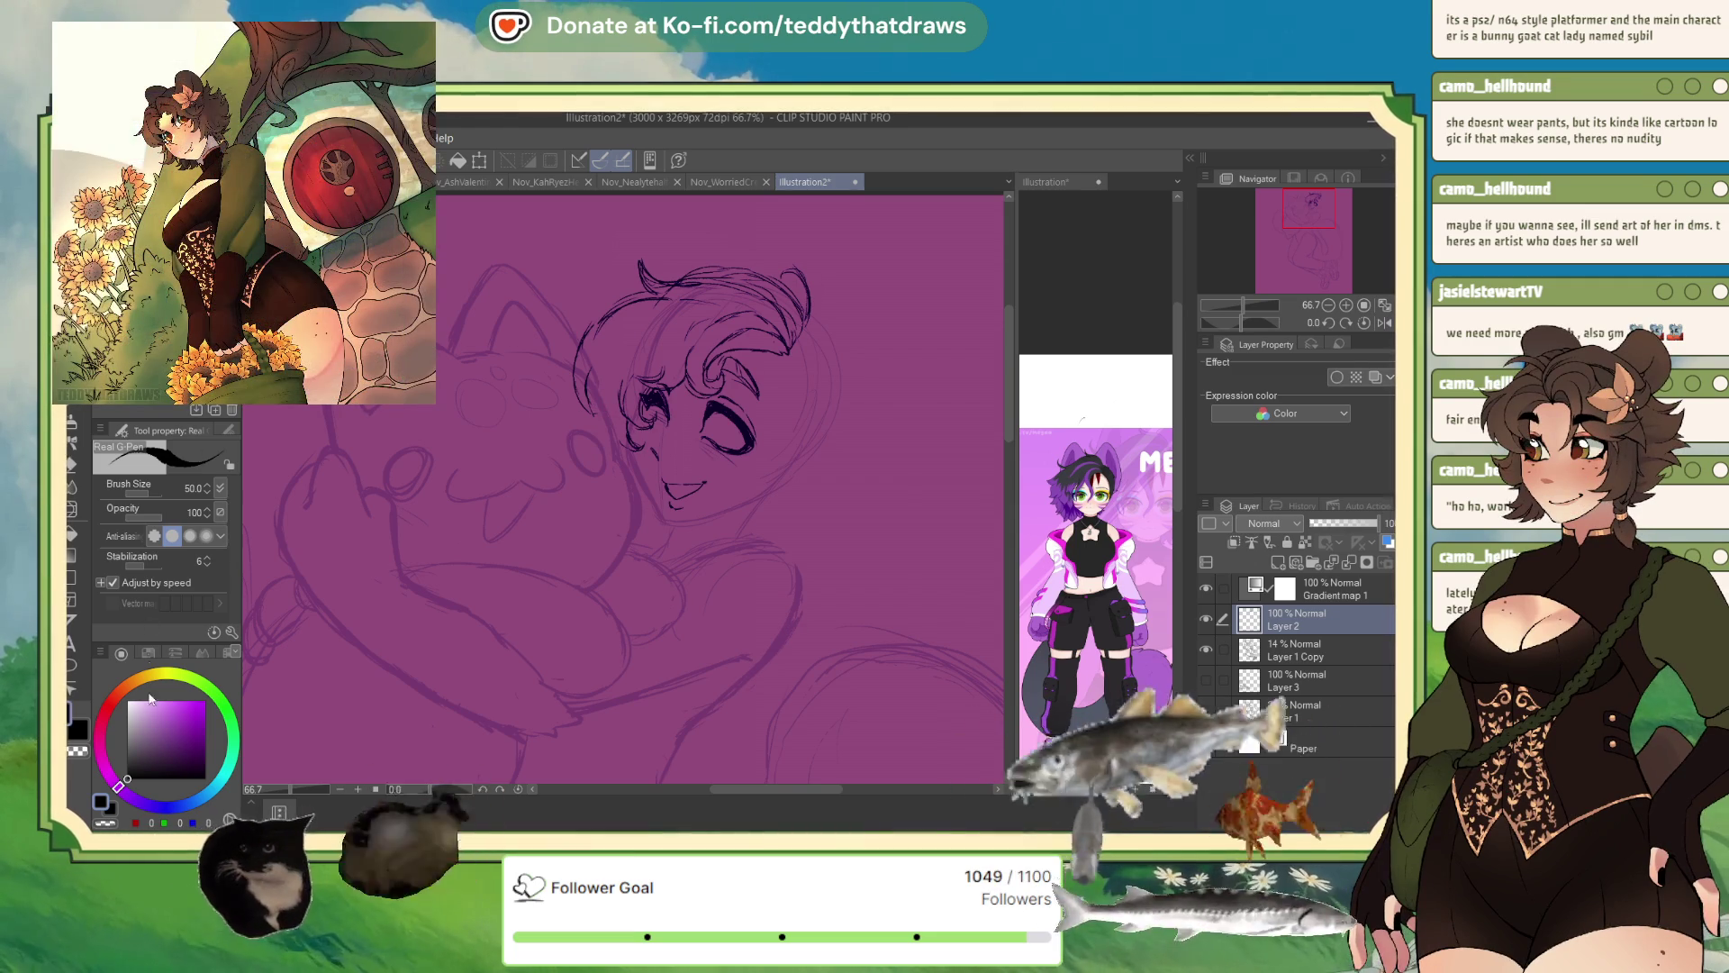
key(h)
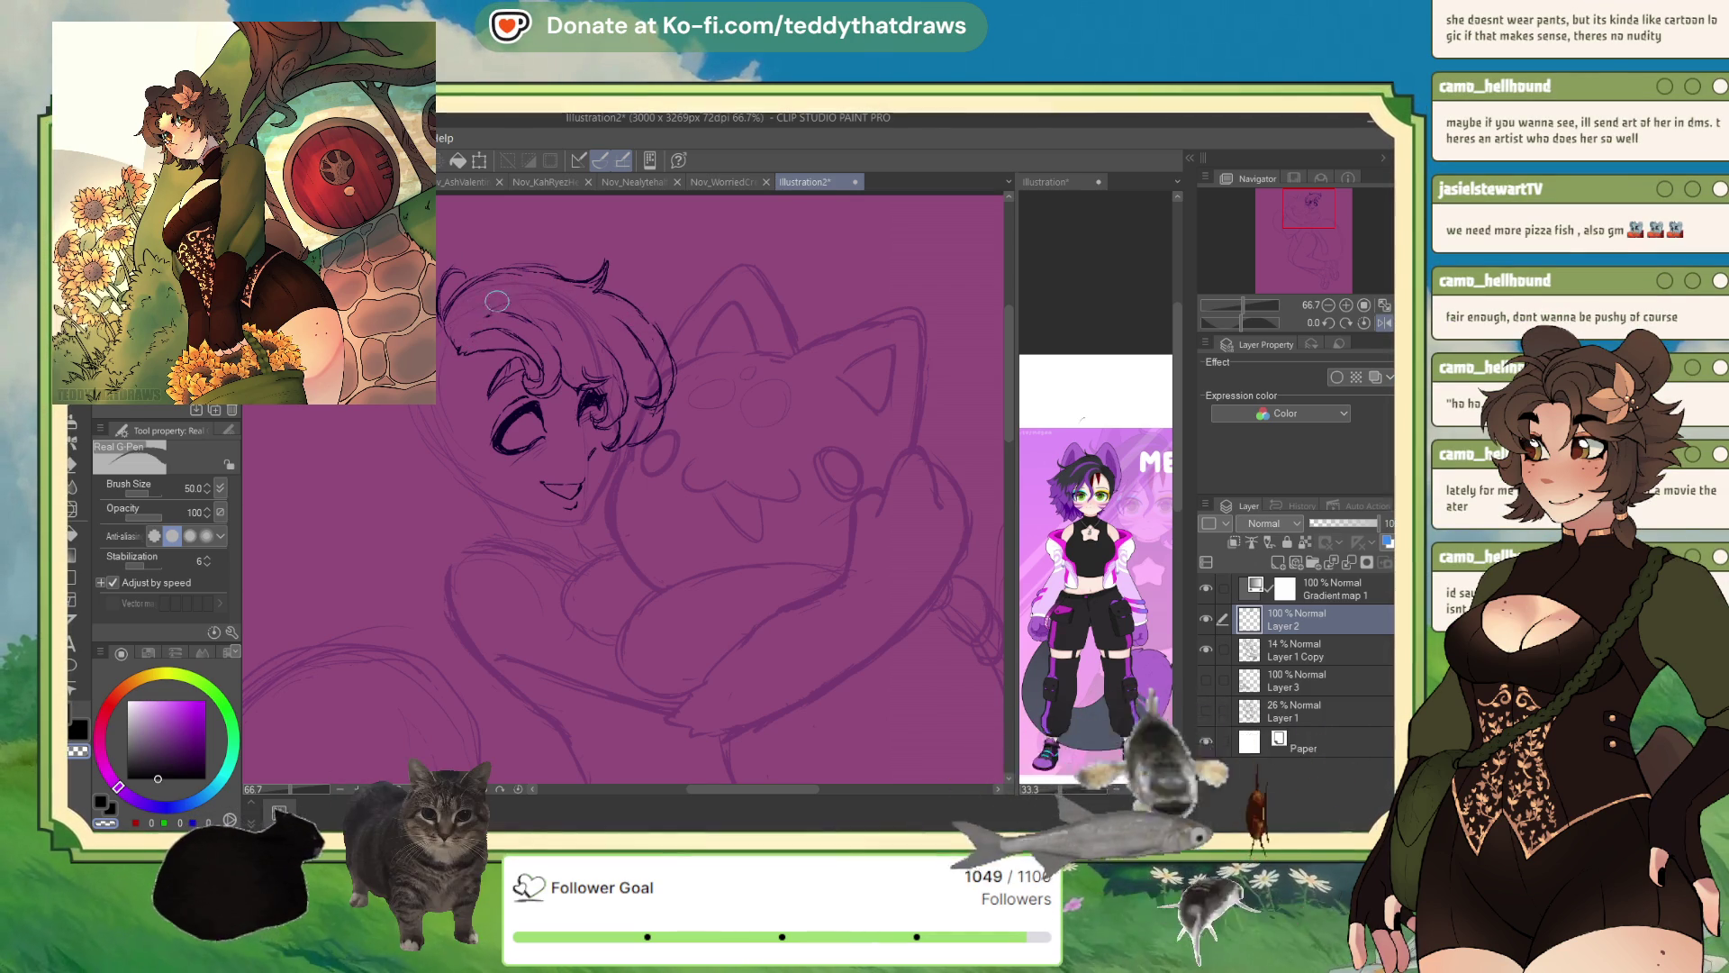
- Swap back to black ink and shift the colour wheel hue toward red
key(x)
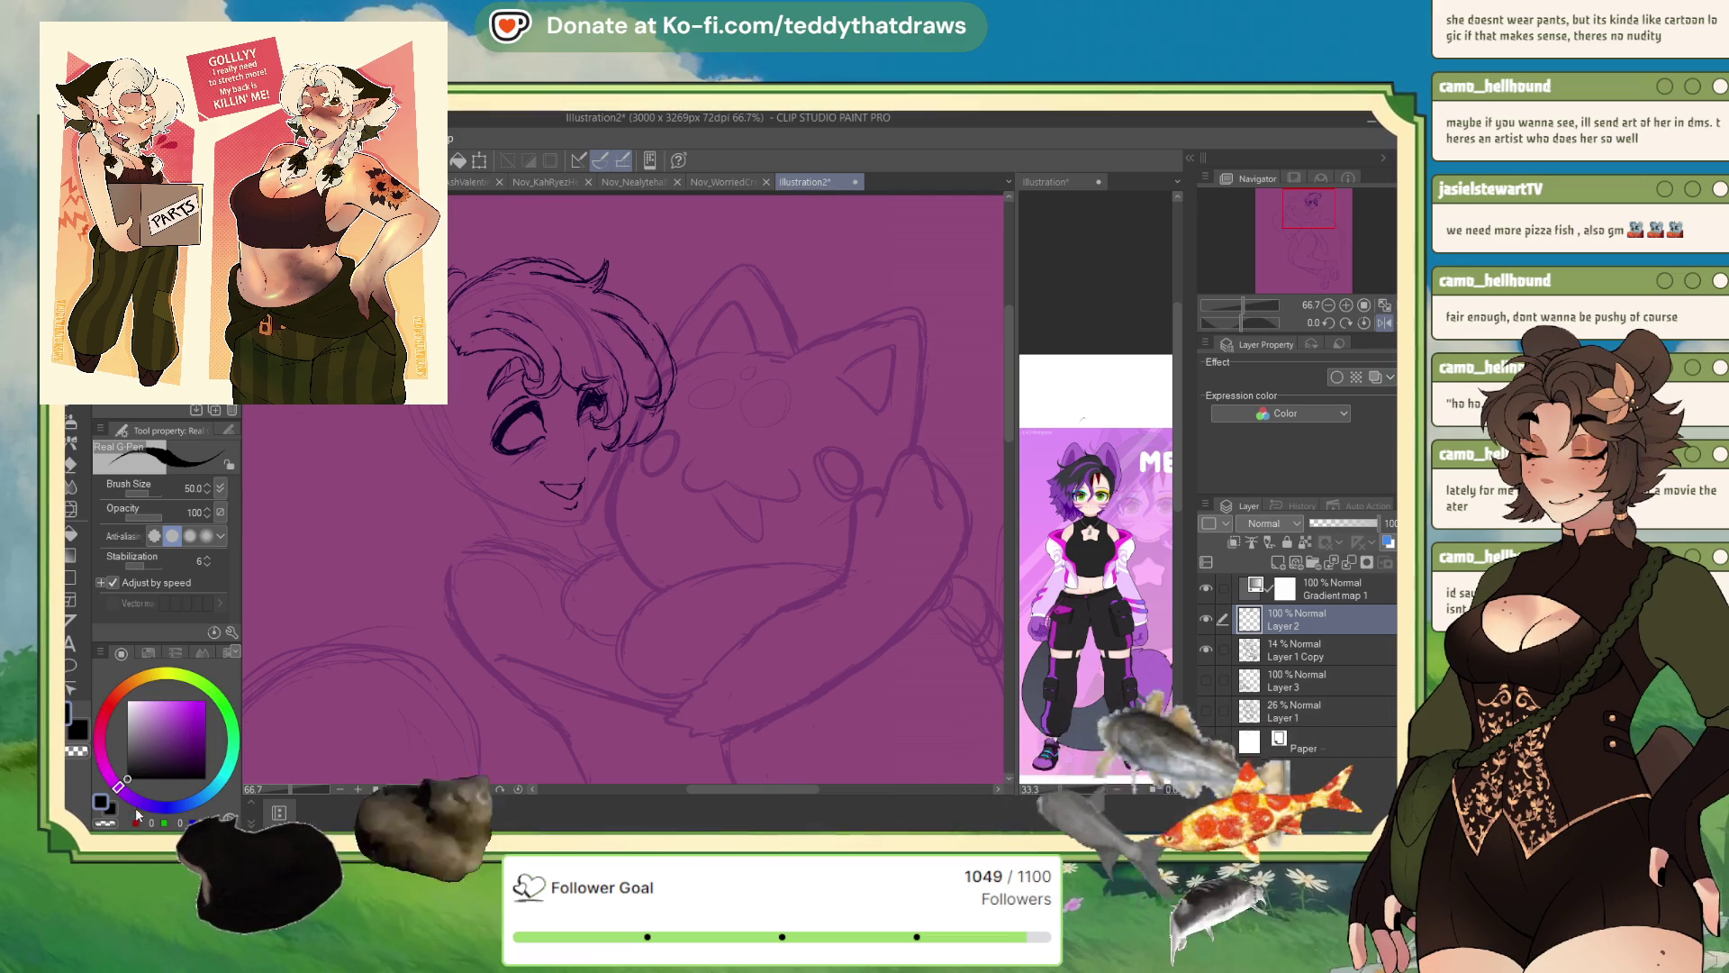
click(108, 824)
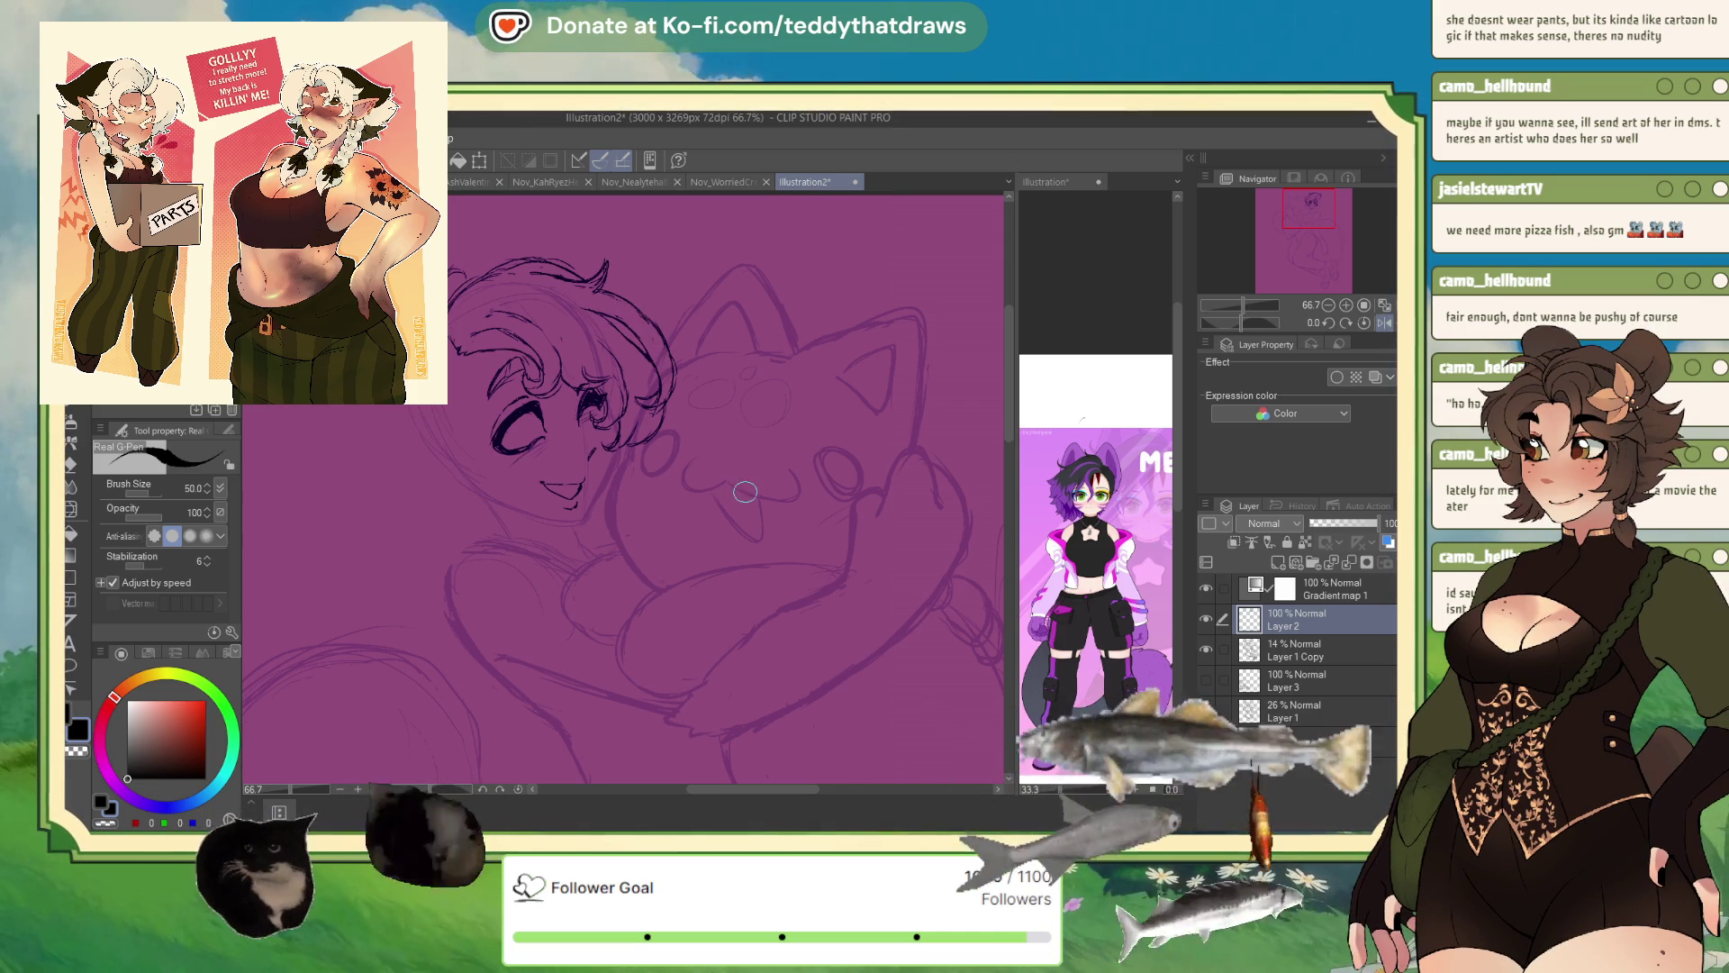
click(1385, 324)
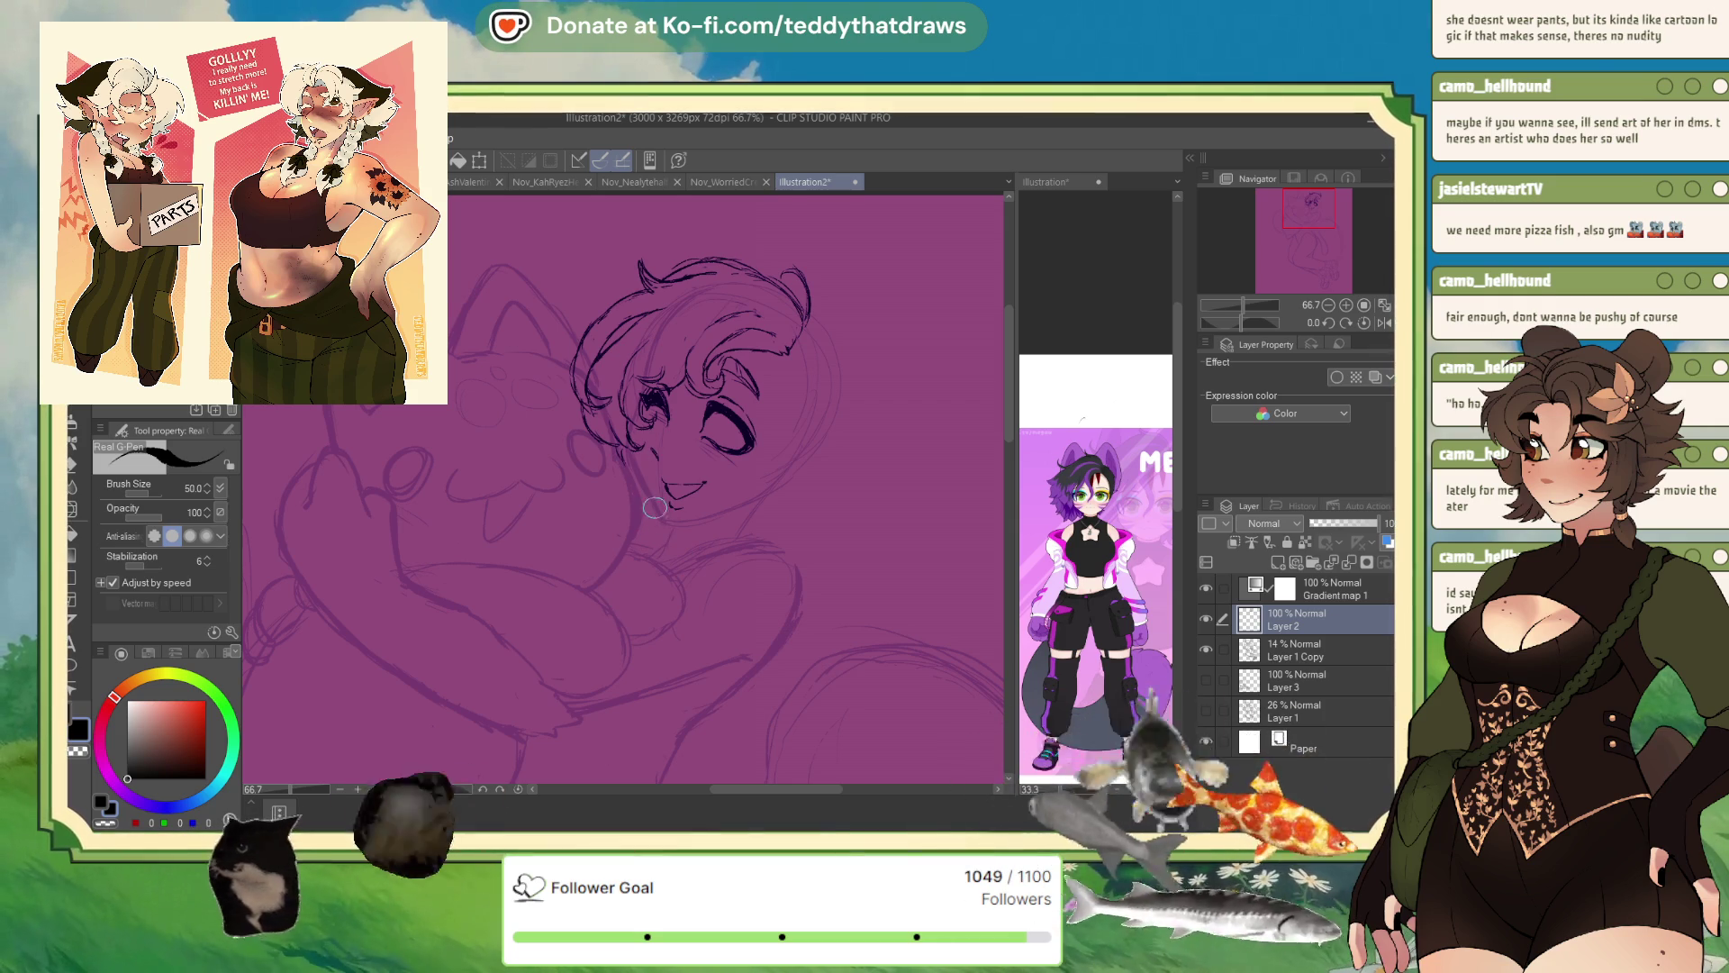
- Ink the choker under the jaw and extend the outer hair outline down to the jaw
drag(645, 524, 663, 533)
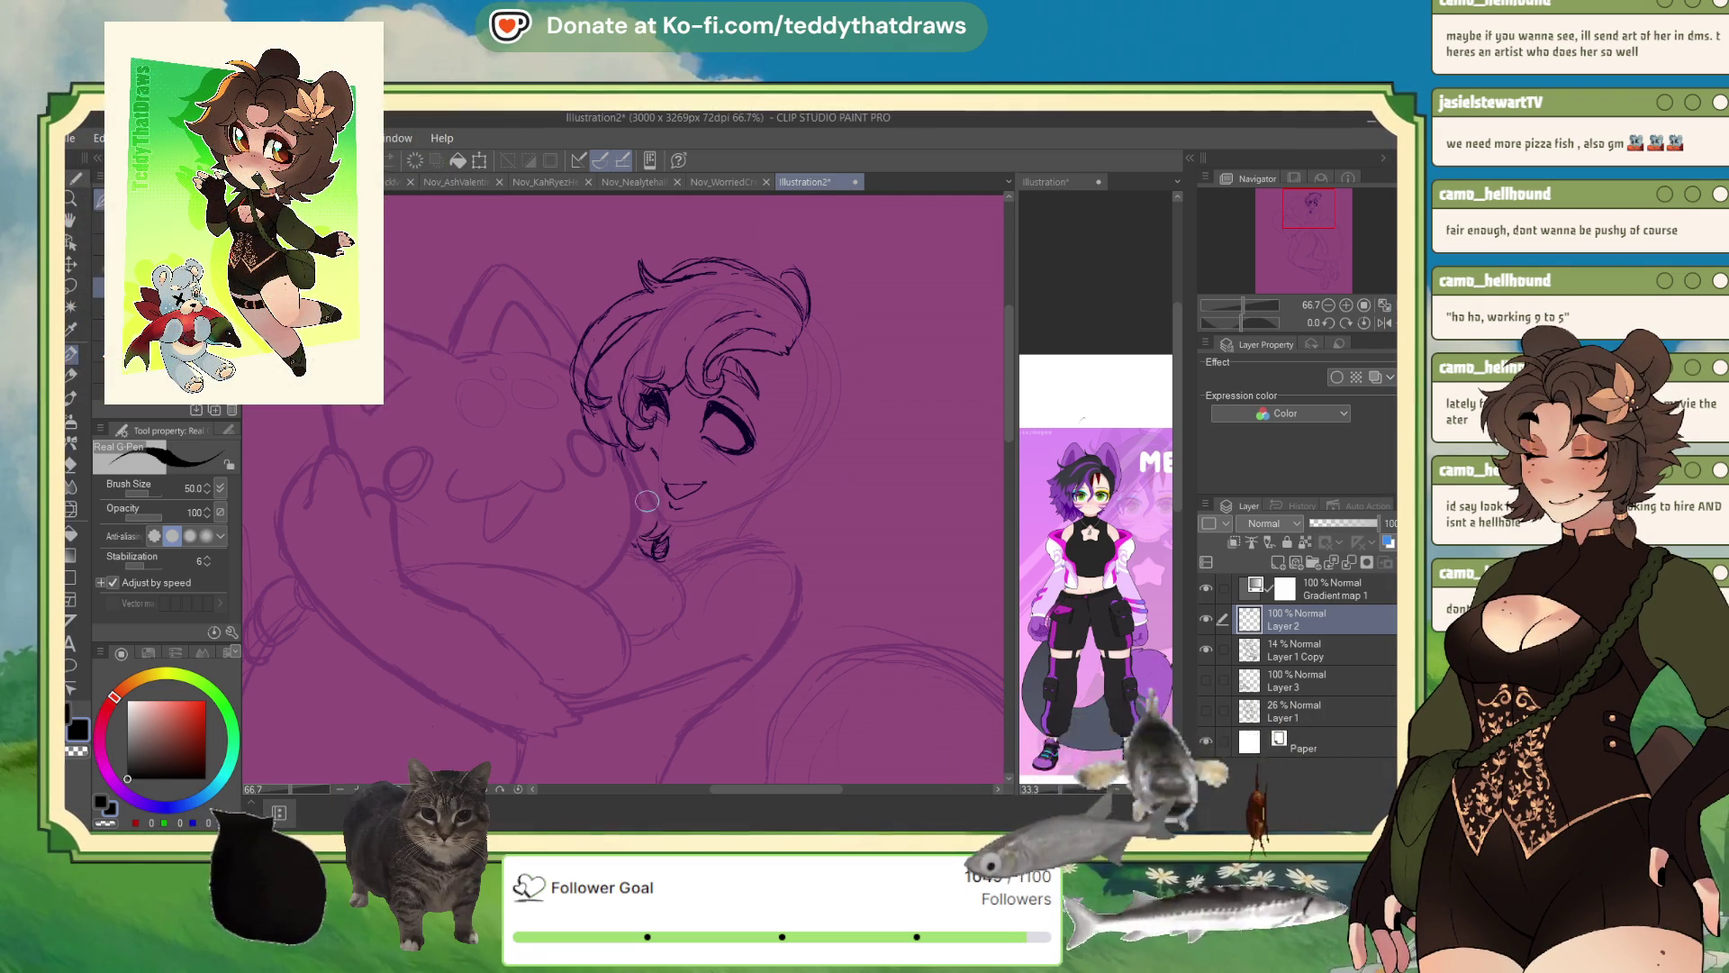
click(1384, 322)
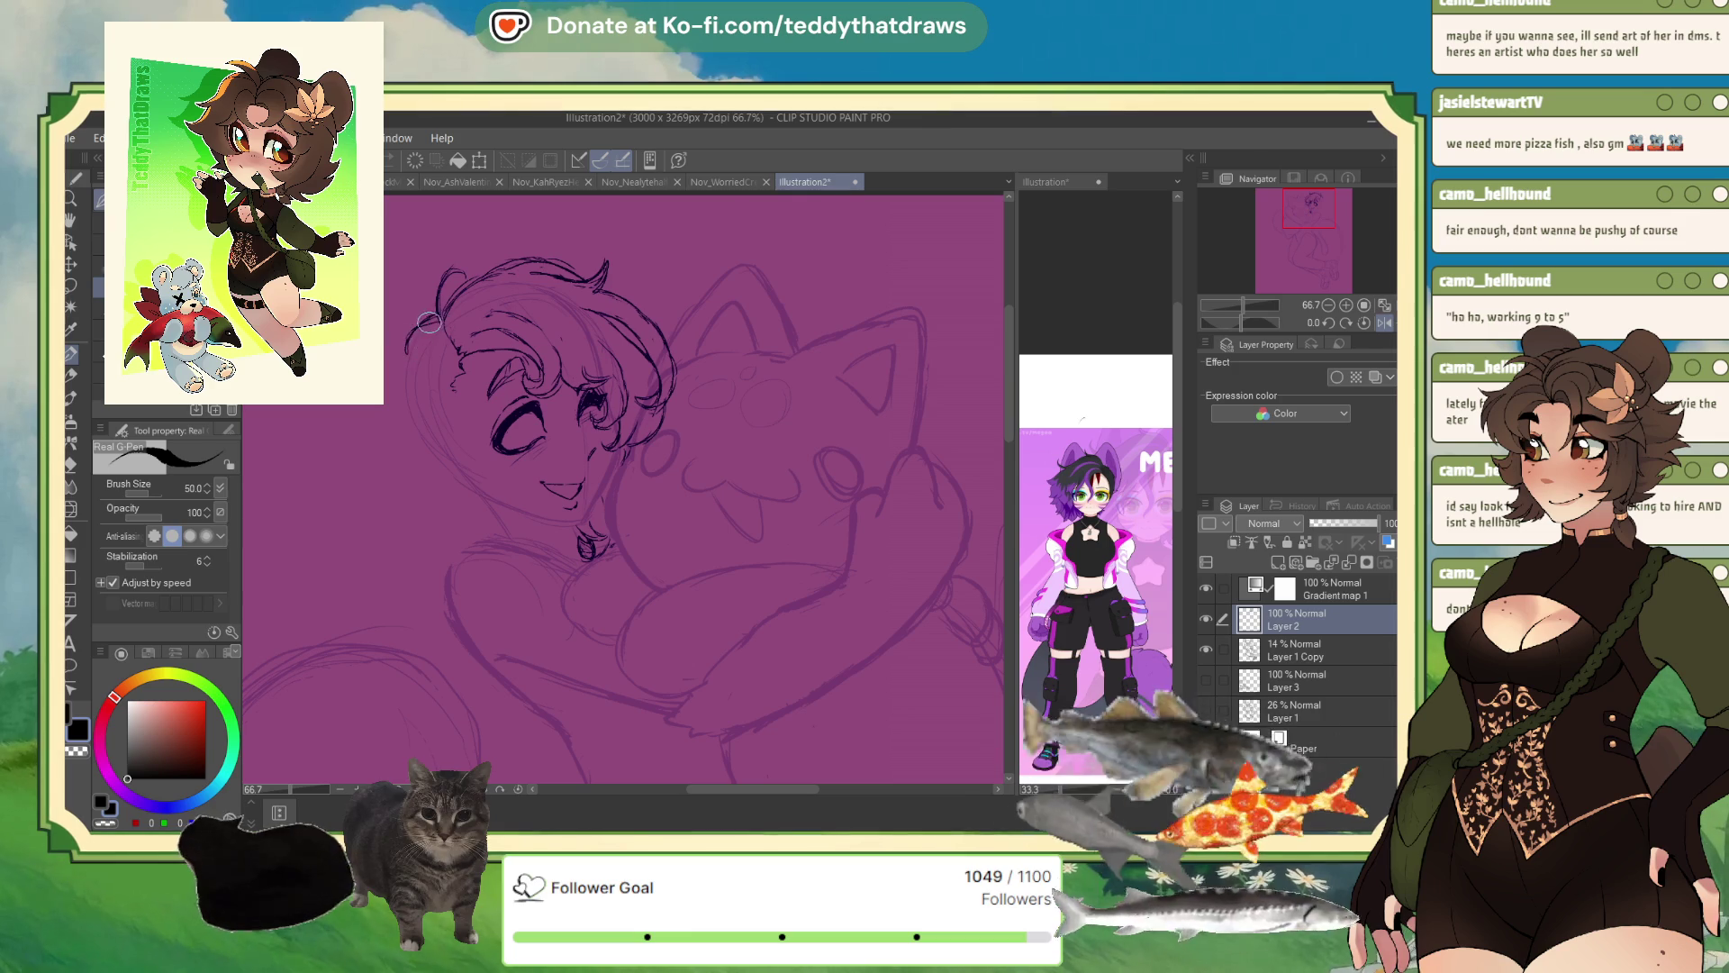
drag(427, 324, 408, 432)
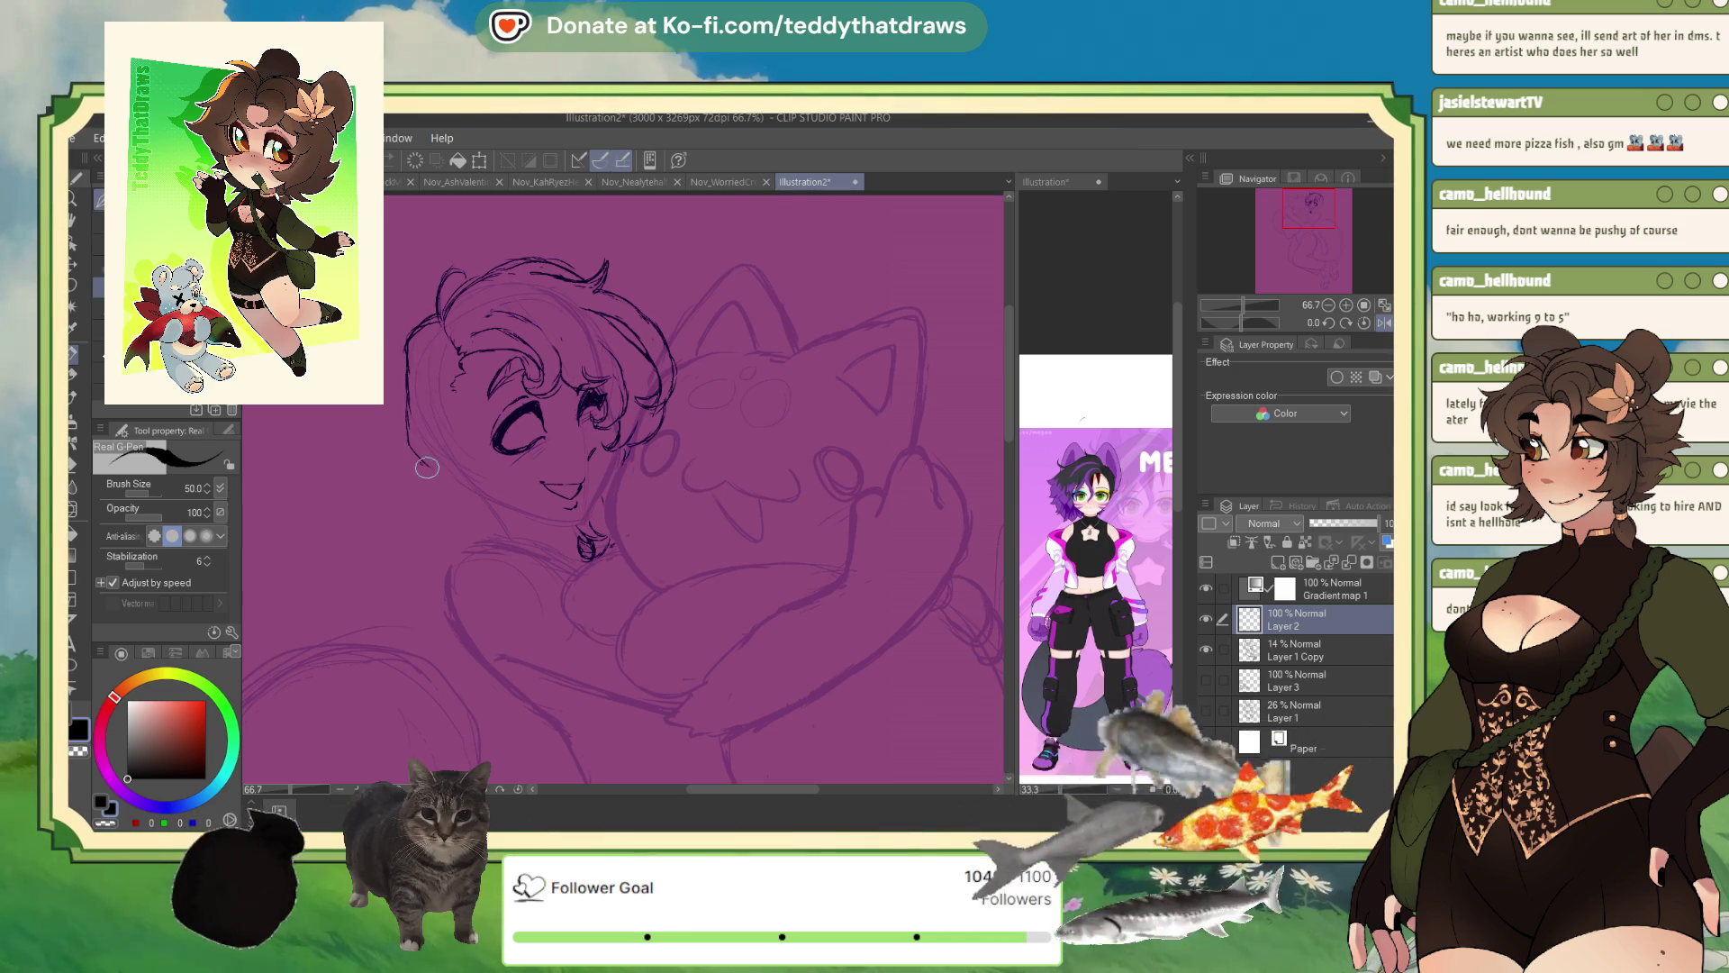
drag(444, 491, 458, 483)
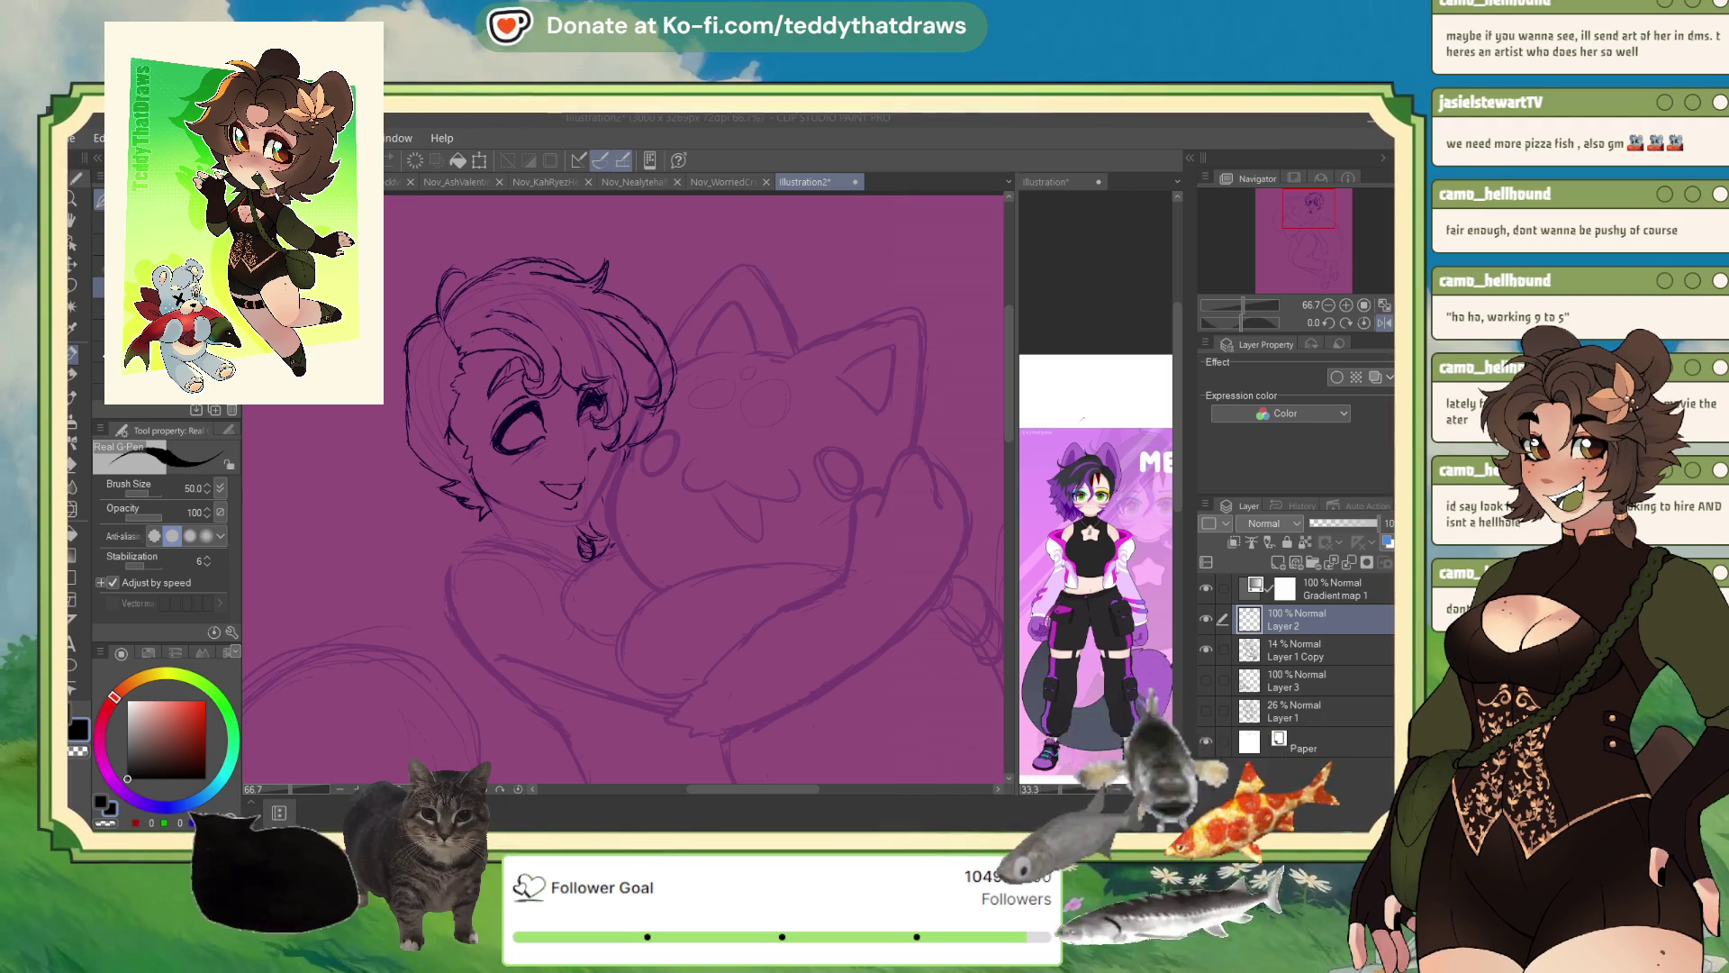
- Redraw the closed eye's lash linework, comparing it in the mirrored view
key(h)
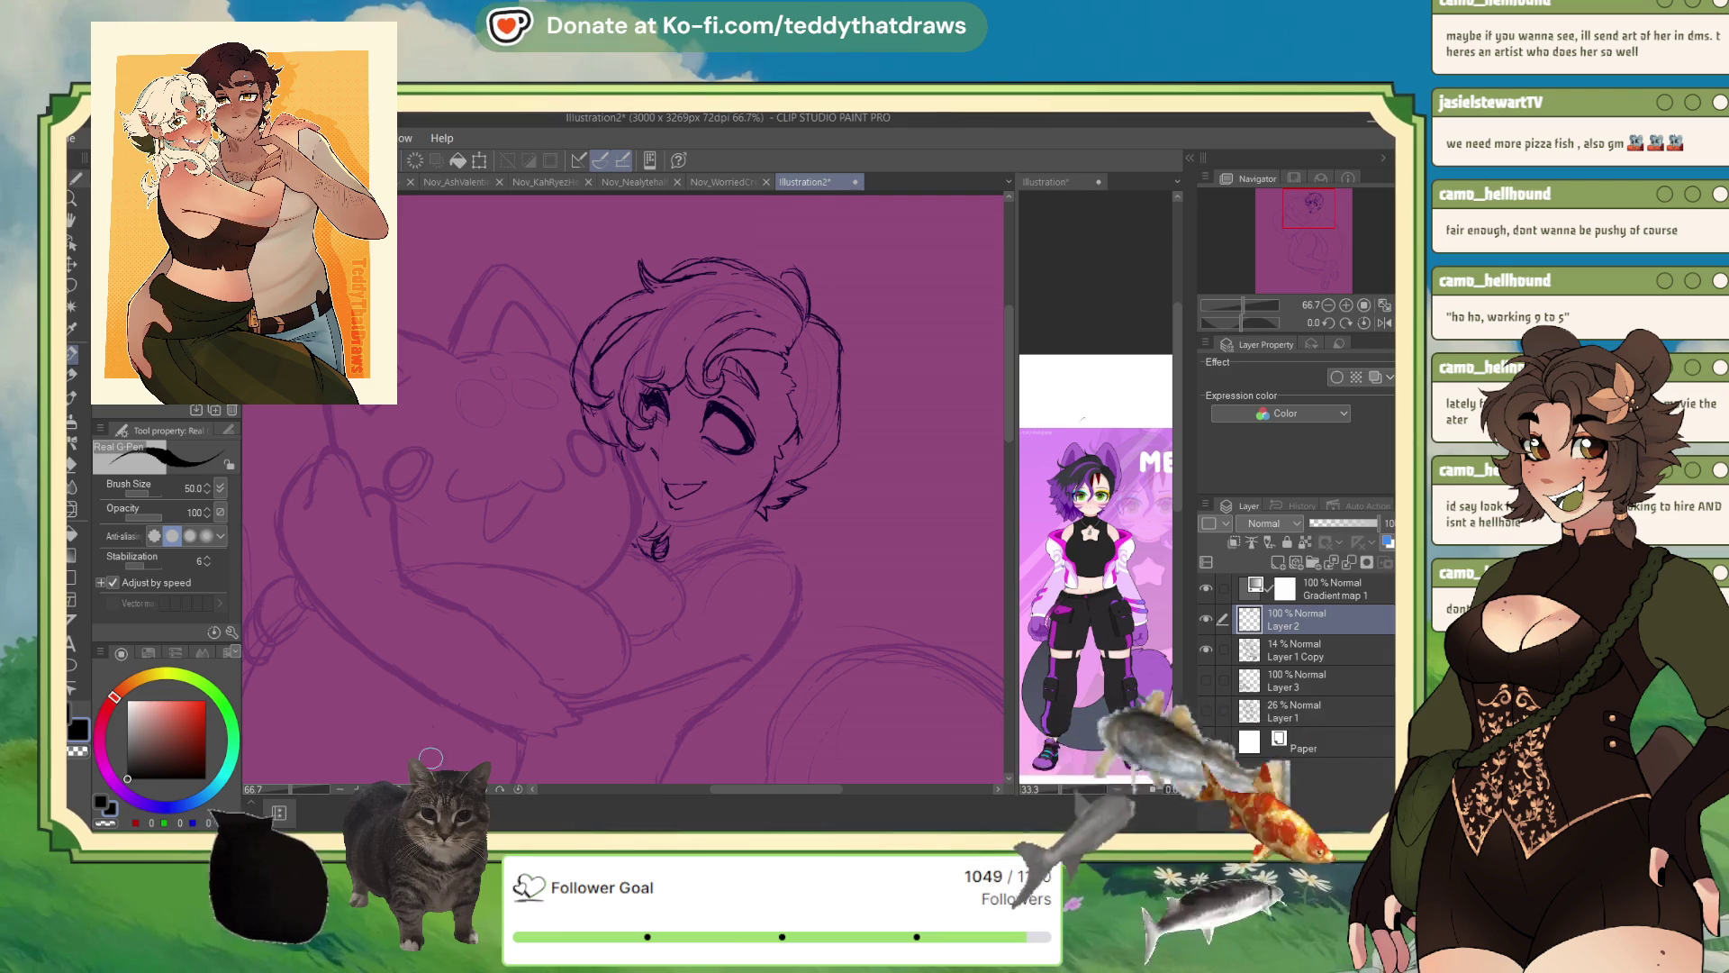
key(h)
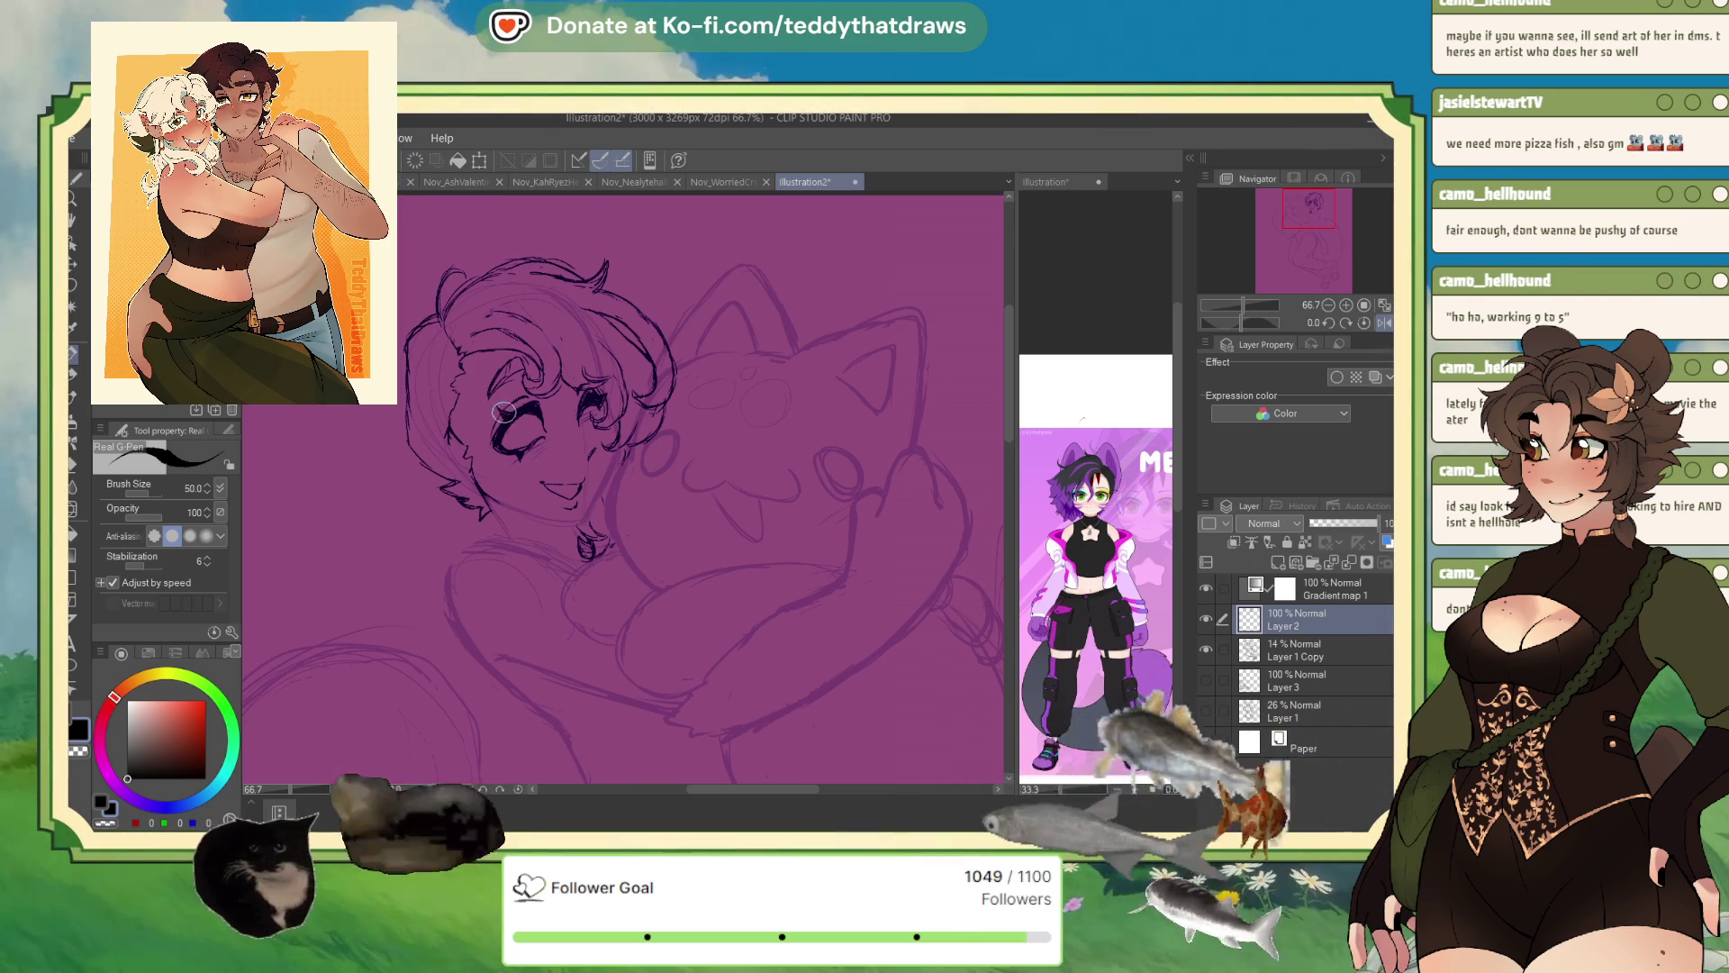
drag(506, 412, 494, 439)
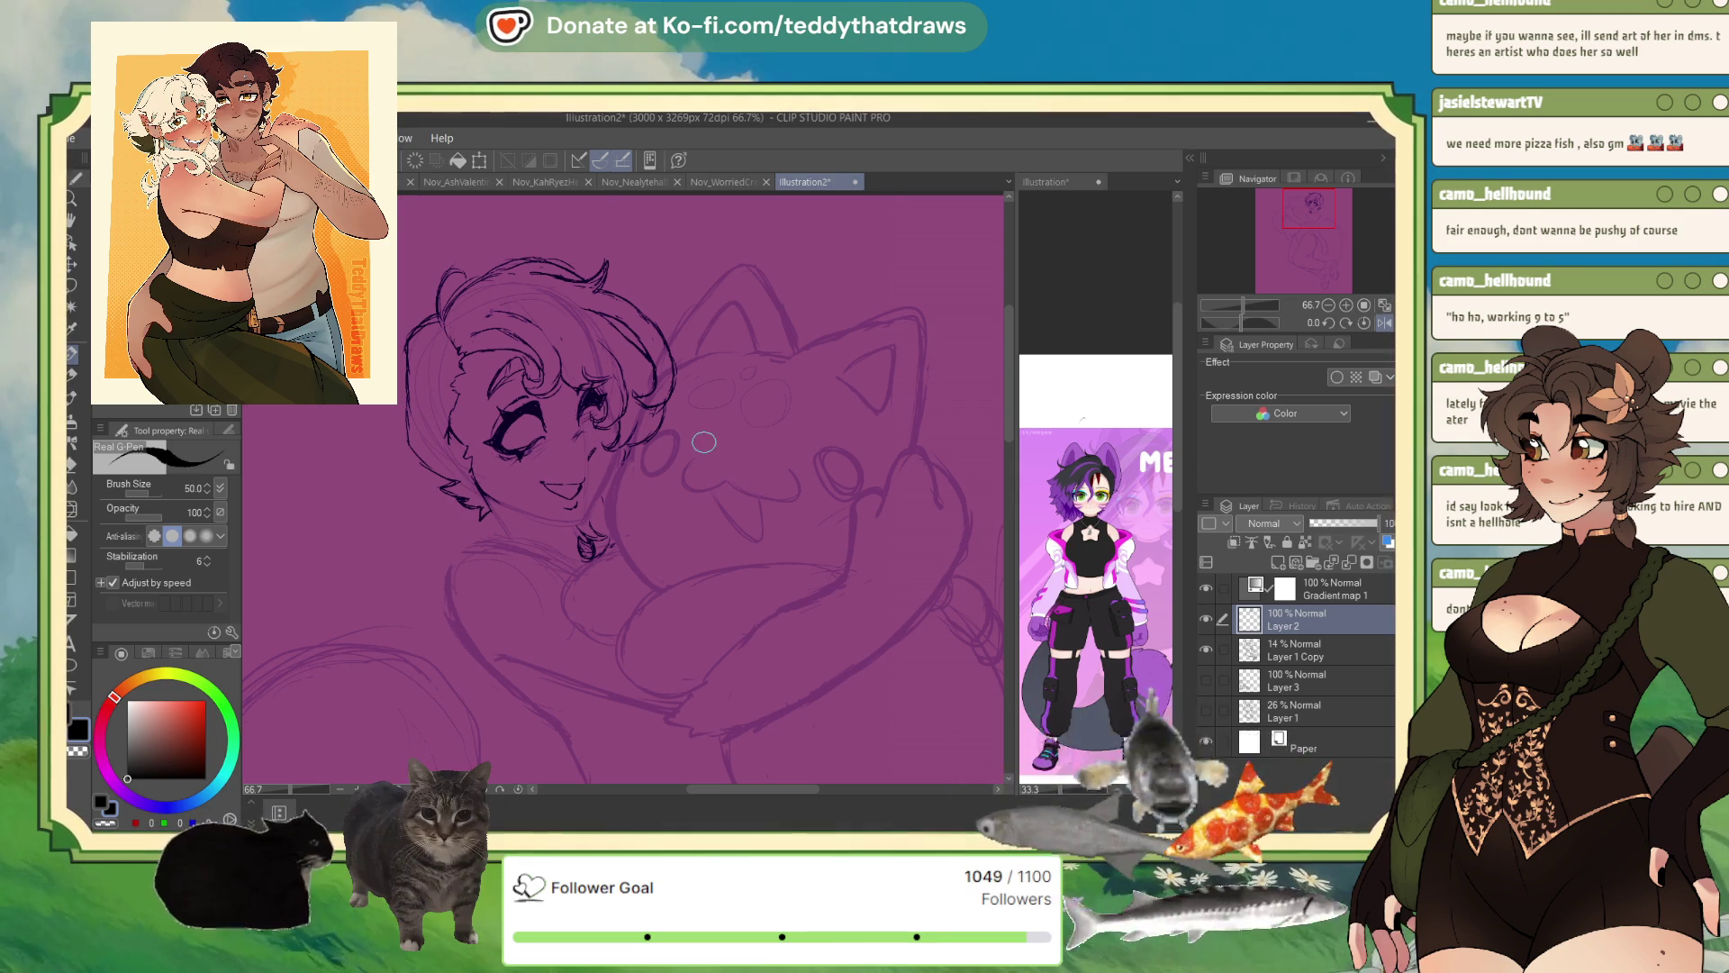
key(h)
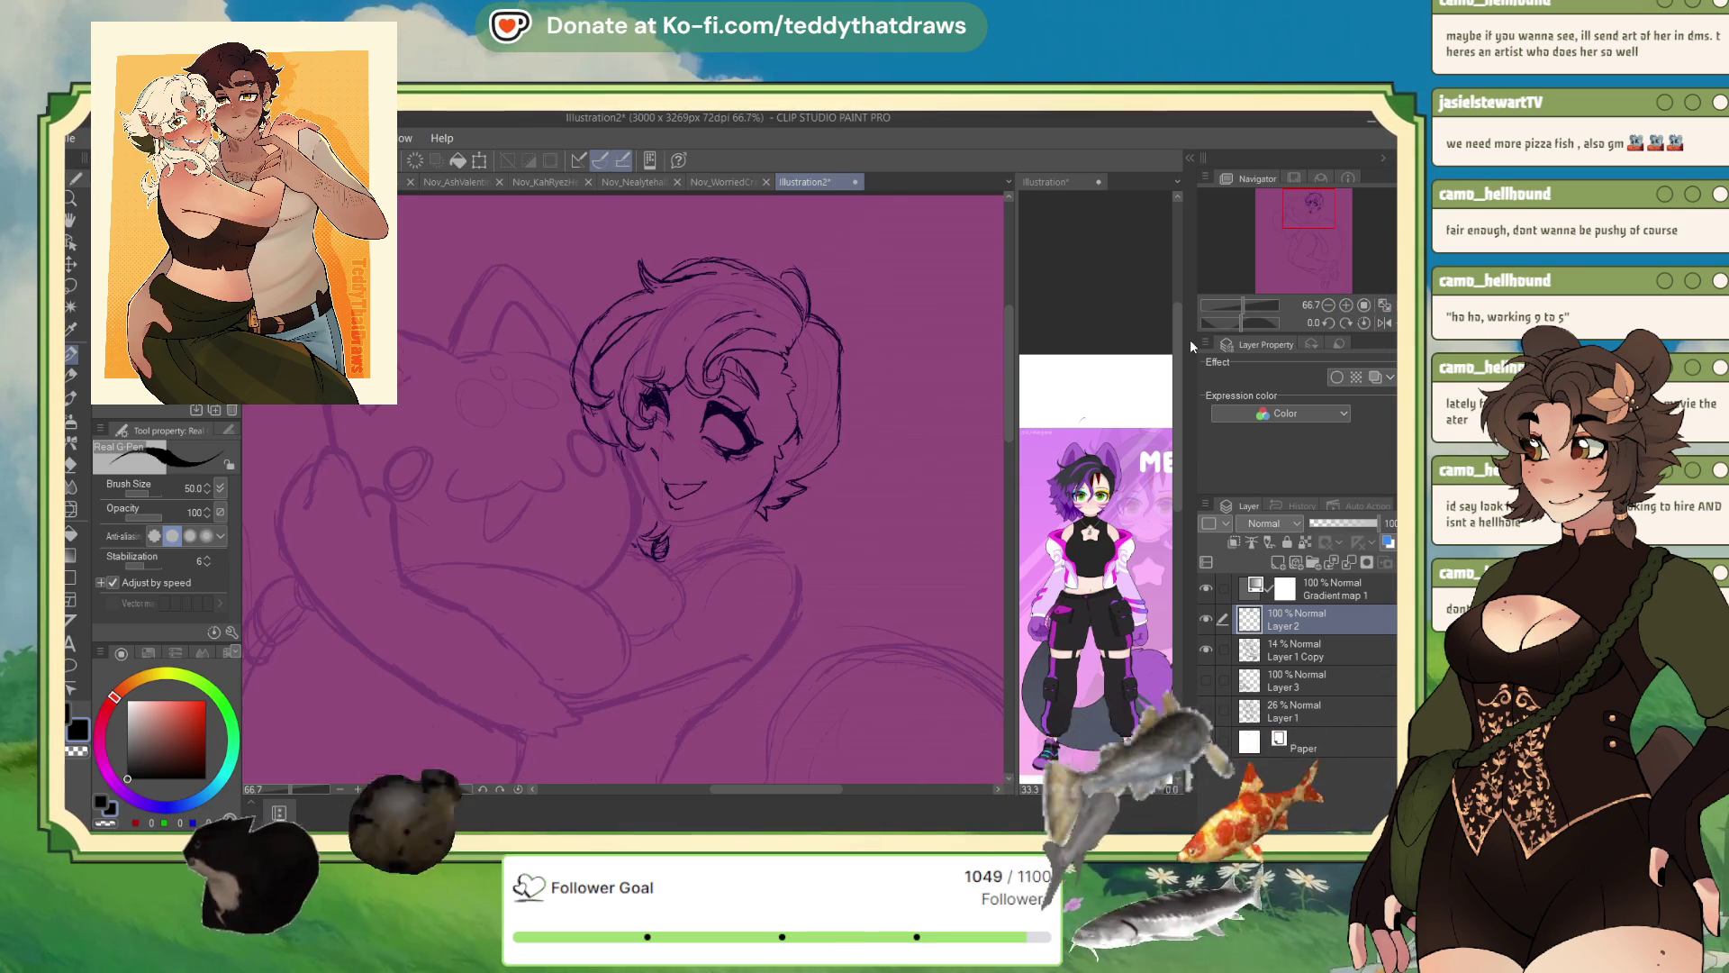
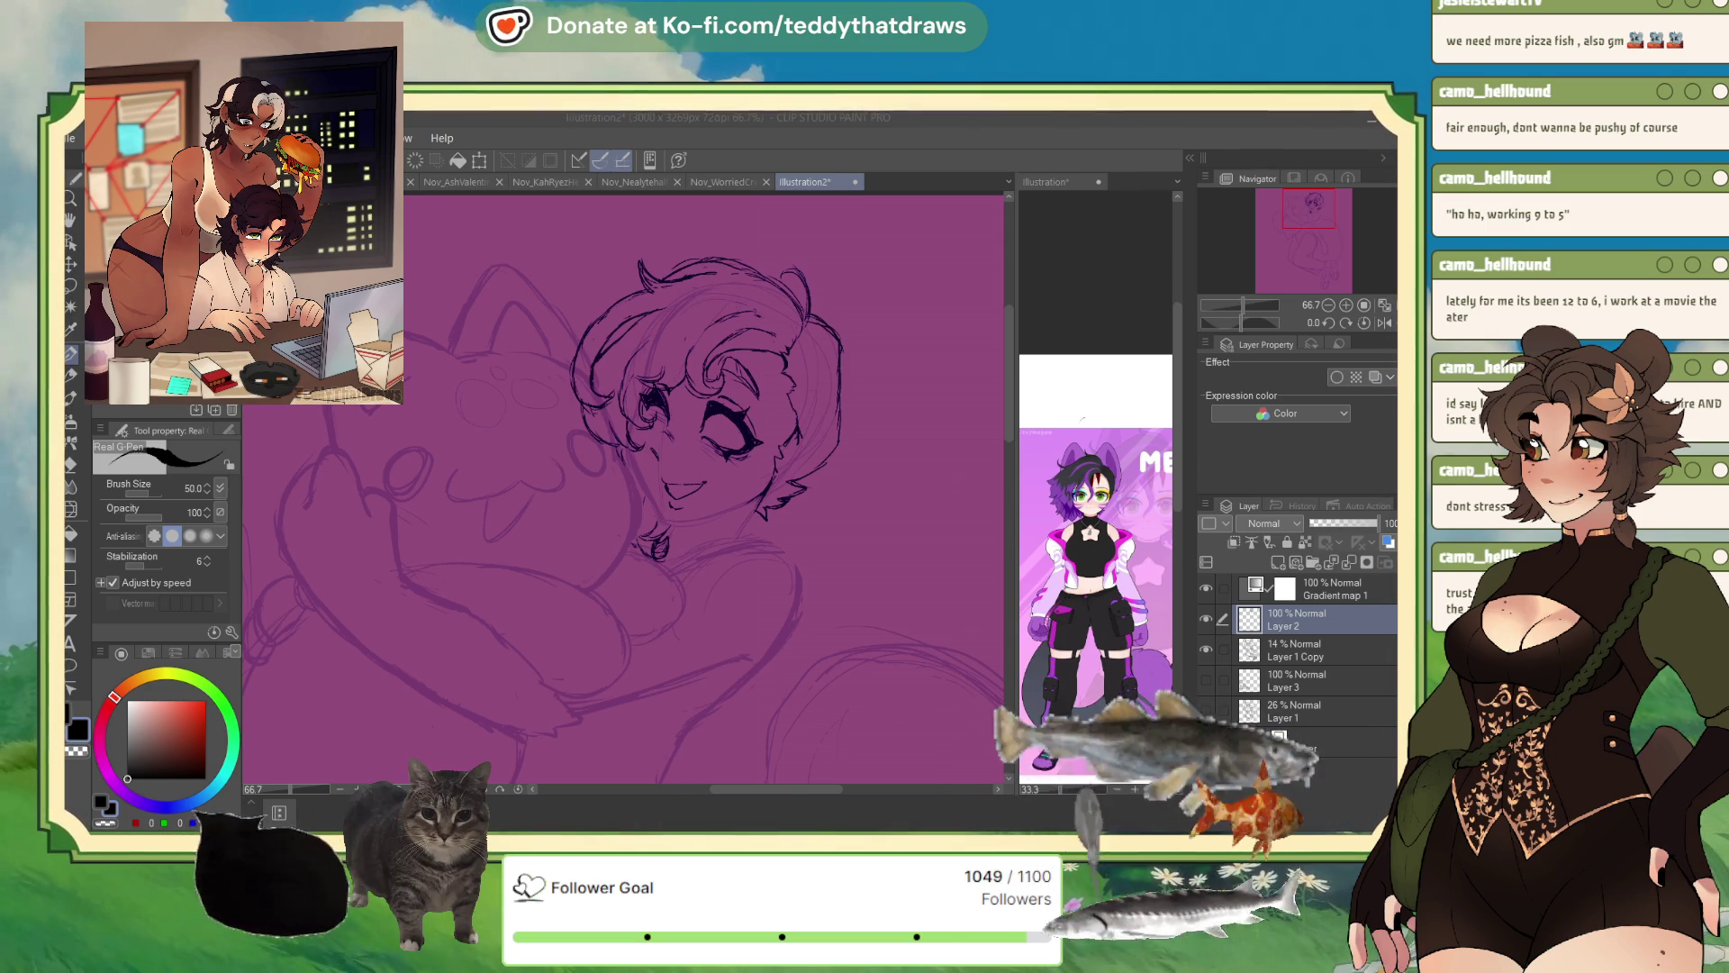
- Show the Paper layer and mirror the canvas view horizontally to check the face
click(1205, 740)
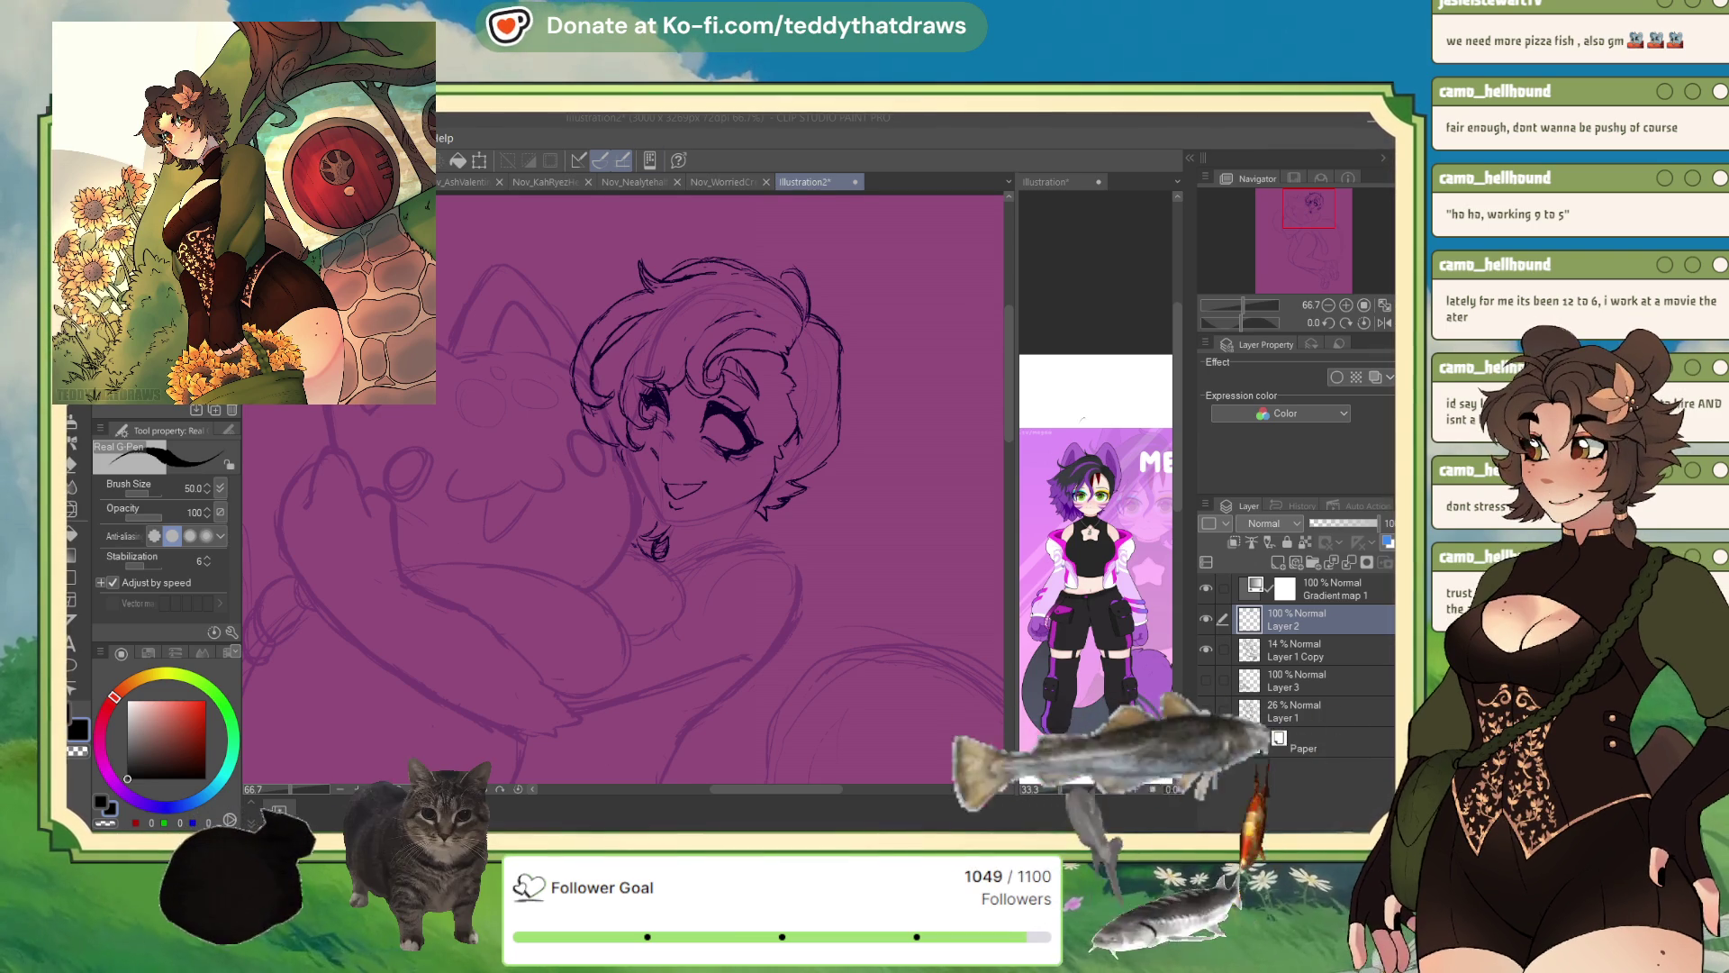
click(1288, 346)
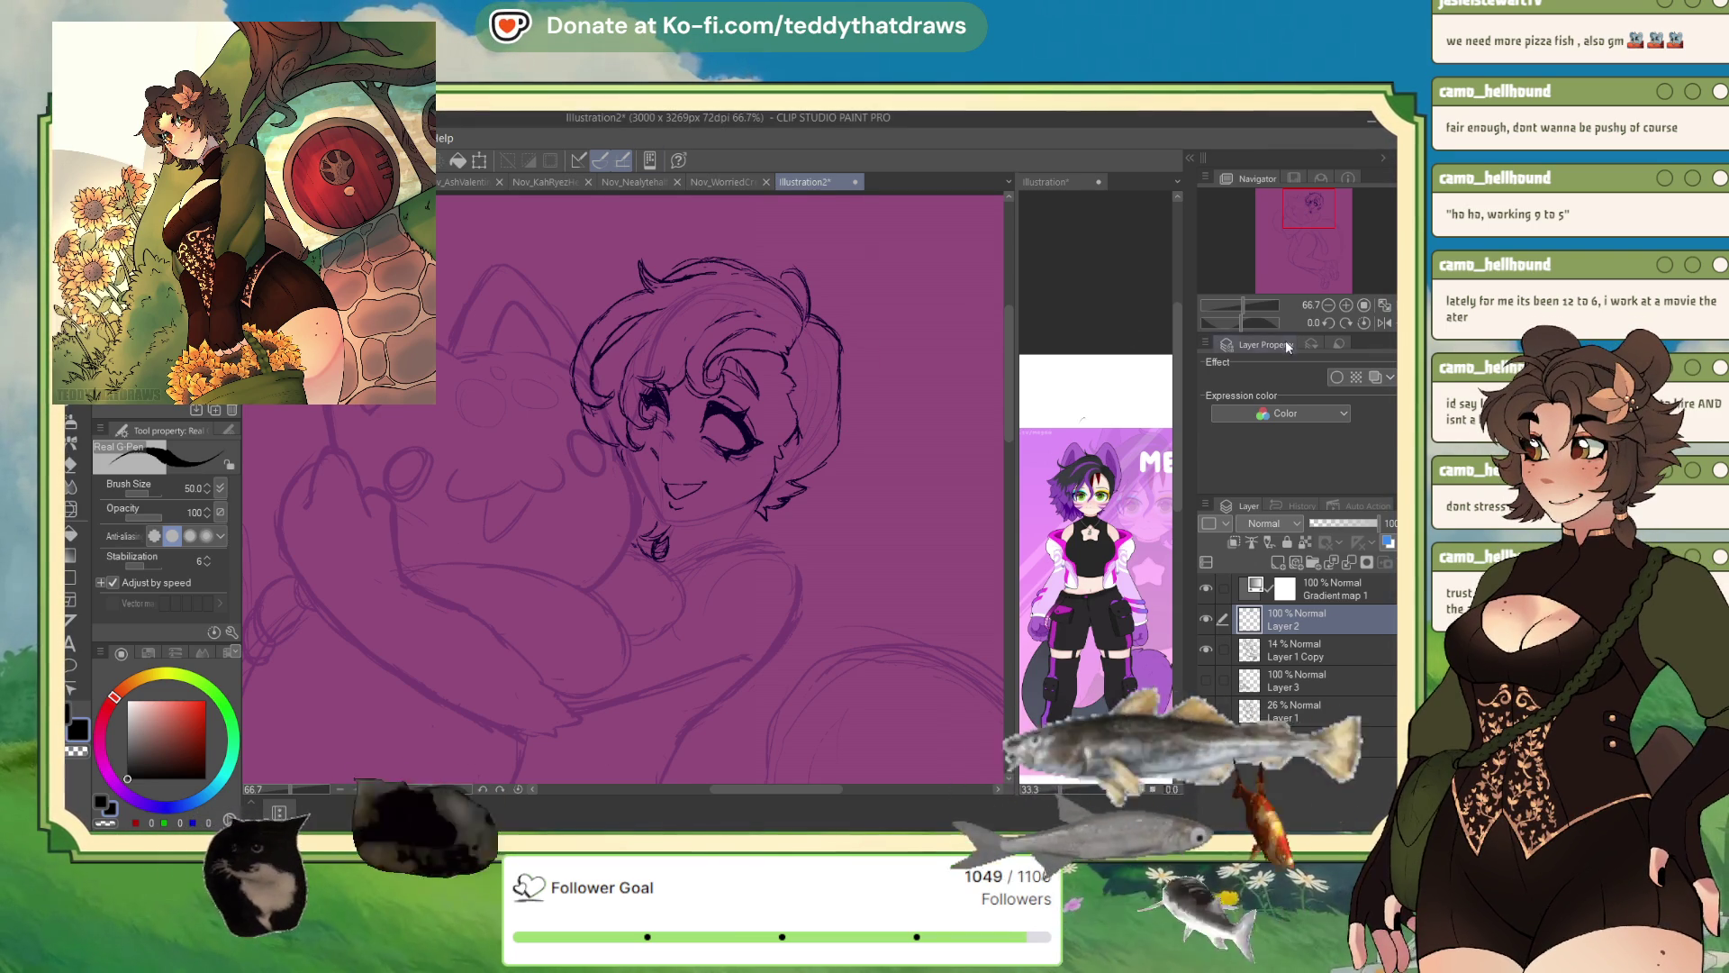
click(1384, 323)
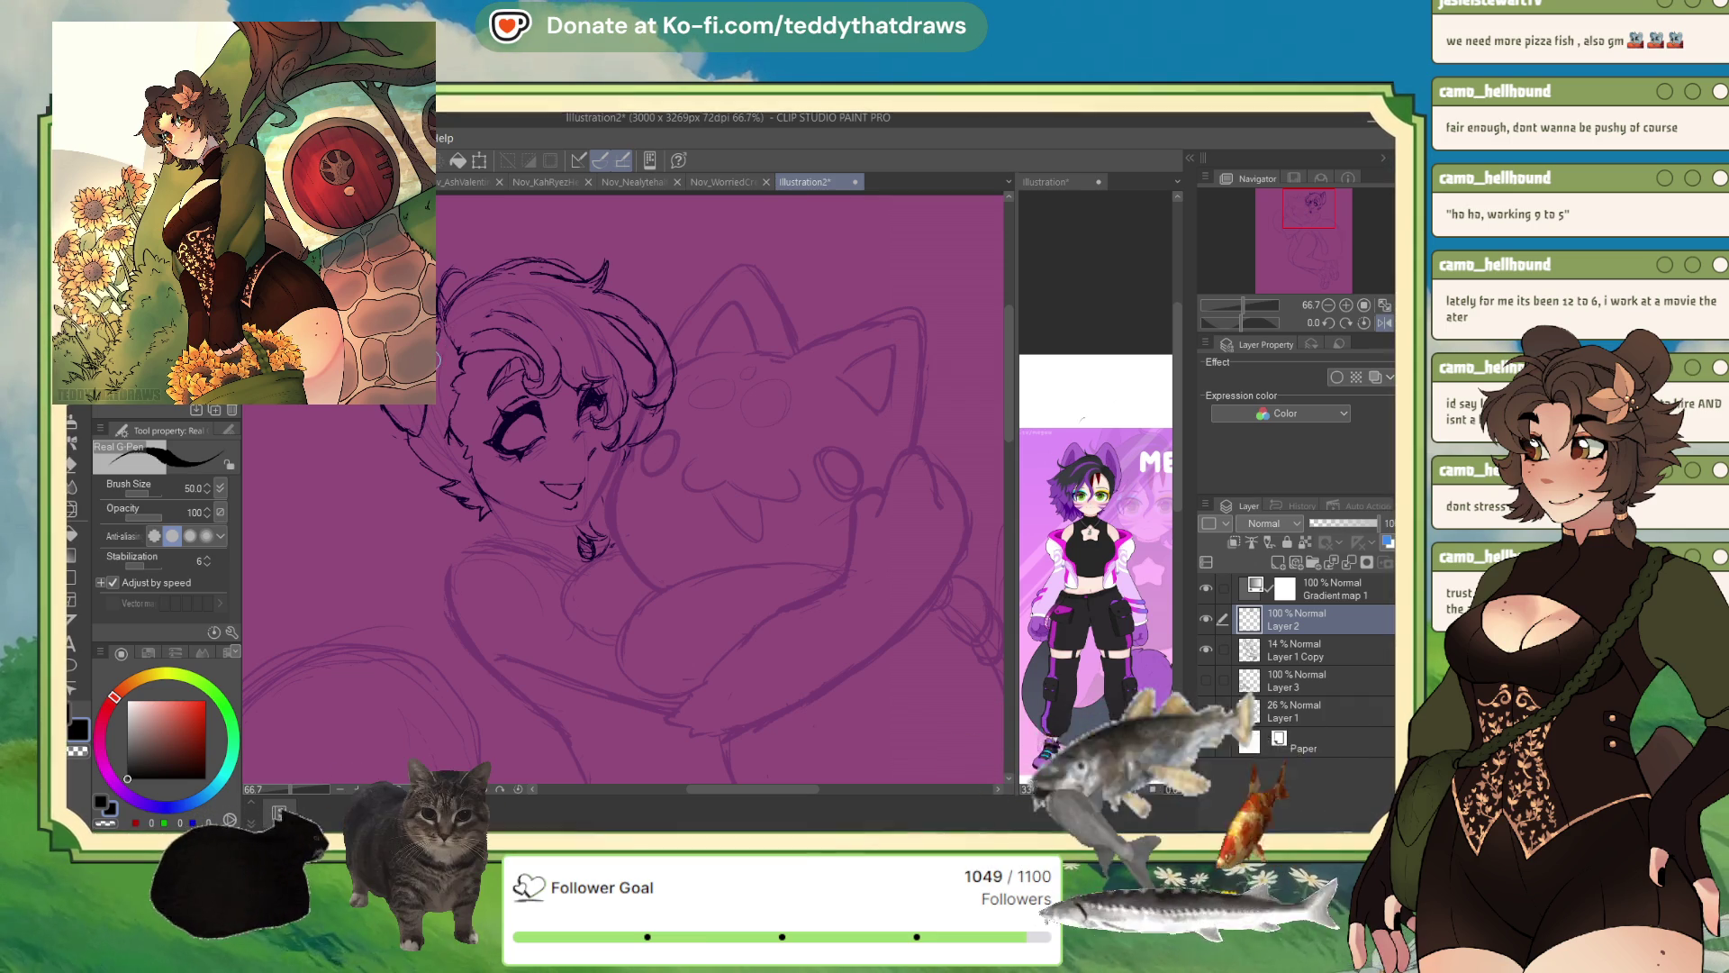
- Recentre the head, flip the view back to normal, and ink the animal ear beside the curly hair
click(111, 824)
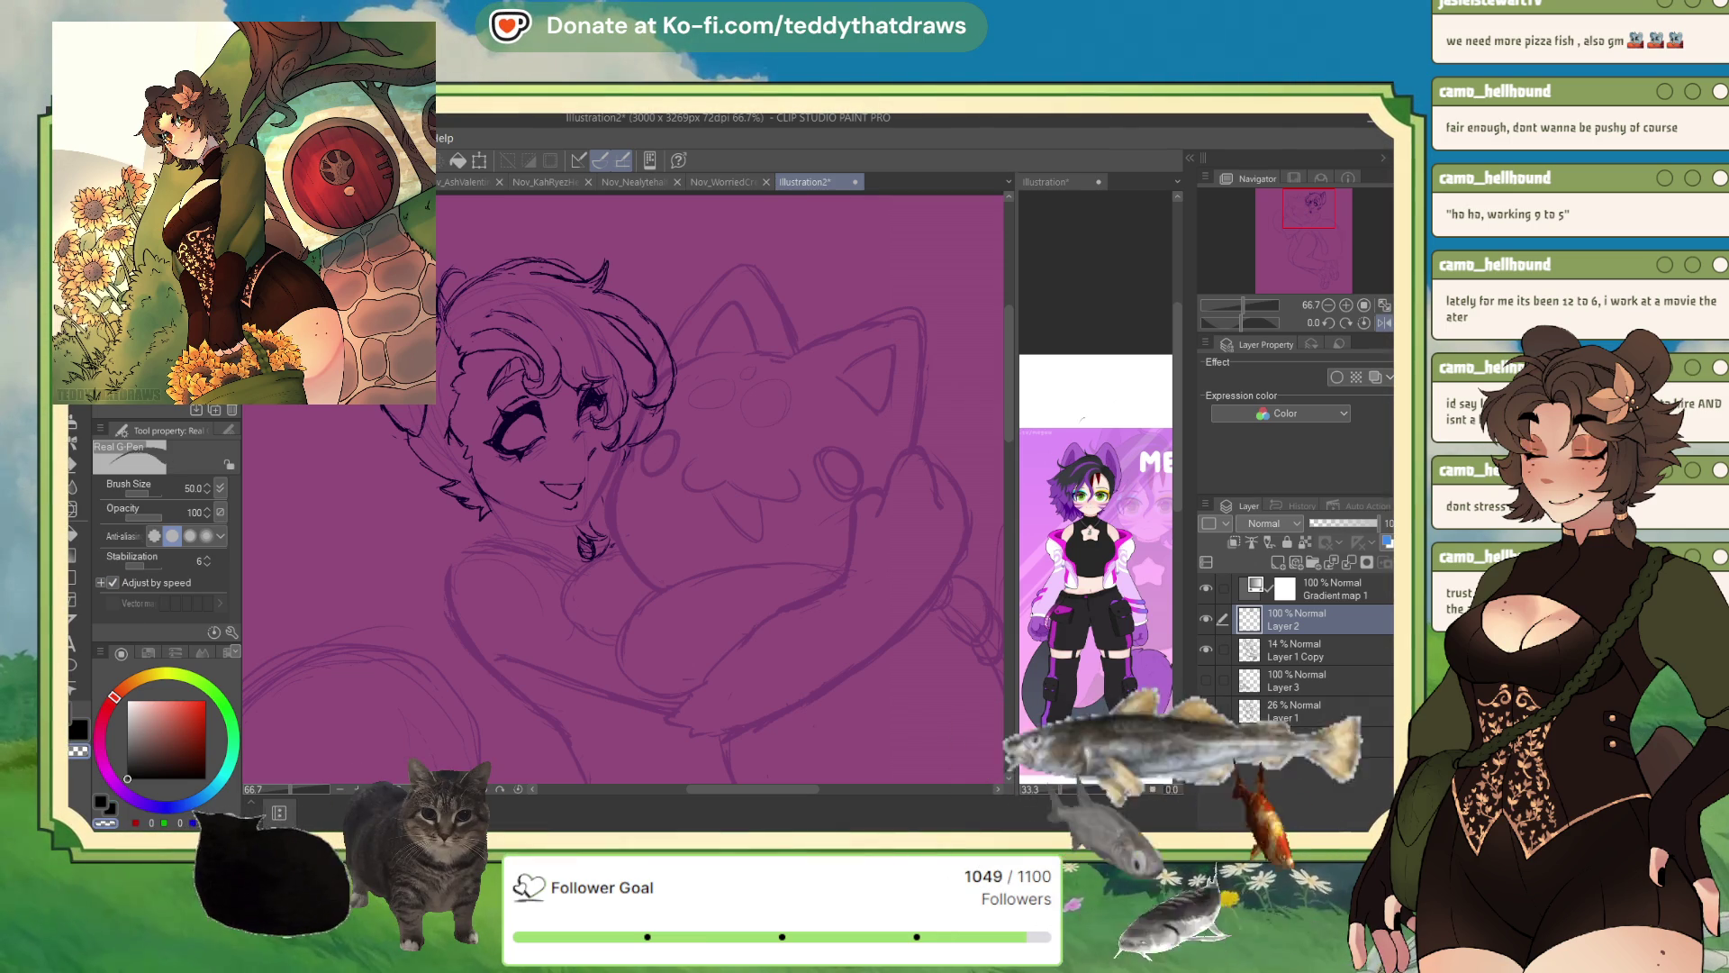
click(126, 824)
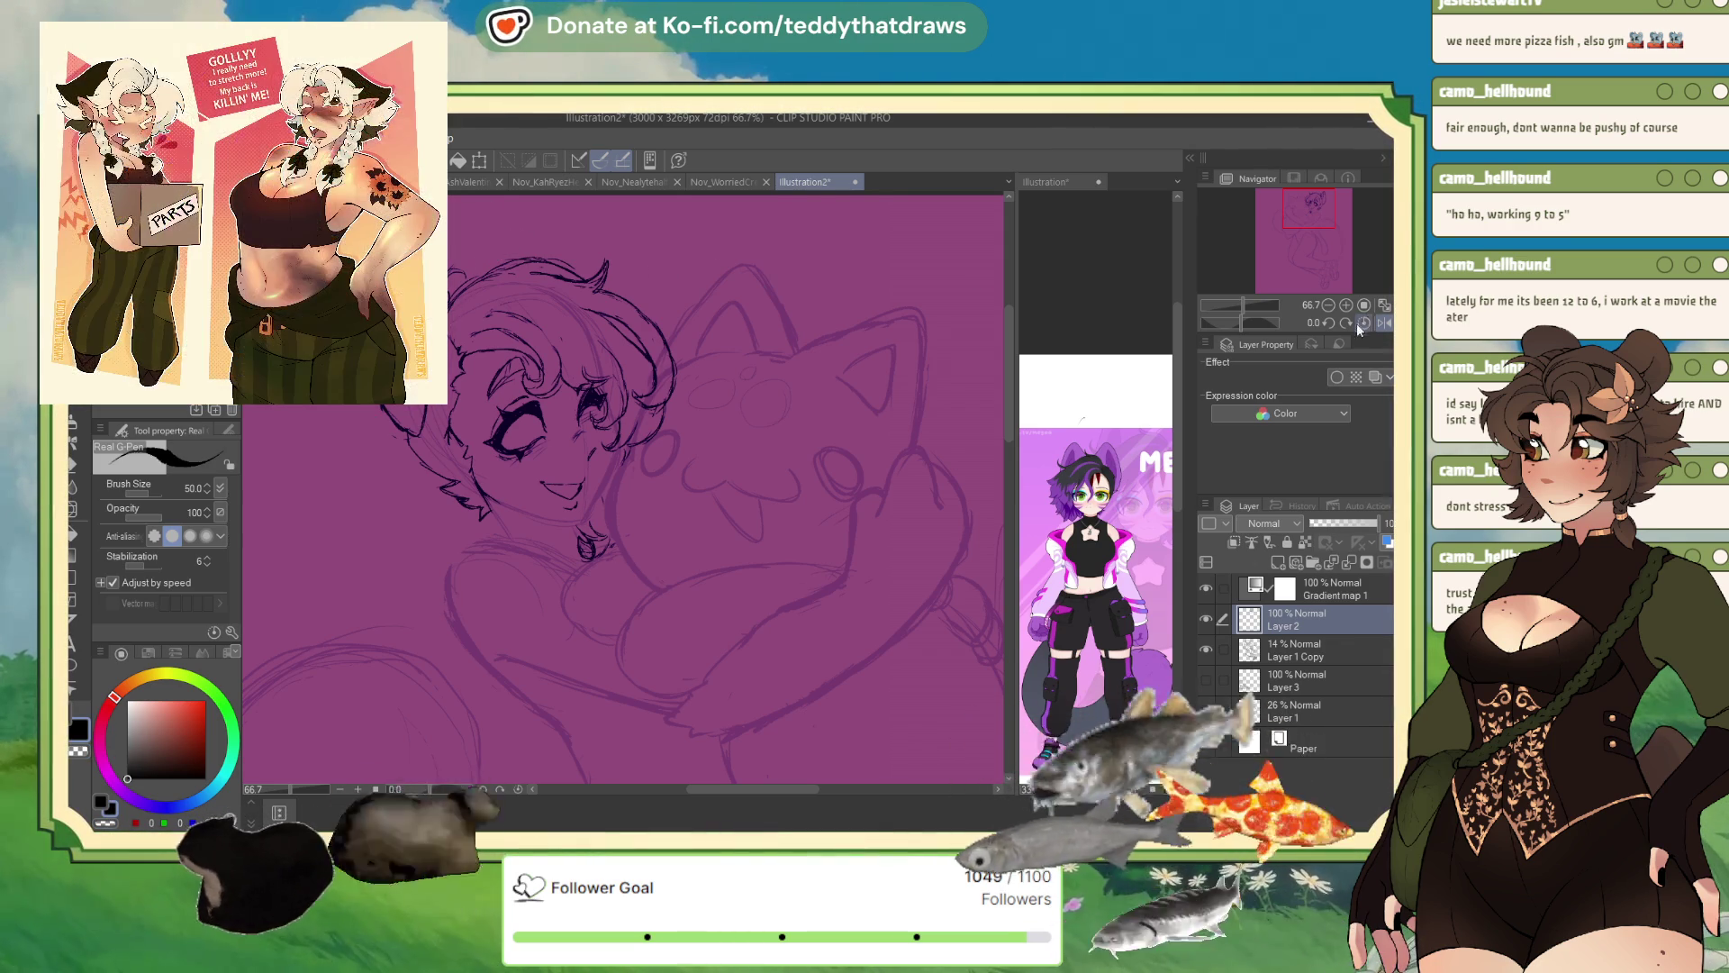
drag(1310, 209, 1308, 219)
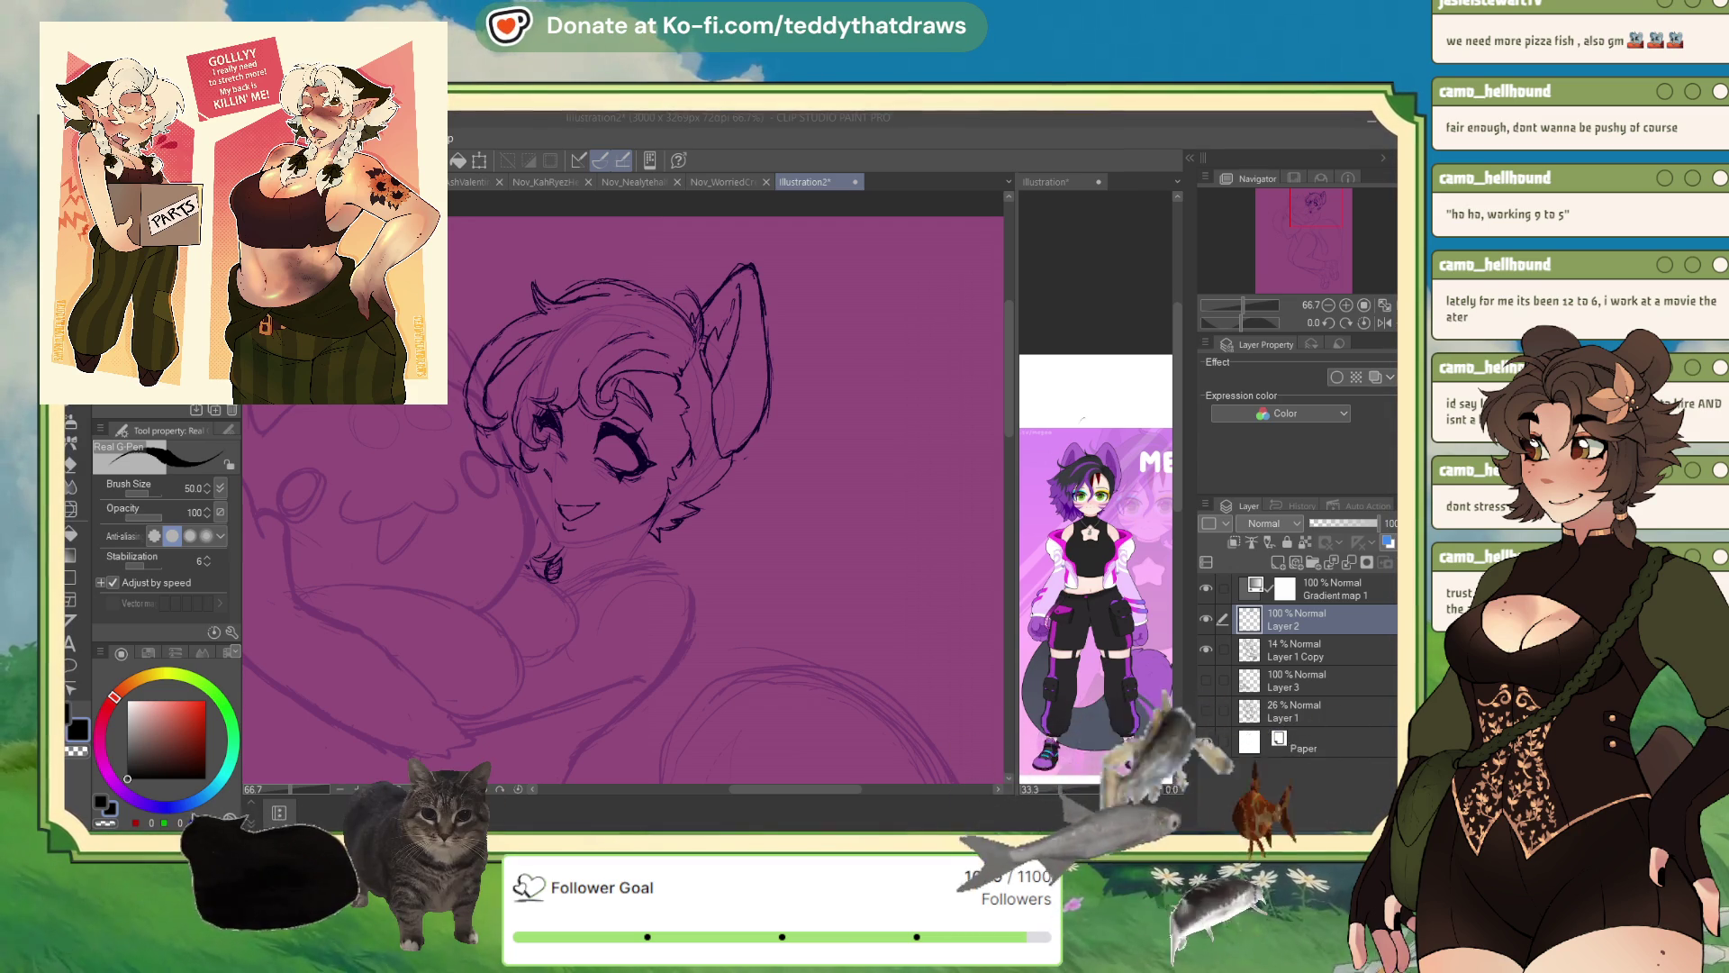
key(alt+Tab)
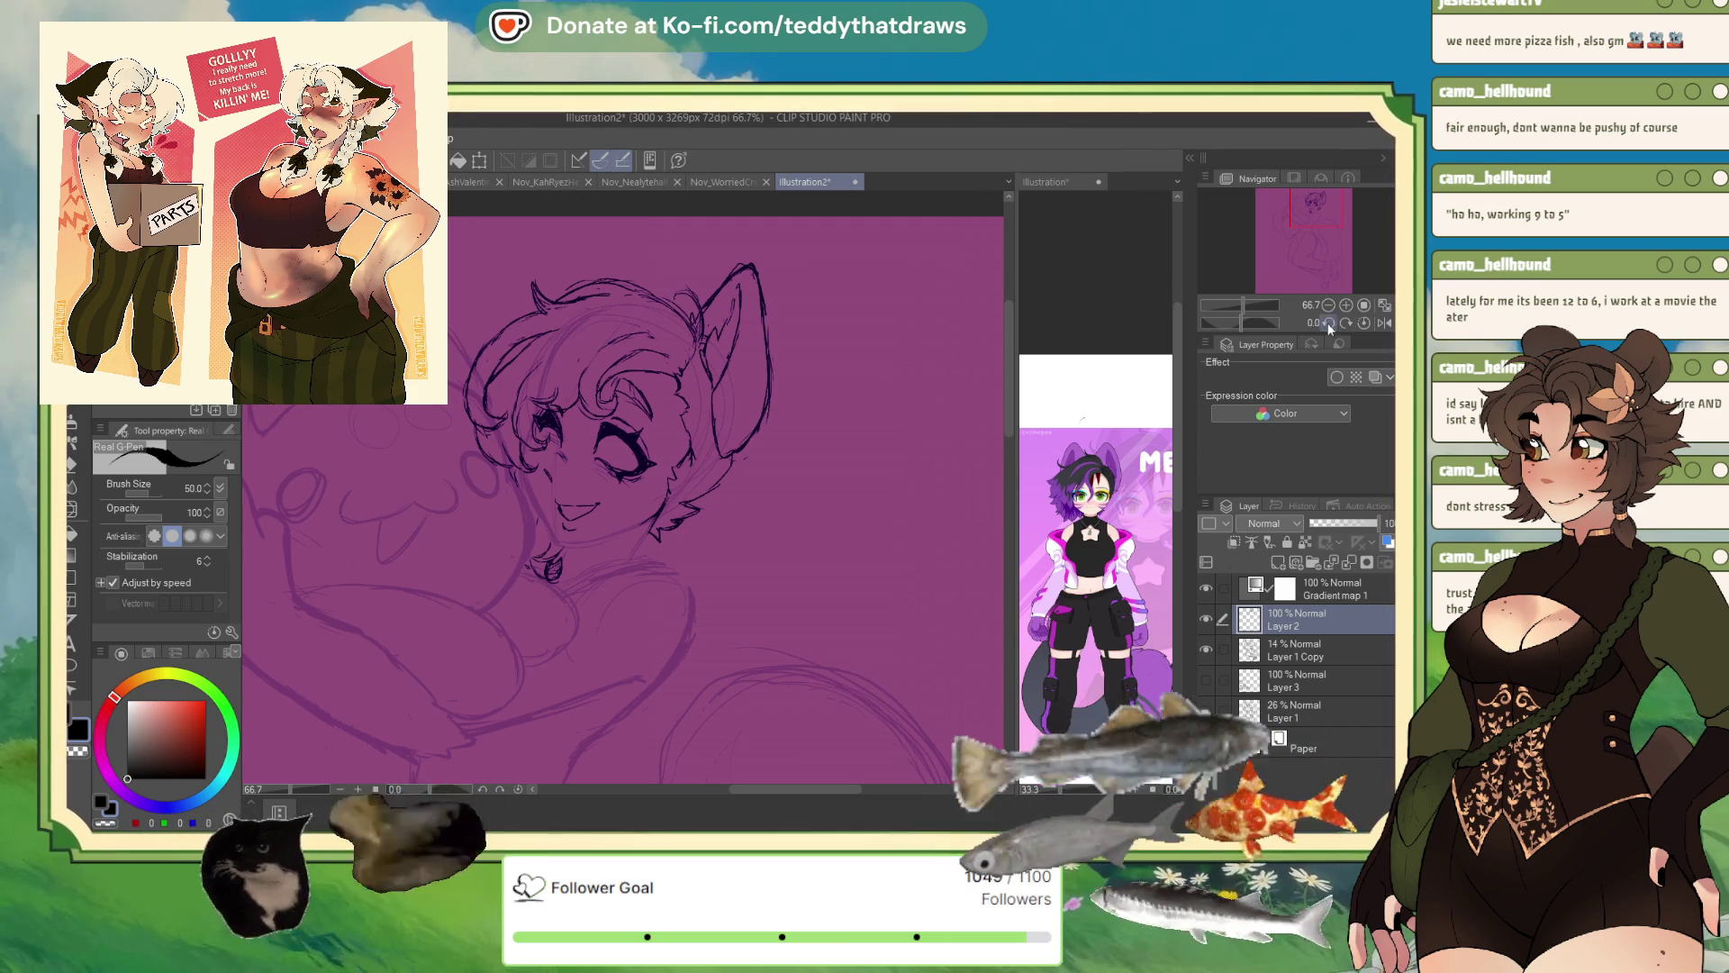
key(h)
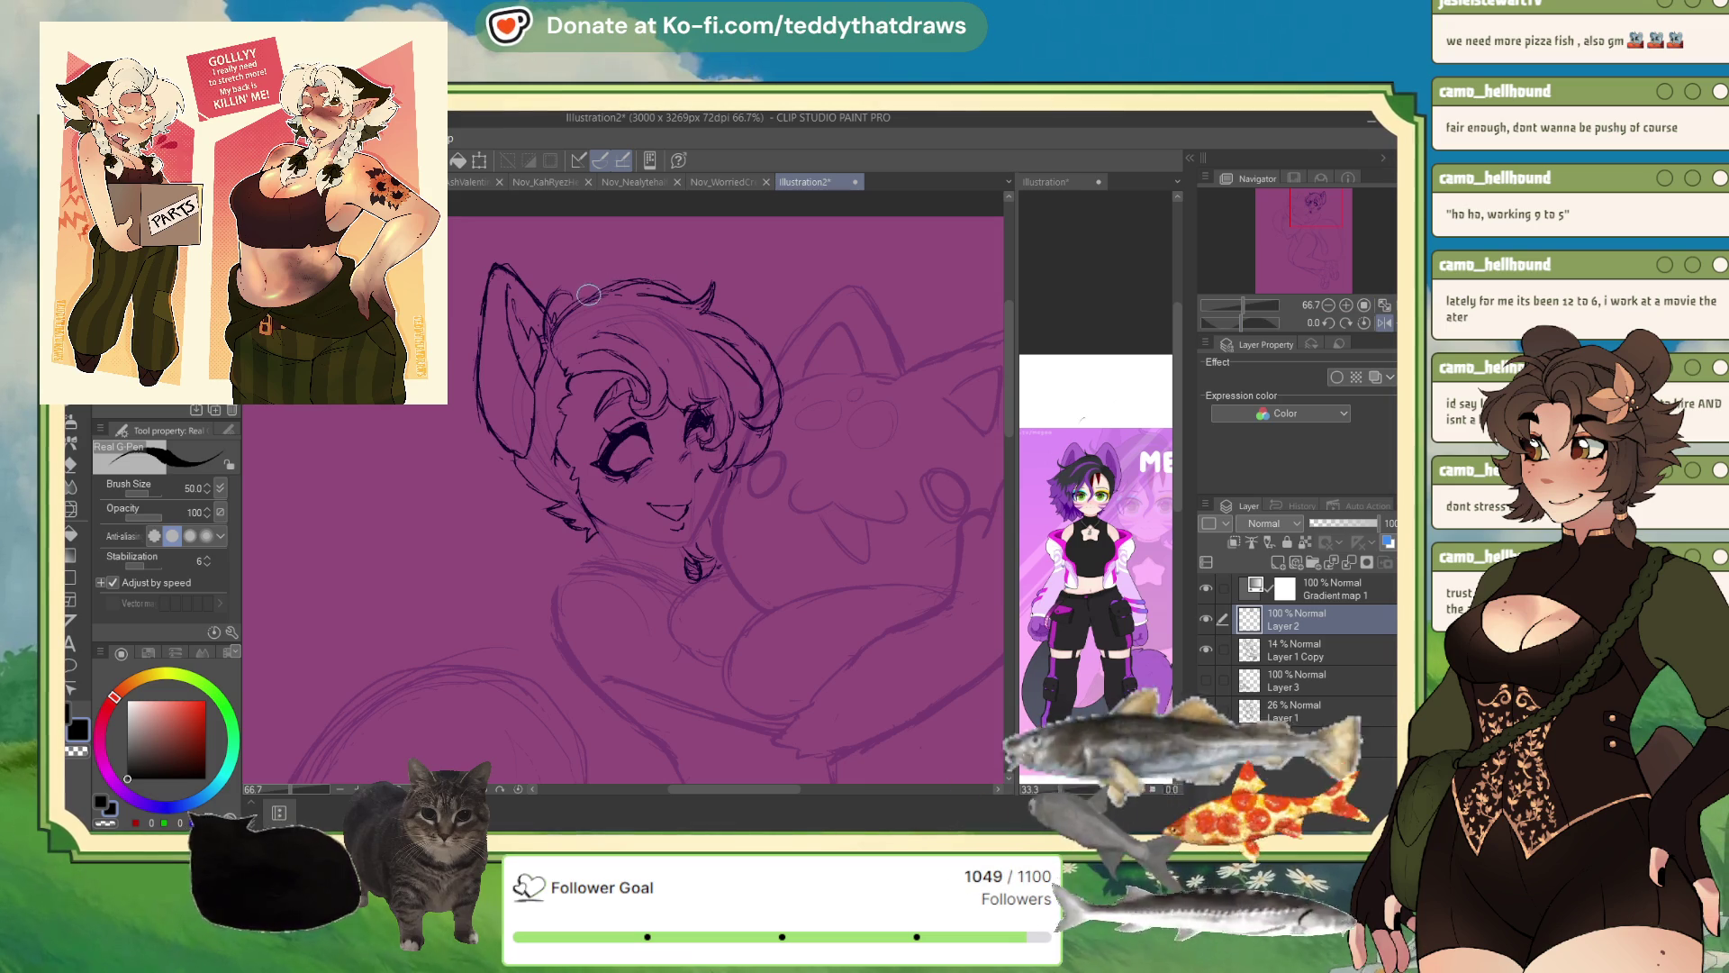
mouse_move(587, 295)
mouse_down()
mouse_move(606, 254)
mouse_move(640, 245)
mouse_up()
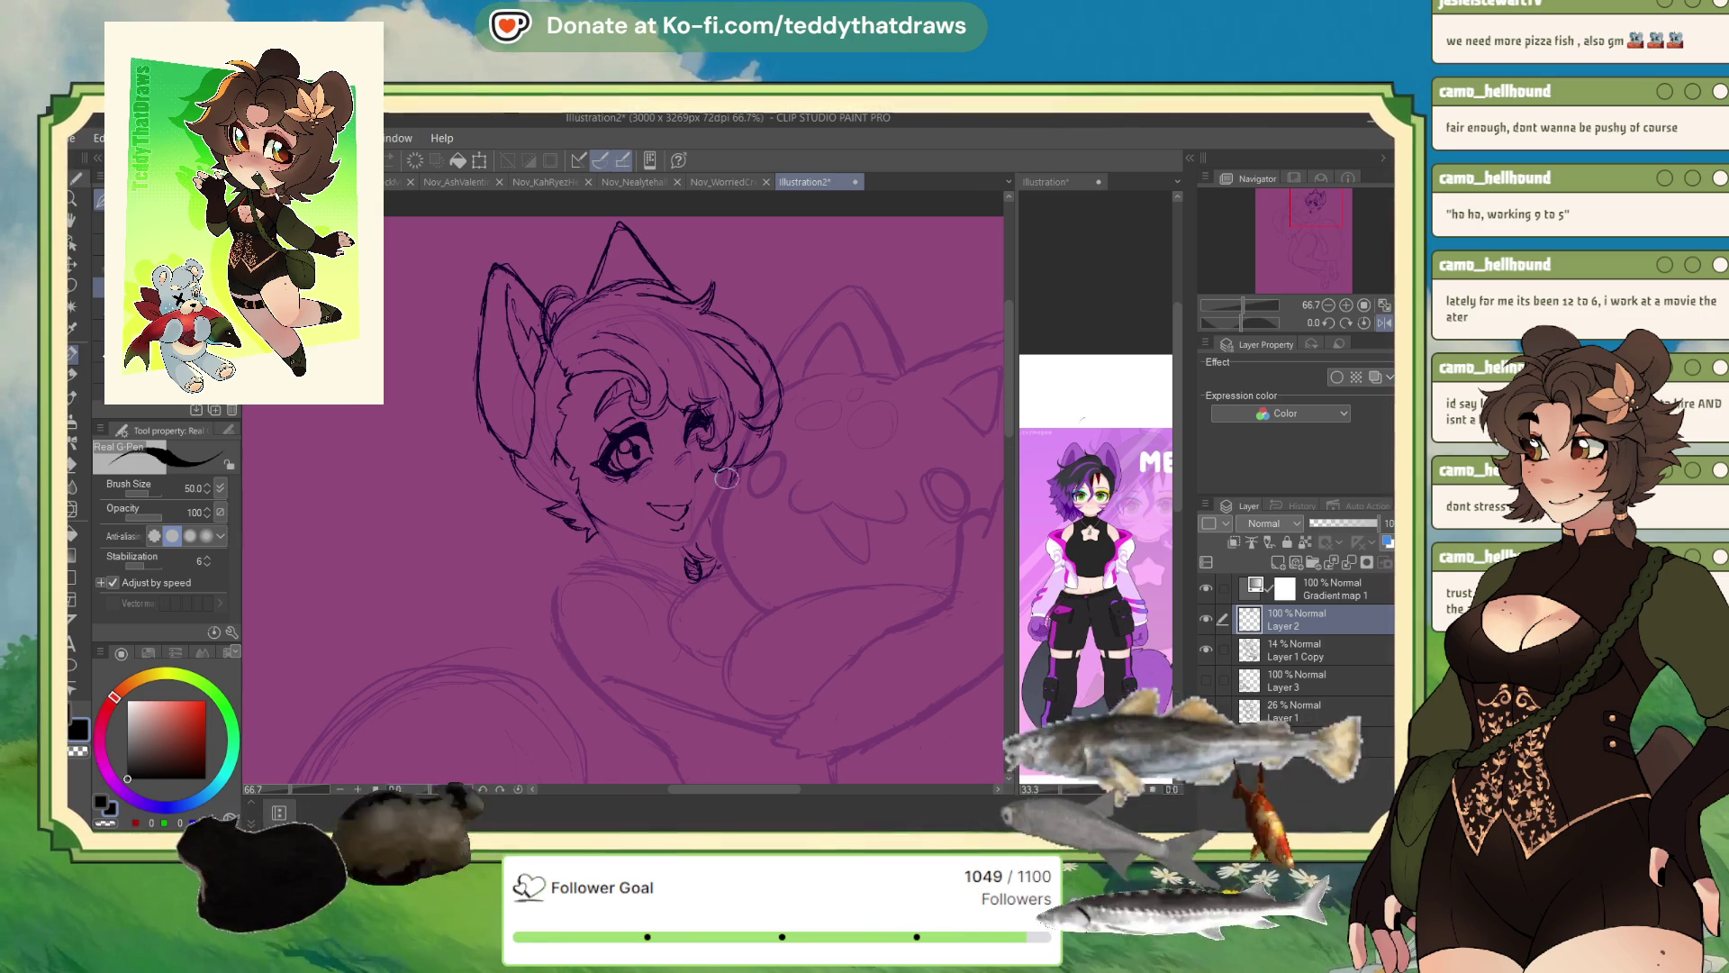
- Reframe the head and flip the canvas view horizontally to check the inked face
drag(631, 448, 662, 463)
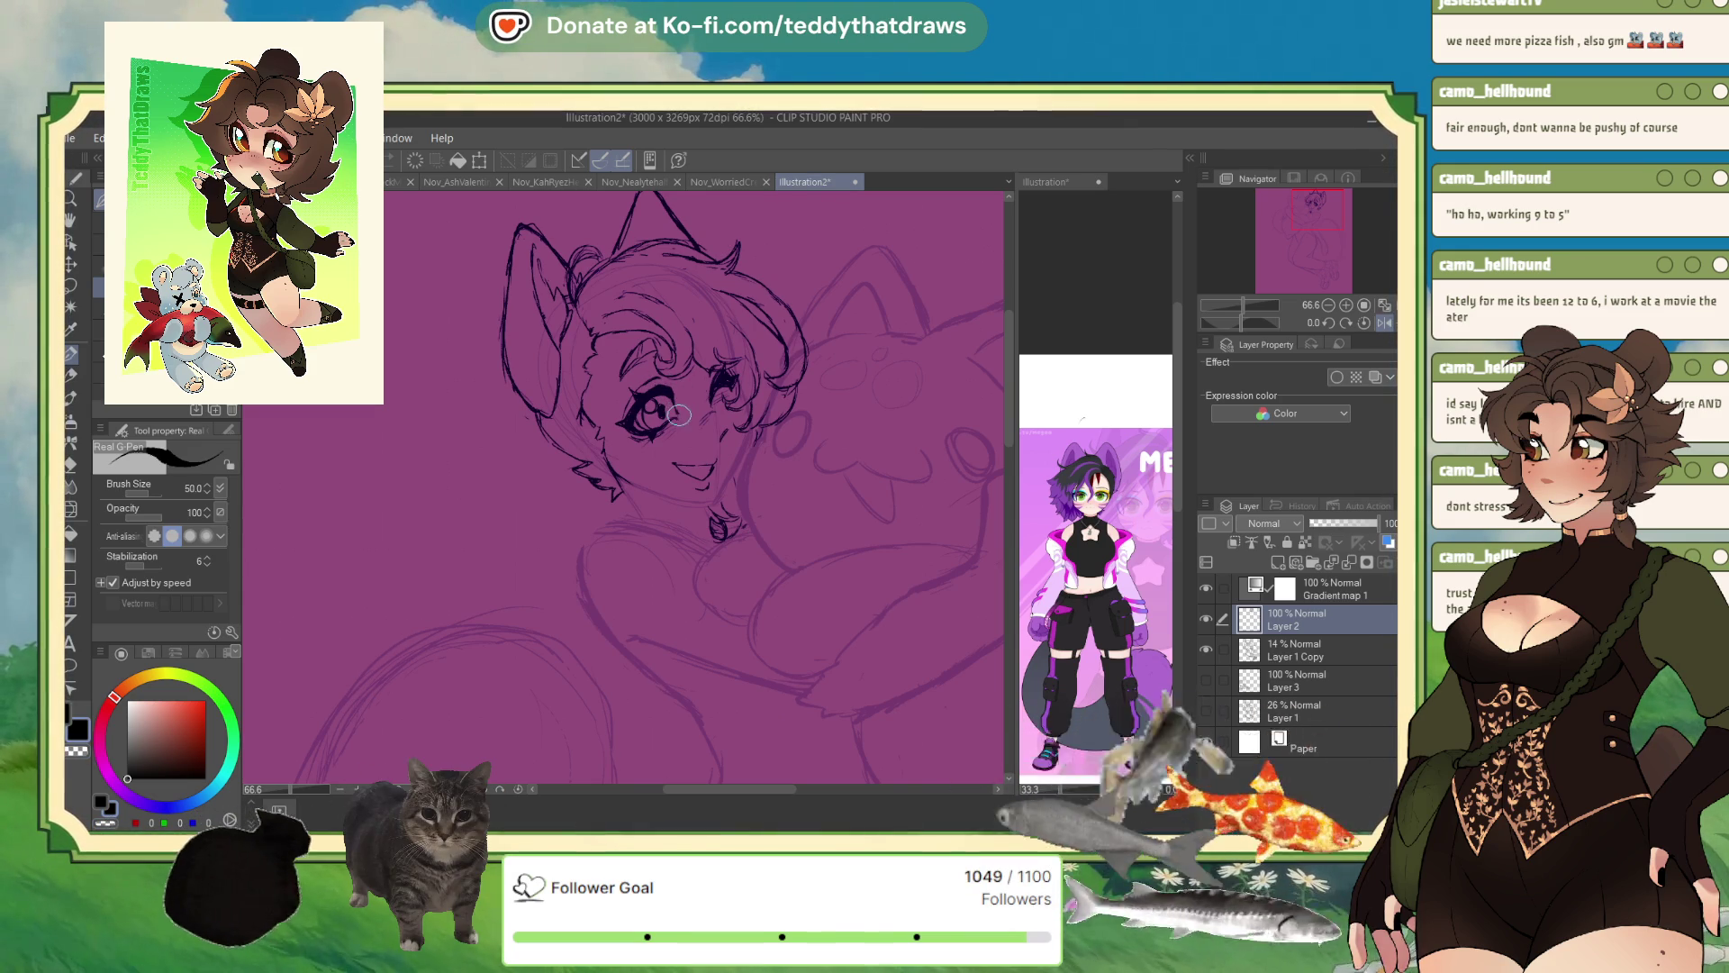
click(1383, 322)
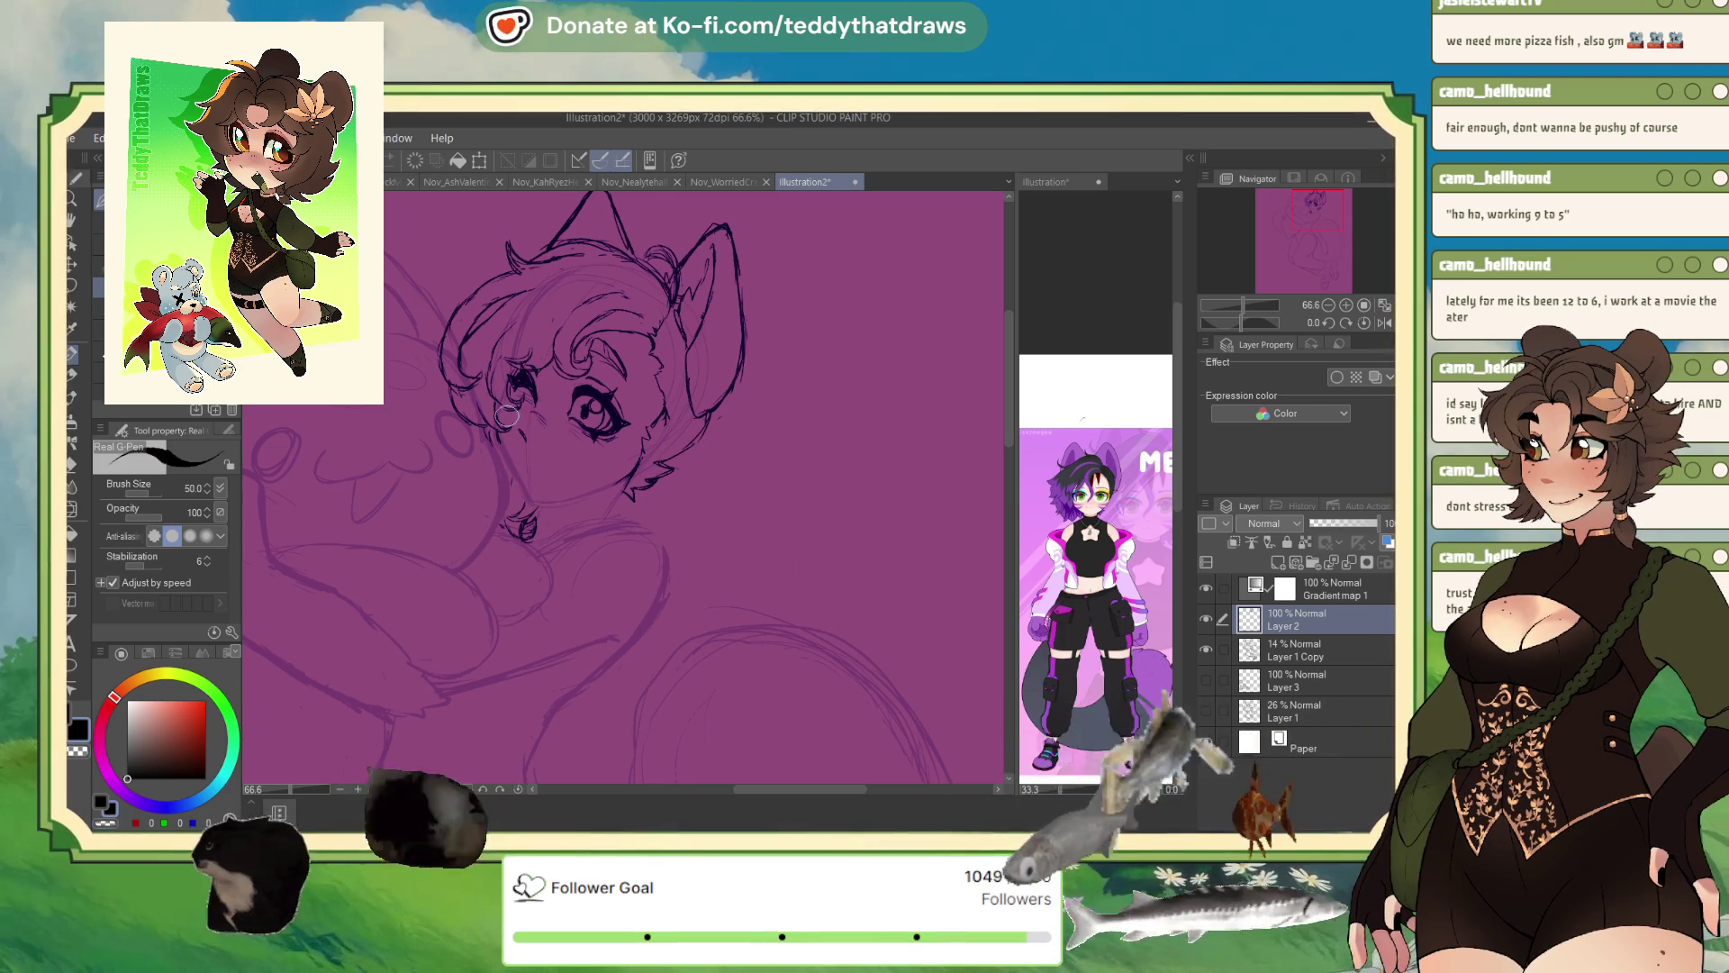
- Mirror the view and draw a short smile line under the nose in black ink
click(107, 822)
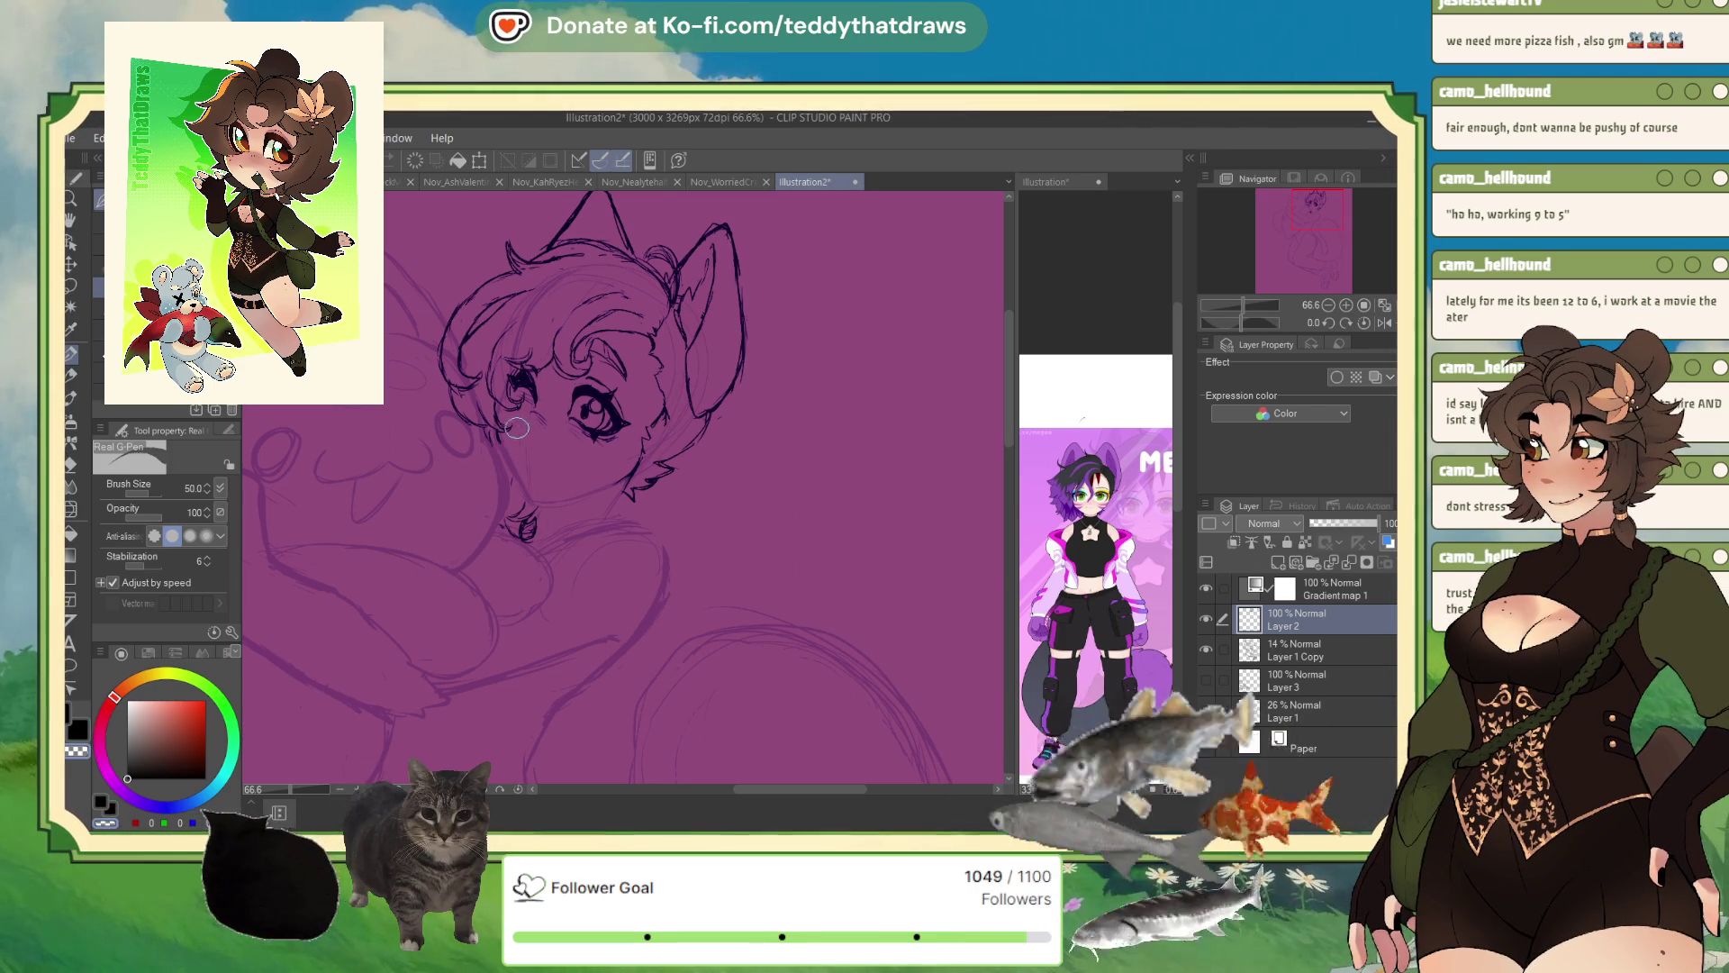
click(101, 801)
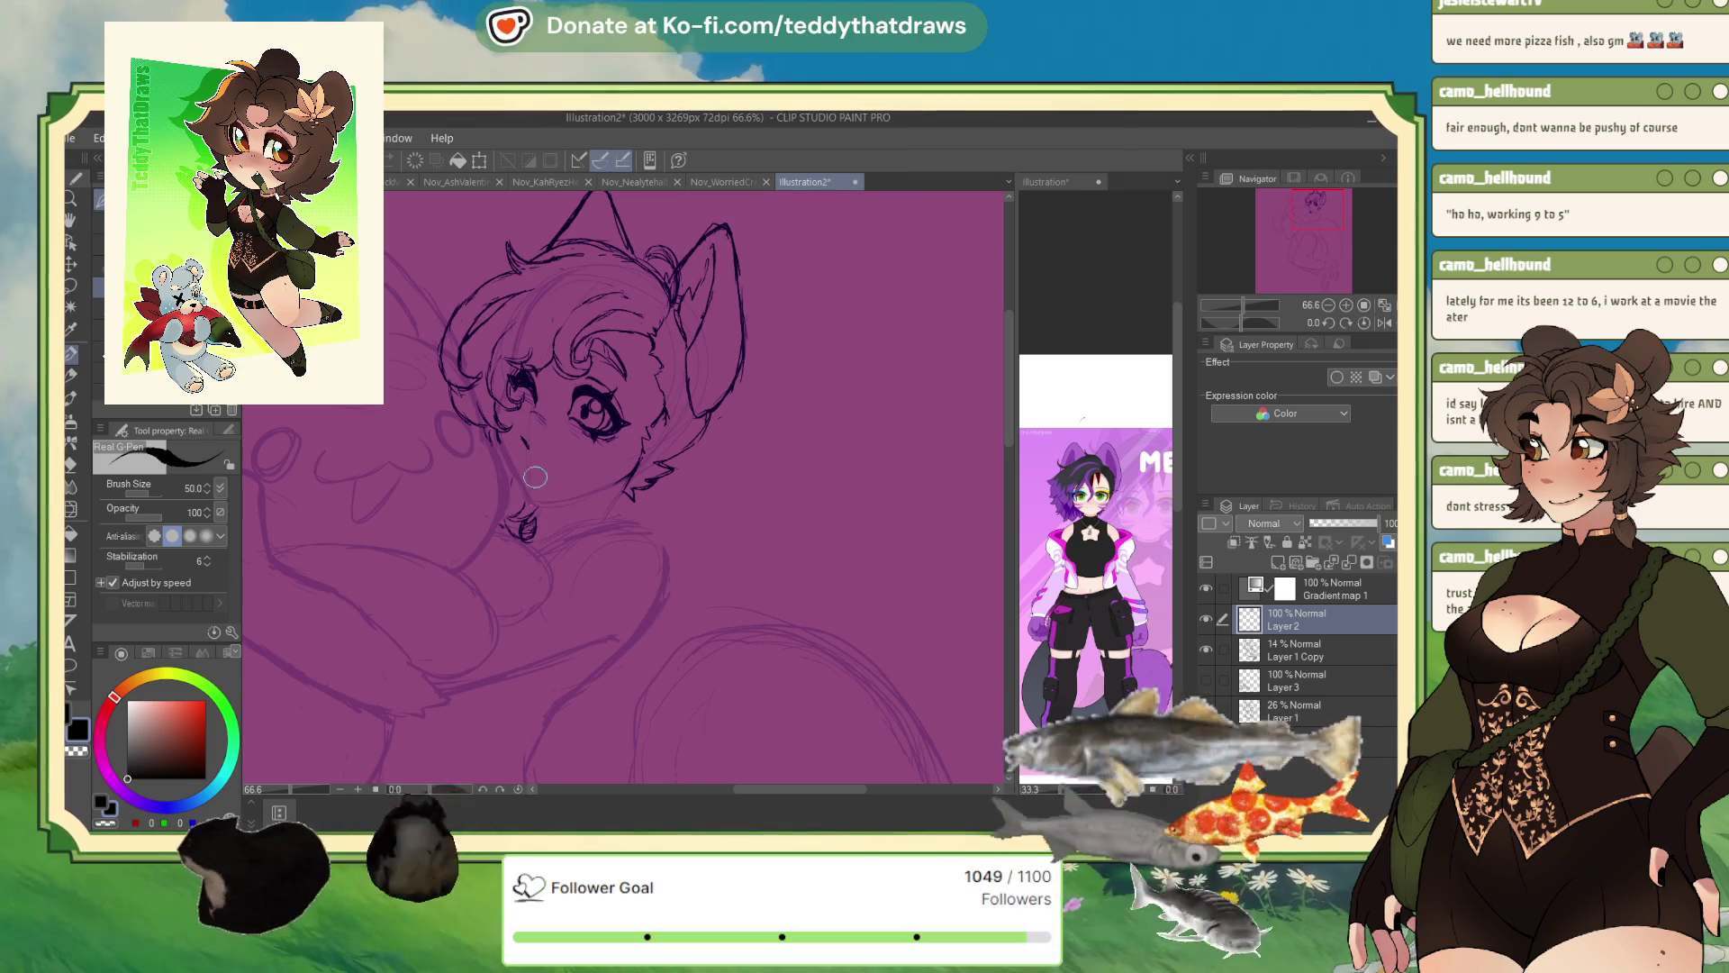
click(1382, 323)
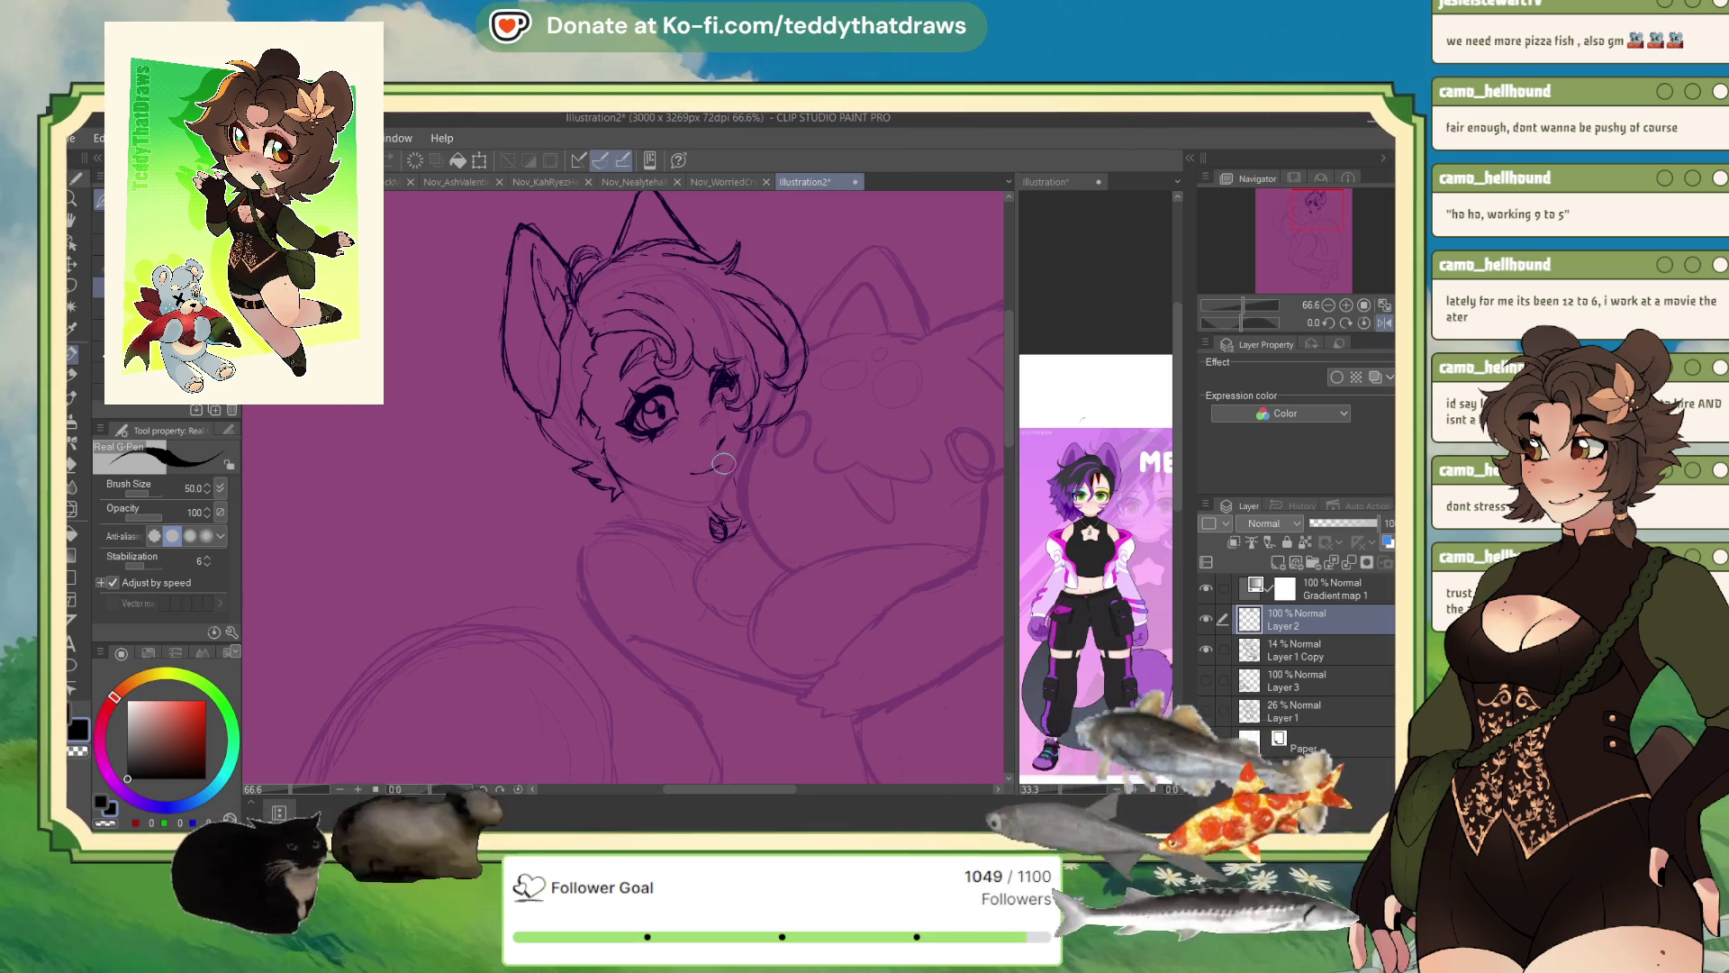
drag(703, 472, 731, 458)
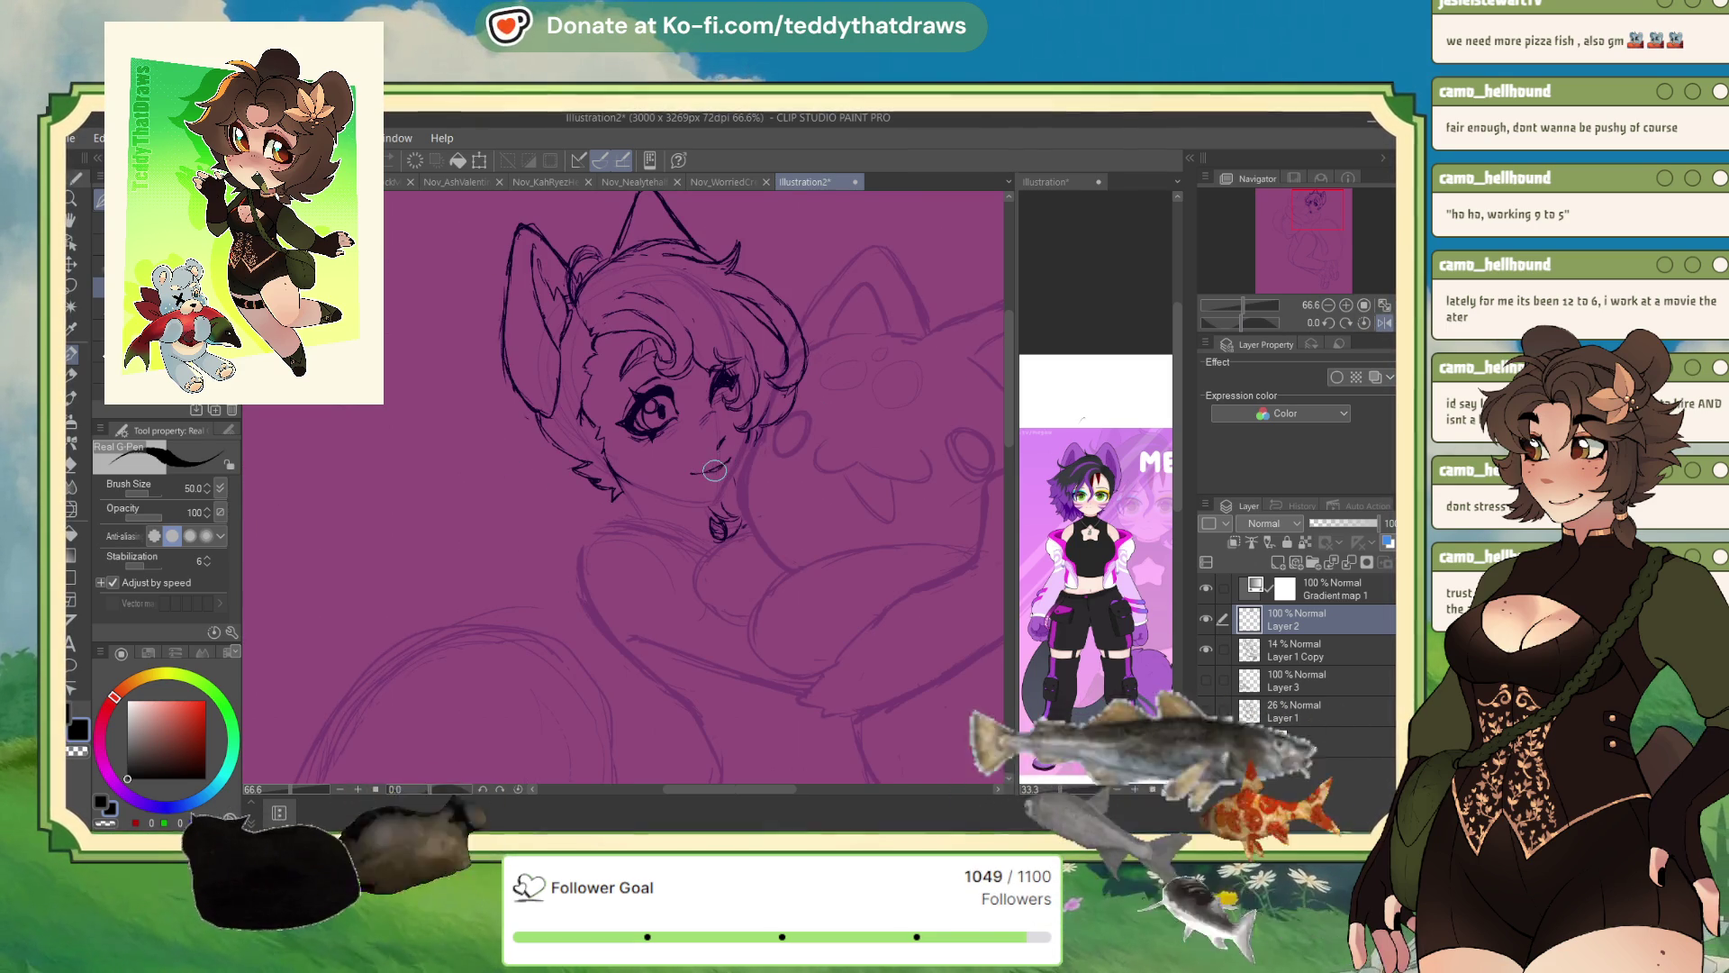
- Flip the canvas view back to normal and readjust the zoom
click(1382, 324)
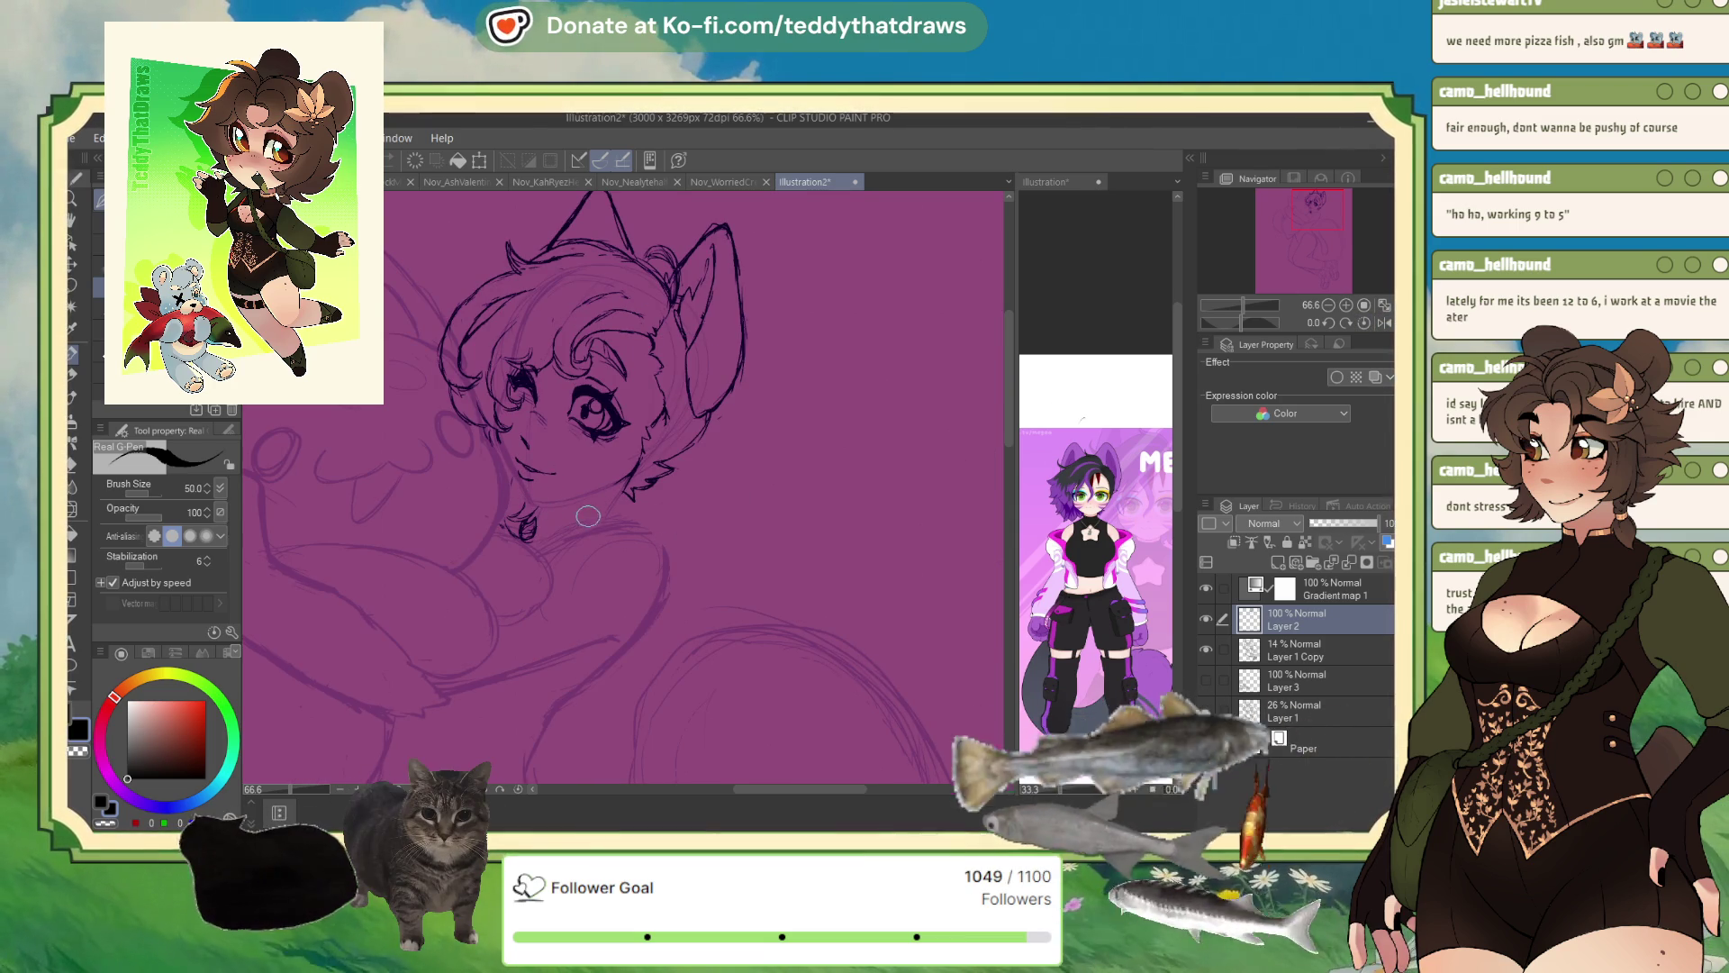
scroll(724, 245, down, 2)
scroll(724, 245, up, 2)
scroll(630, 296, up, 1)
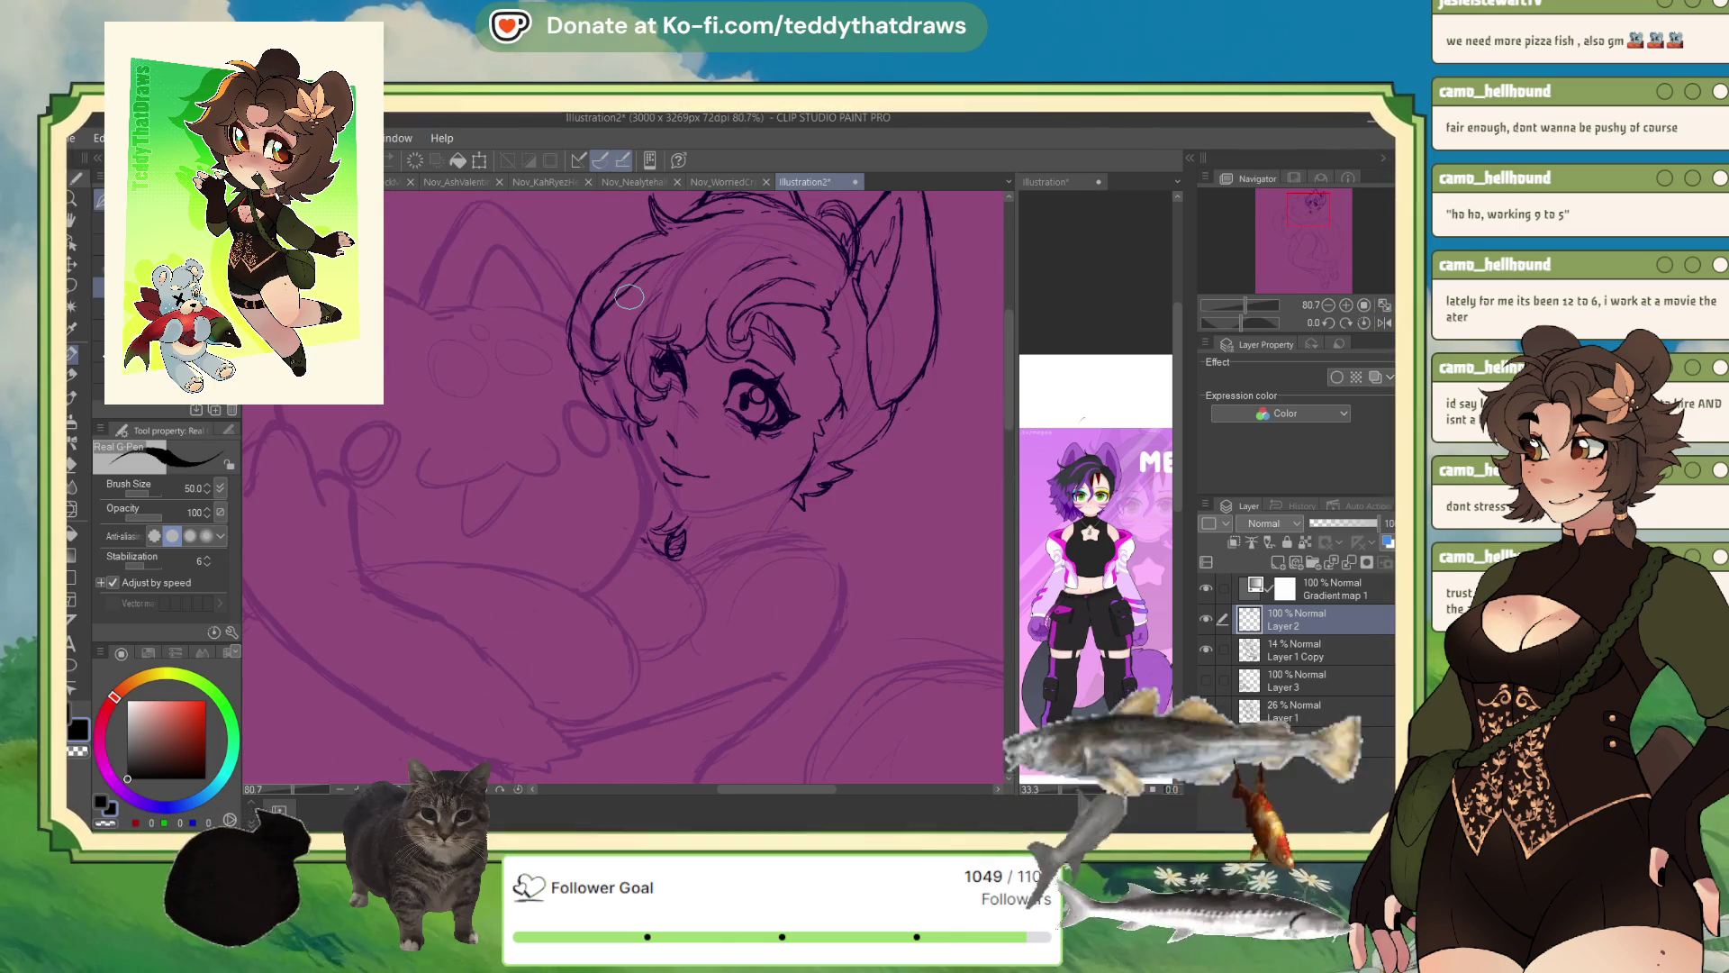